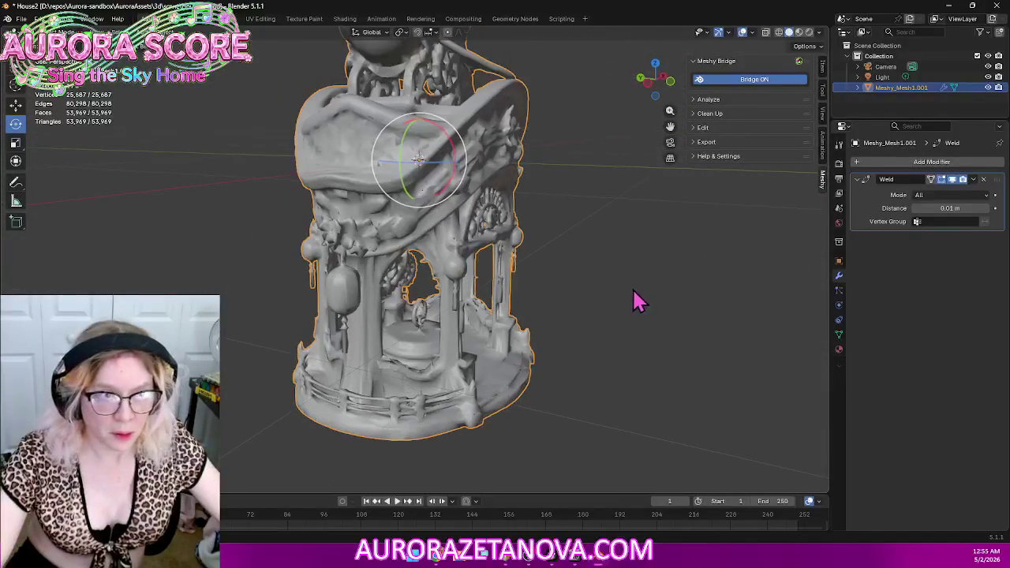
Step: Apply the 0.01 m Weld modifier on Meshy_Mesh1.001 and orbit to face the gazebo front-on
{"action": "left_click", "coordinate": [973, 181]}
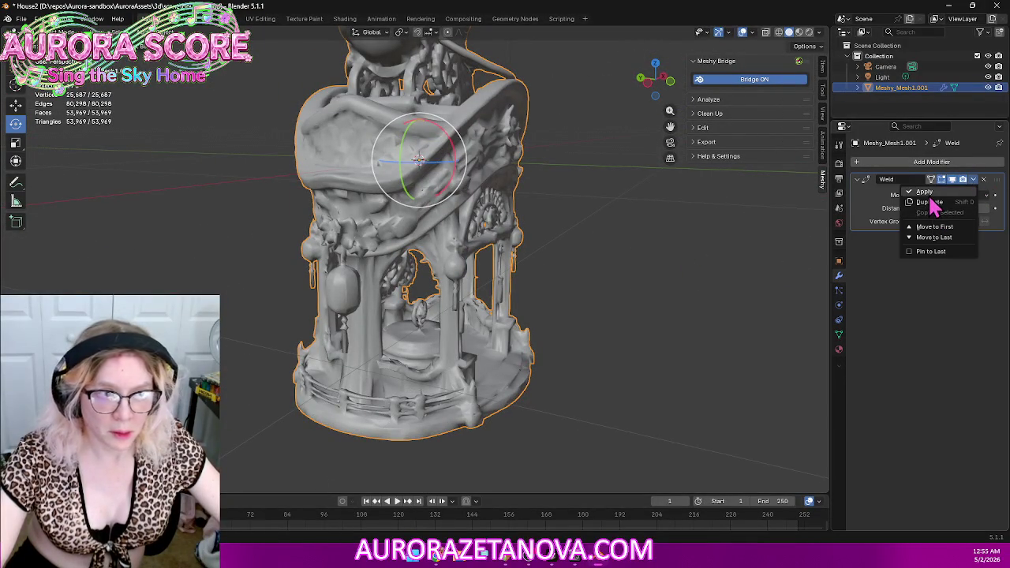
{"action": "left_click", "coordinate": [930, 202]}
{"action": "middle_click_drag", "start_coordinate": [640, 264], "coordinate": [545, 252]}
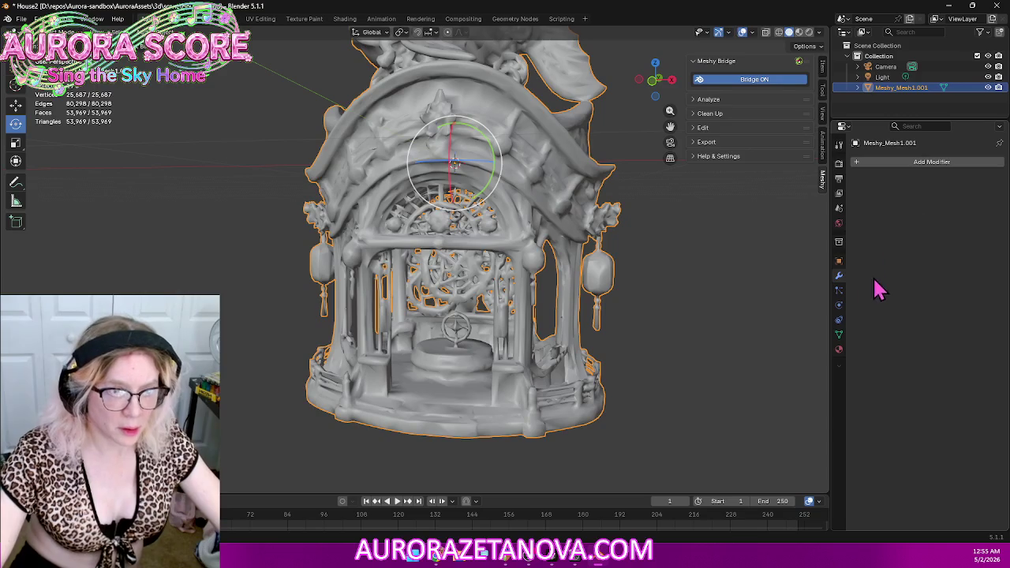
Step: Try a QuadriFlow quad remesh on the gazebo from the Object Data remesh settings
{"action": "left_click", "coordinate": [839, 333]}
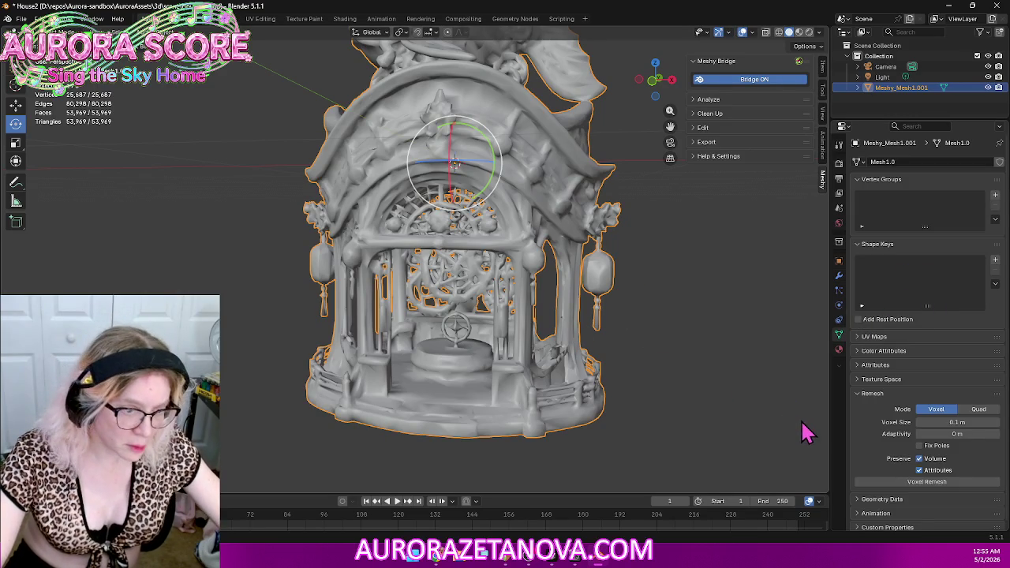
{"action": "left_click", "coordinate": [979, 409]}
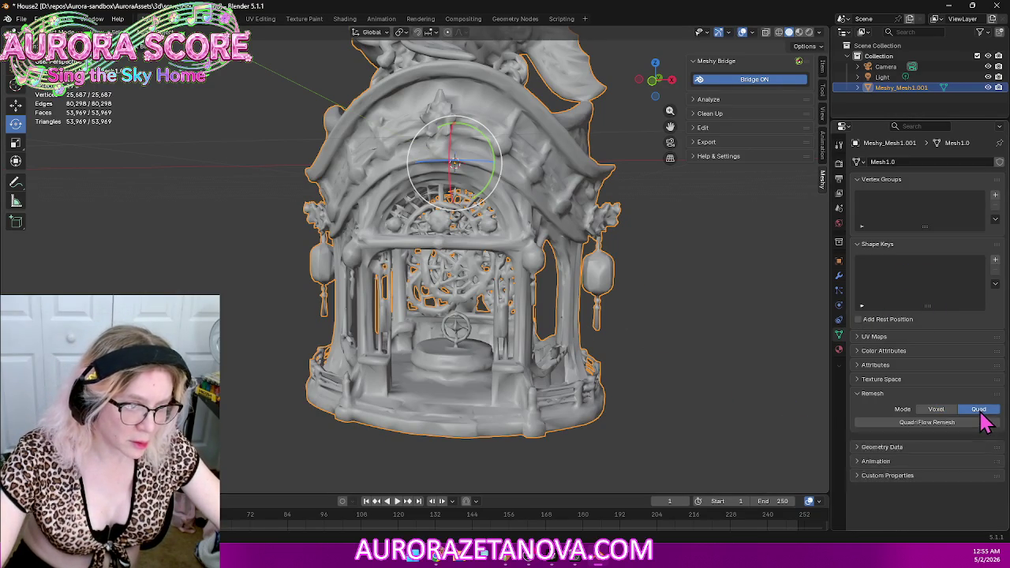
{"action": "left_click", "coordinate": [952, 424]}
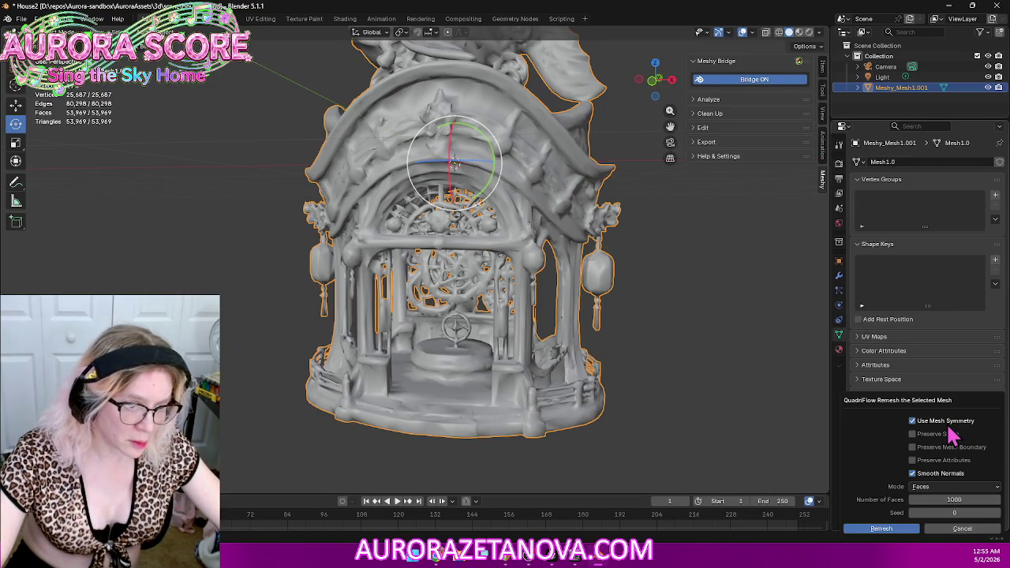
{"action": "left_click", "coordinate": [898, 529]}
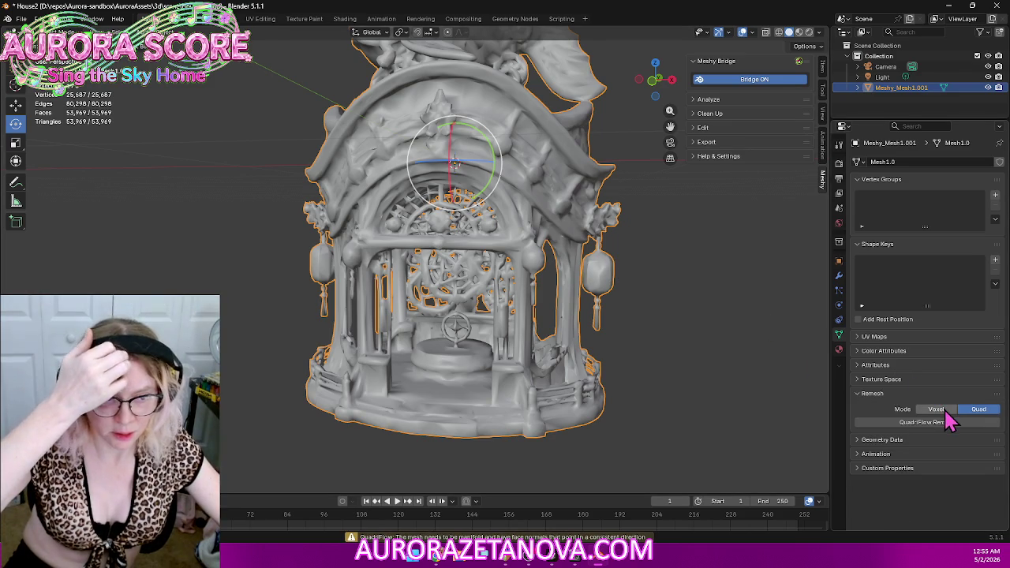
Step: Switch back to Voxel, remesh at 0.01 m voxel size, then undo it
{"action": "left_click", "coordinate": [945, 412]}
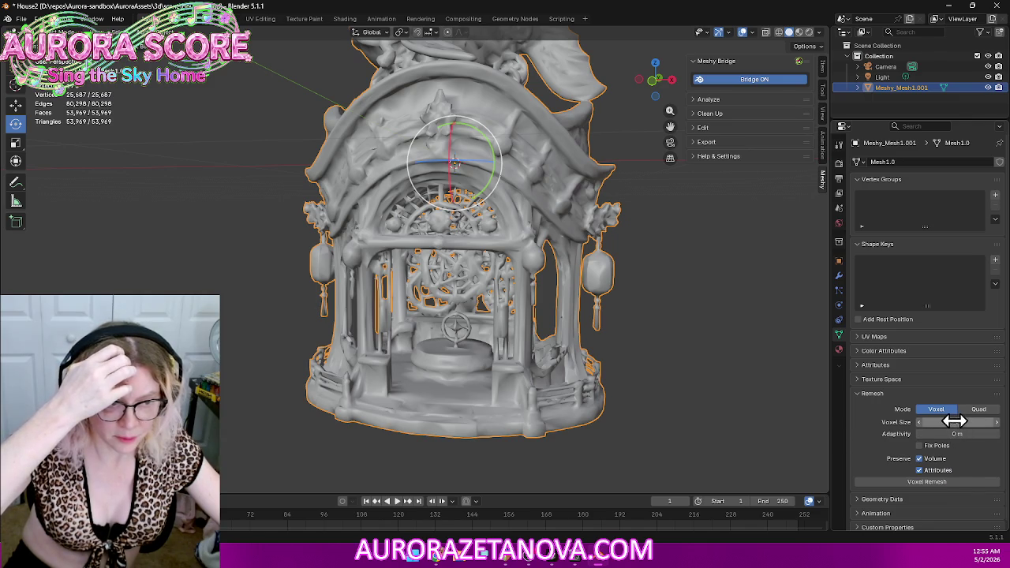
{"action": "left_click", "coordinate": [955, 422]}
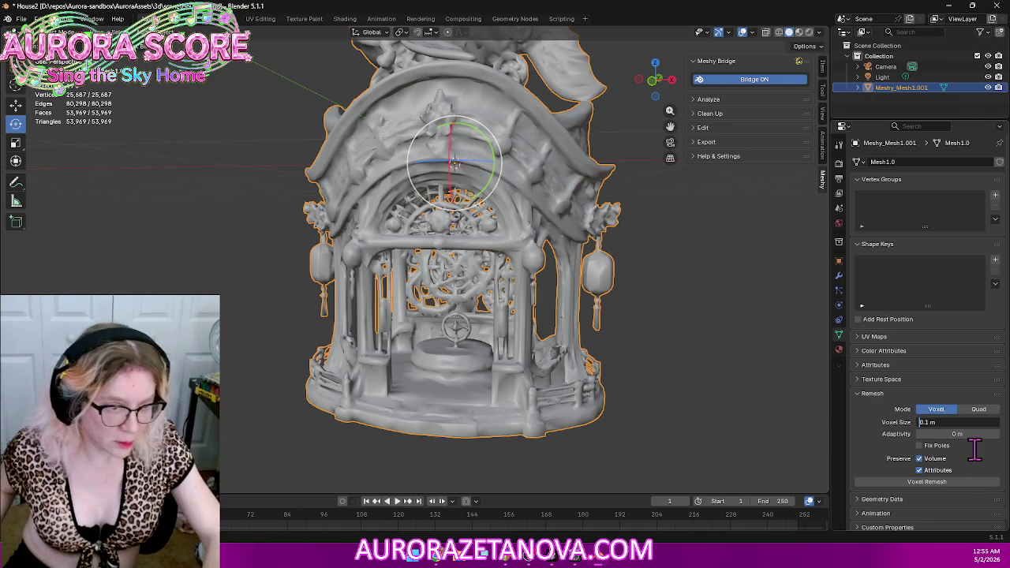
{"action": "type", "text": "0.01"}
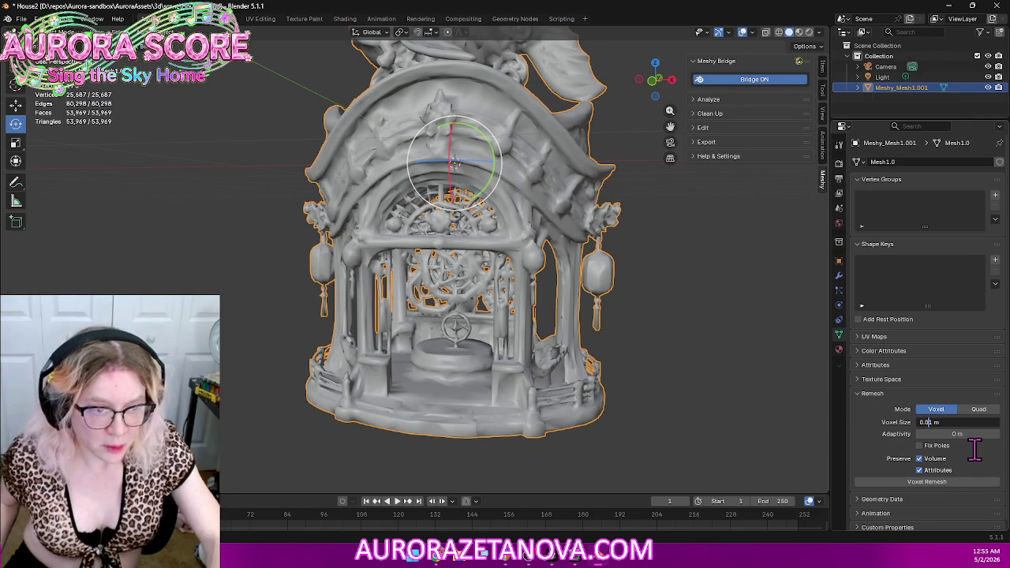
{"action": "key", "text": "Return"}
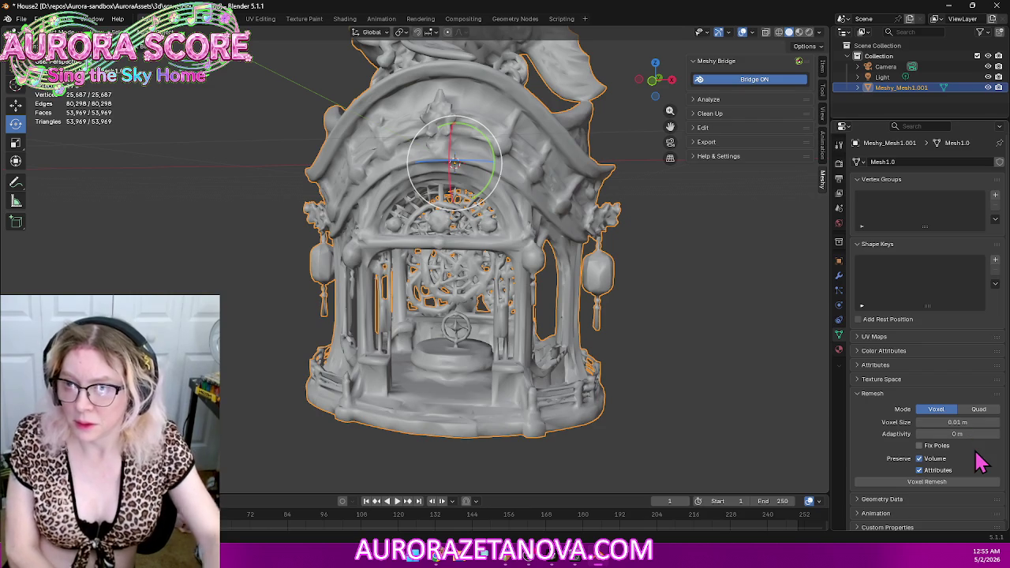
{"action": "left_click", "coordinate": [938, 482]}
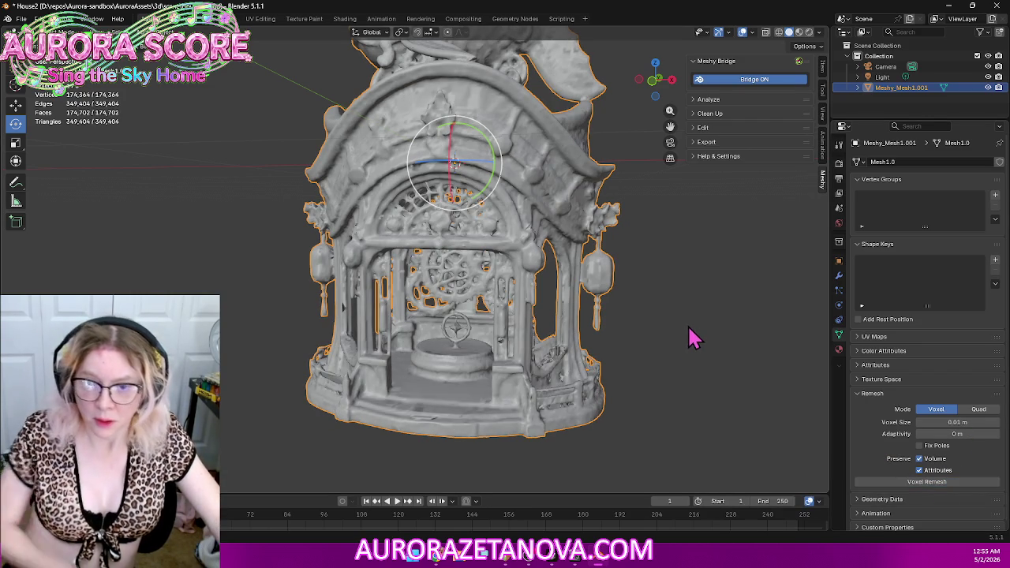
{"action": "key", "text": "ctrl+z"}
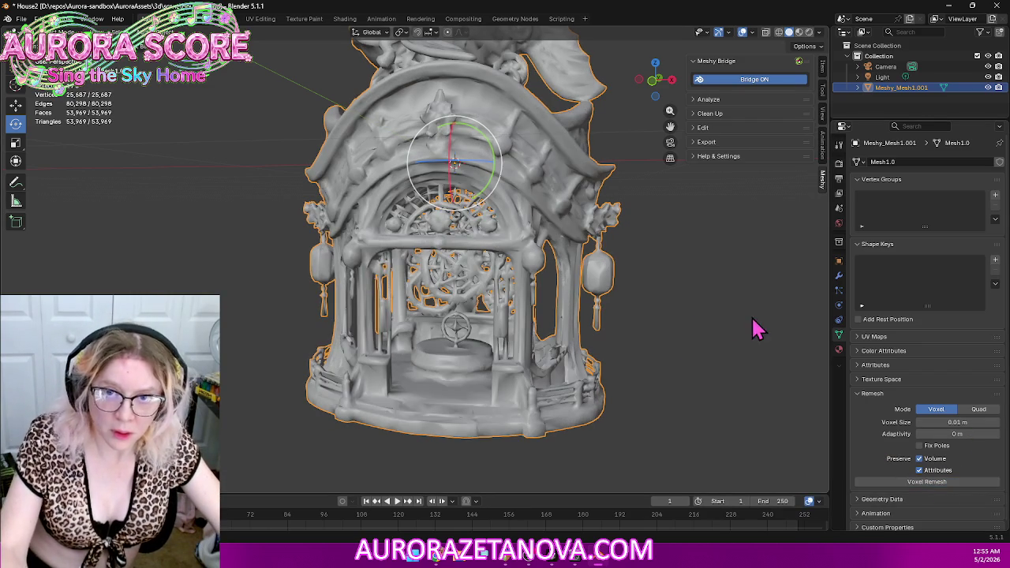
Step: Remesh at 0.1 m voxel size with Fix Poles turned off
{"action": "left_click", "coordinate": [959, 421]}
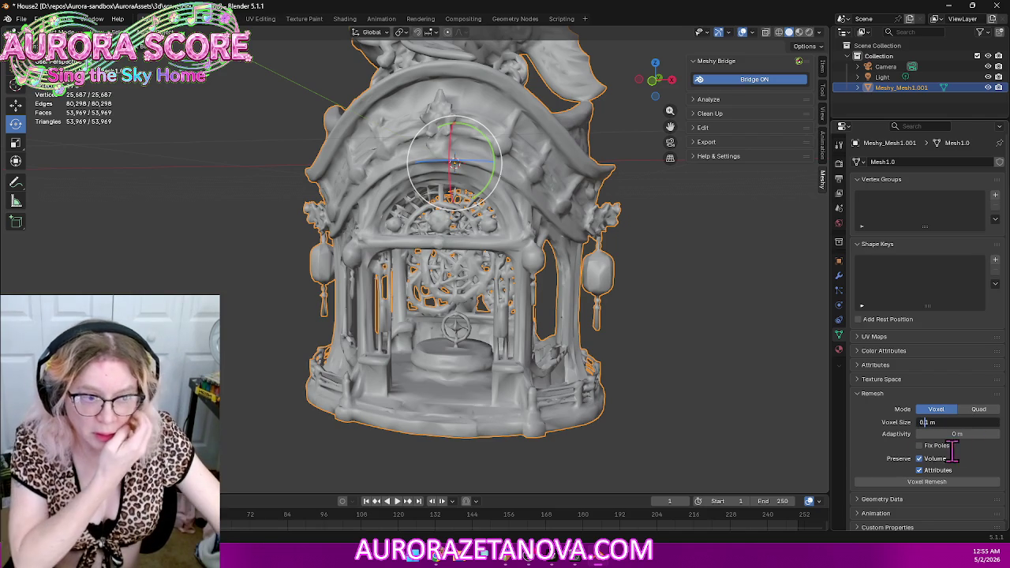
{"action": "key", "text": "Return"}
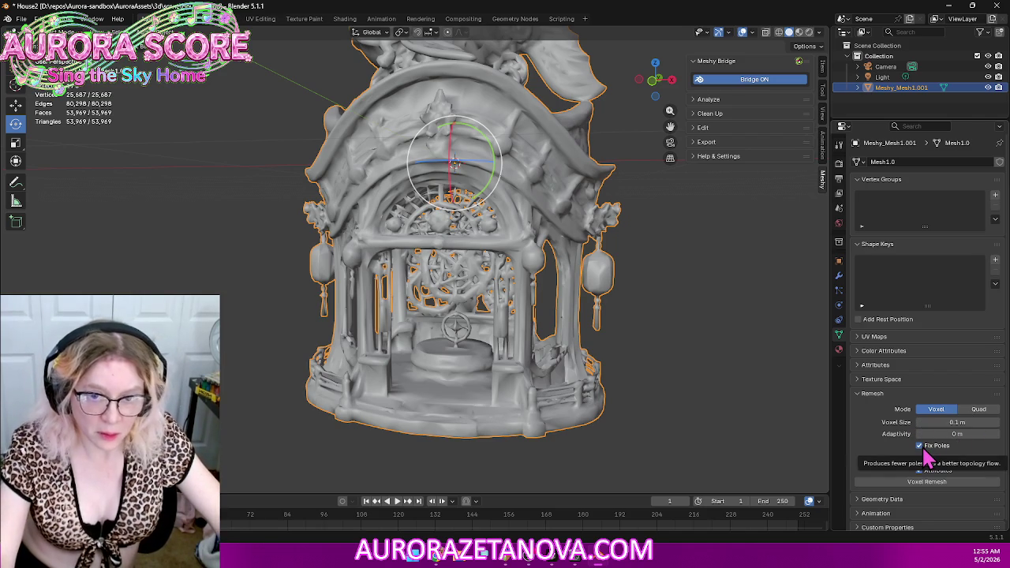
{"action": "left_click", "coordinate": [925, 452]}
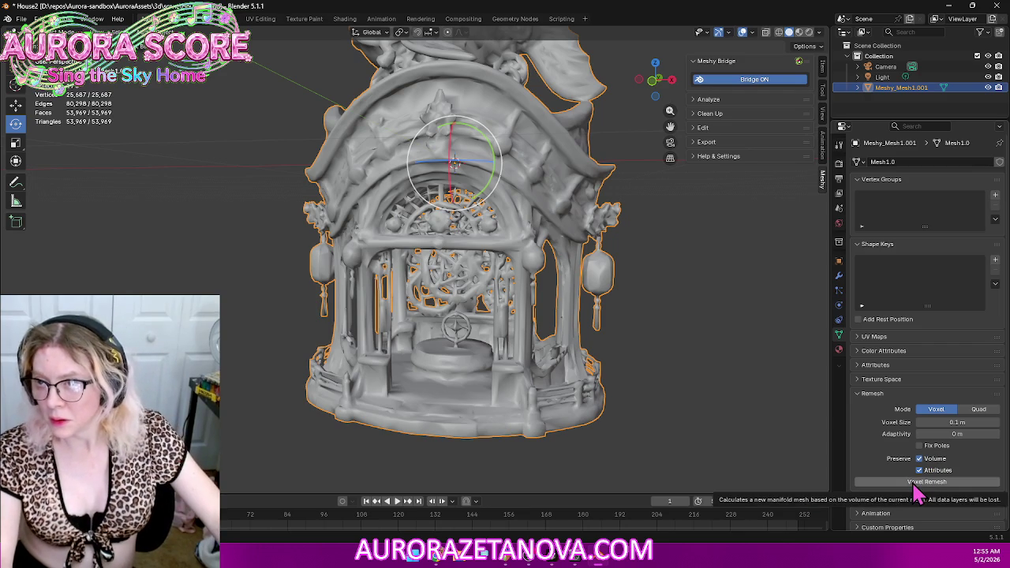
{"action": "left_click", "coordinate": [915, 483]}
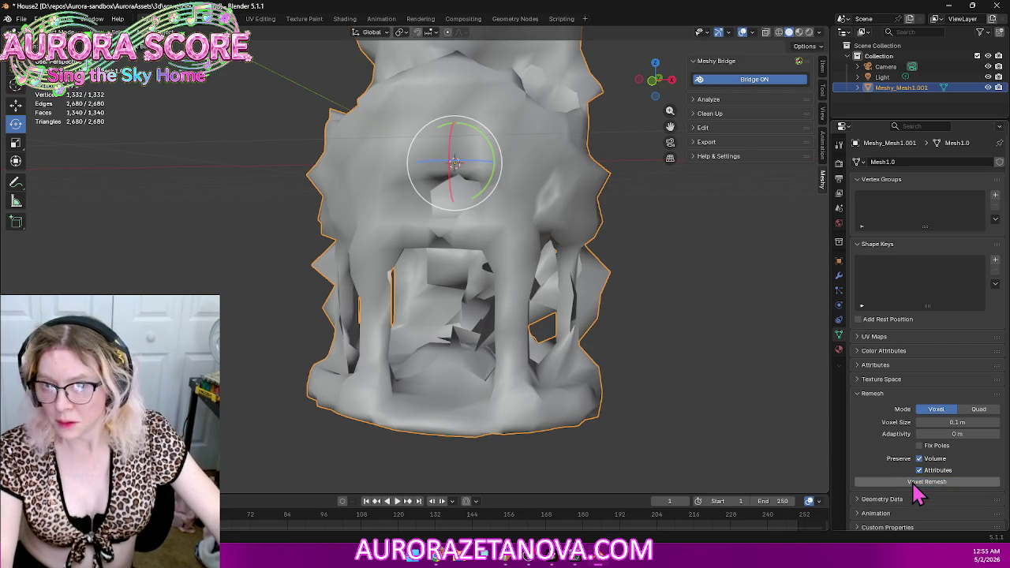
{"action": "mouse_move", "coordinate": [676, 435]}
{"action": "middle_mouse_down"}
{"action": "mouse_move", "coordinate": [638, 411]}
{"action": "mouse_move", "coordinate": [574, 424]}
{"action": "mouse_move", "coordinate": [702, 424]}
{"action": "mouse_move", "coordinate": [661, 288]}
{"action": "mouse_move", "coordinate": [496, 276]}
{"action": "mouse_move", "coordinate": [663, 290]}
{"action": "middle_mouse_up"}
{"action": "scroll", "coordinate": [703, 423], "scroll_direction": "down", "scroll_amount": 3}
{"action": "scroll", "coordinate": [703, 422], "scroll_direction": "down", "scroll_amount": 2}
{"action": "key", "text": "ctrl+z"}
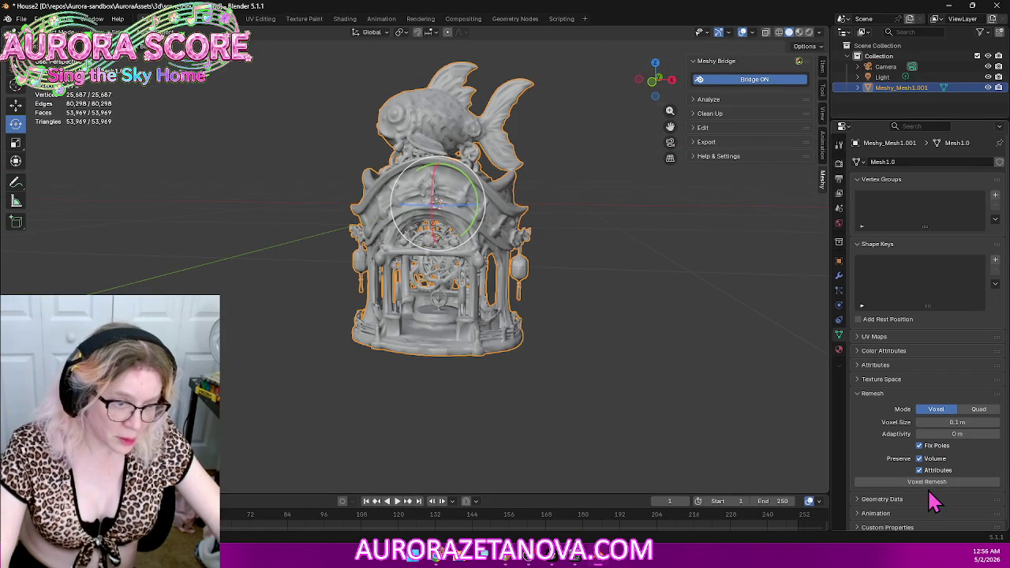
{"action": "left_click", "coordinate": [905, 481]}
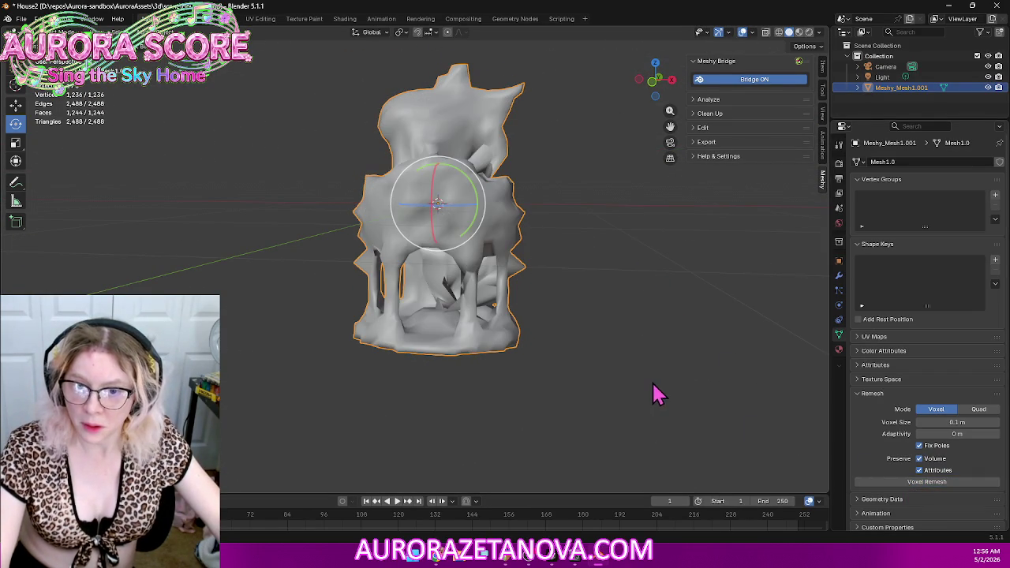
{"action": "middle_click_drag", "start_coordinate": [642, 410], "coordinate": [710, 418]}
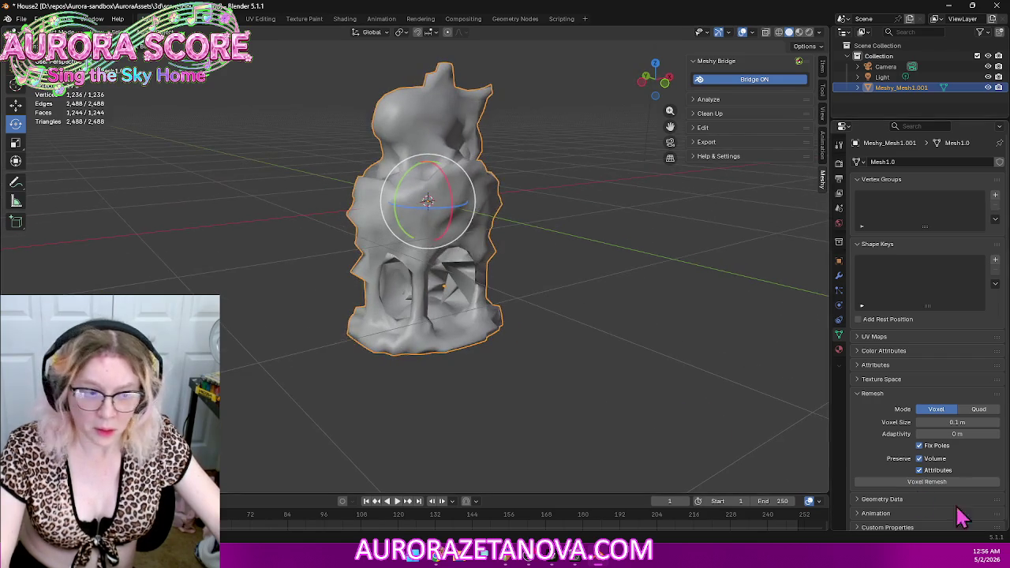
{"action": "left_click", "coordinate": [932, 481]}
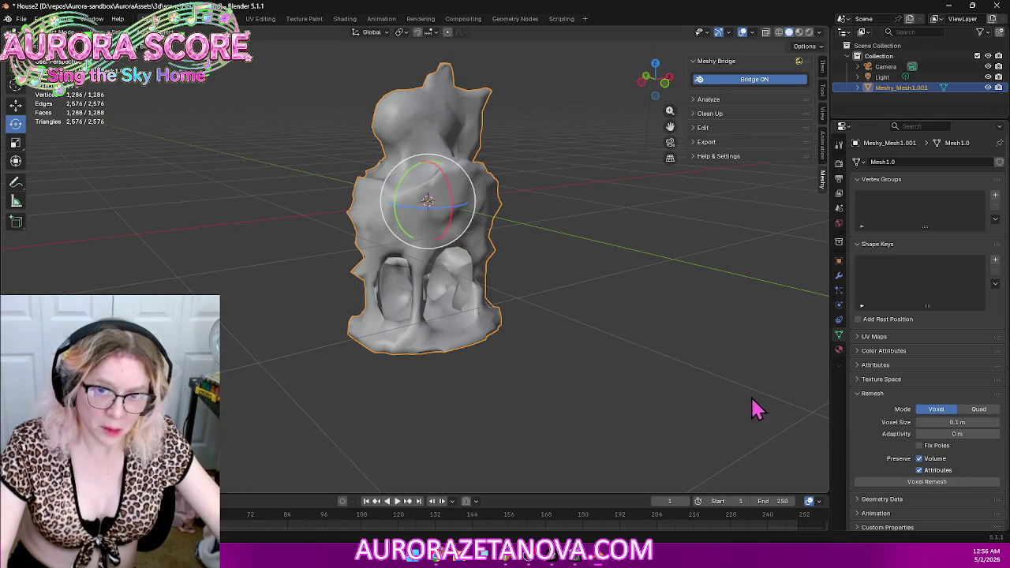
{"action": "middle_click_drag", "start_coordinate": [741, 390], "coordinate": [647, 376]}
{"action": "key", "text": "ctrl+z"}
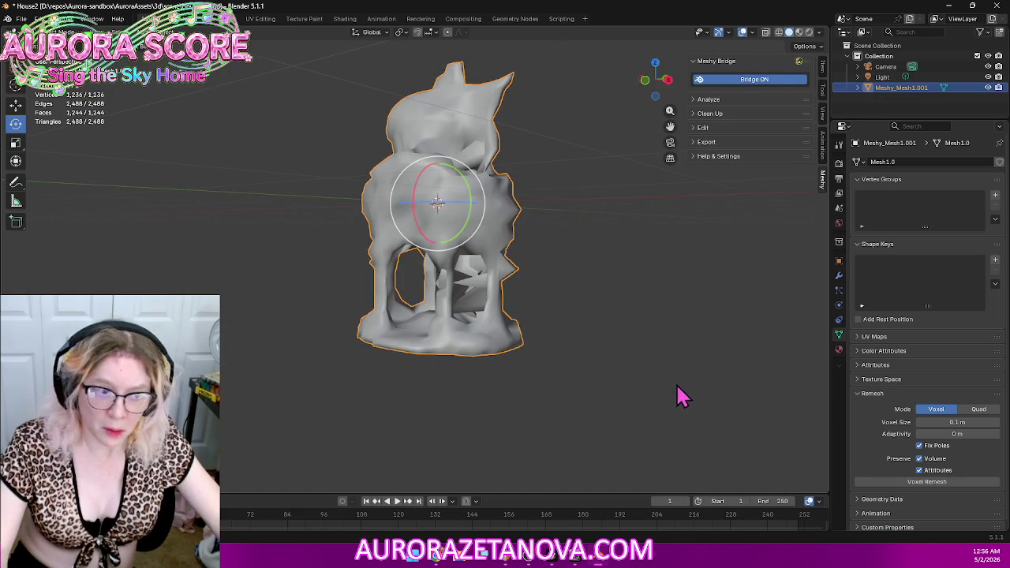
{"action": "key", "text": "ctrl+z"}
{"action": "key", "text": "KP_1"}
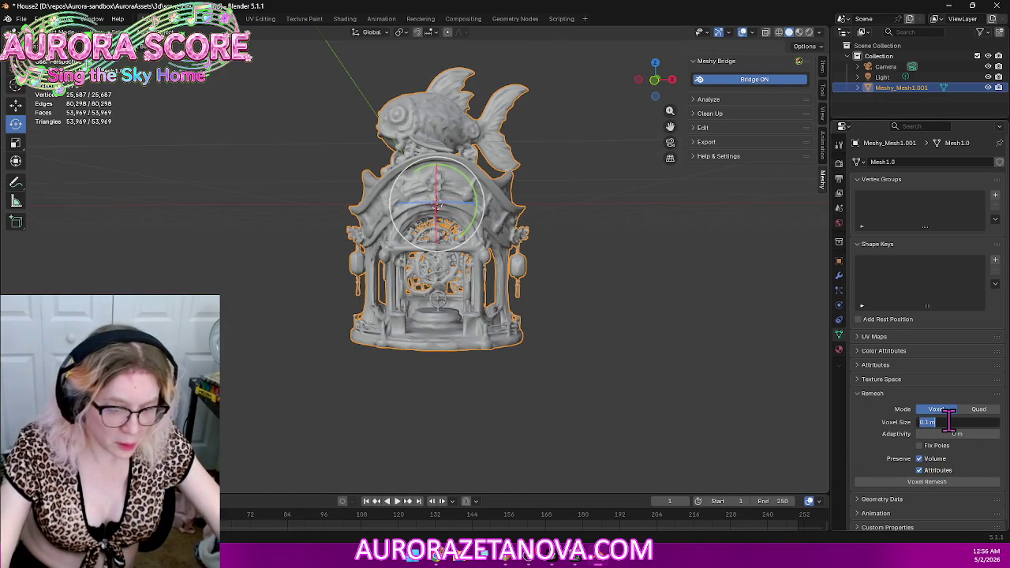
Step: Remesh the gazebo at 0.01 m voxel size, then undo it
{"action": "key", "text": "Home"}
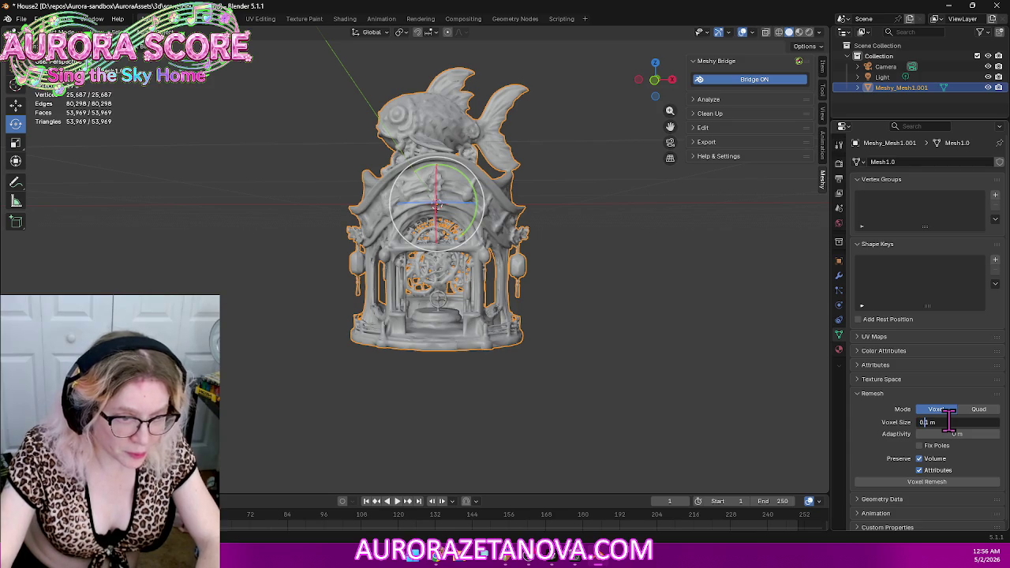
{"action": "type", "text": "0"}
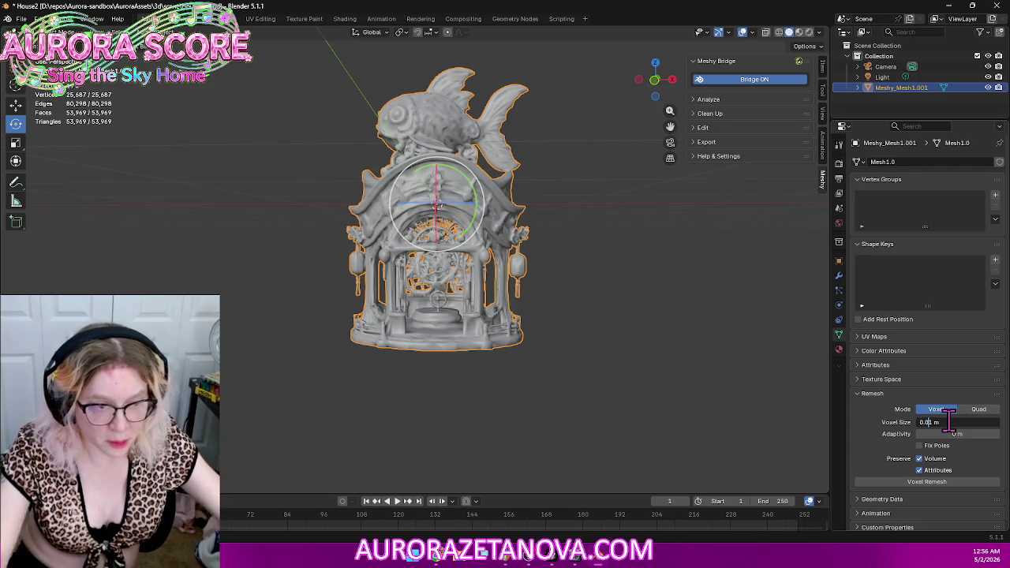
{"action": "key", "text": "Return"}
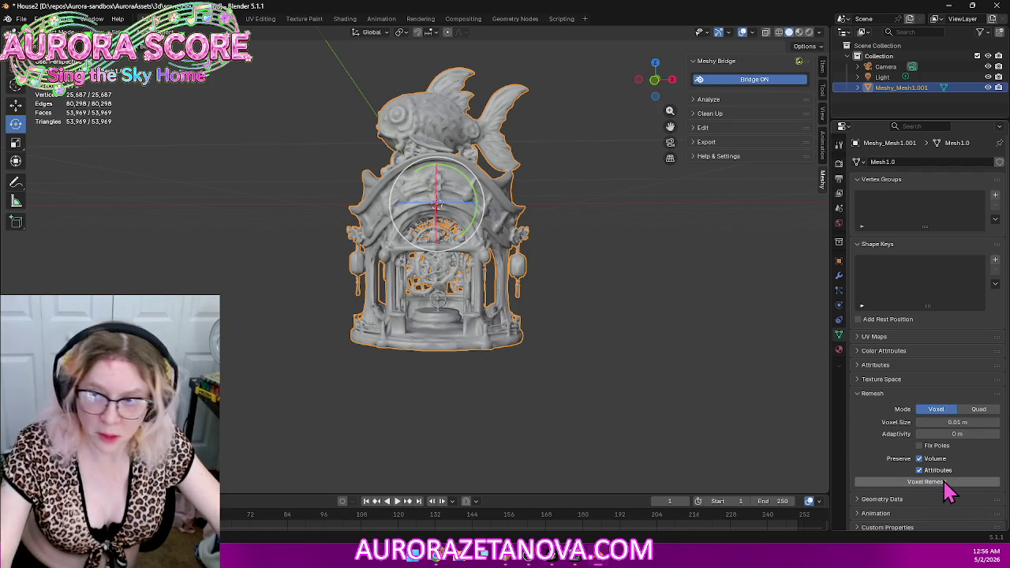
{"action": "left_click", "coordinate": [944, 482]}
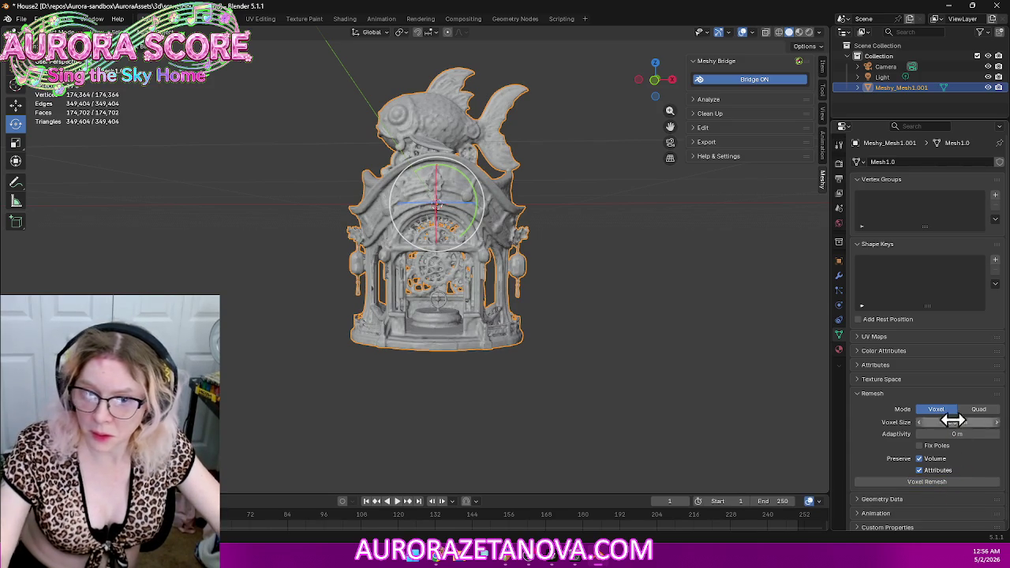
{"action": "key", "text": "ctrl+z"}
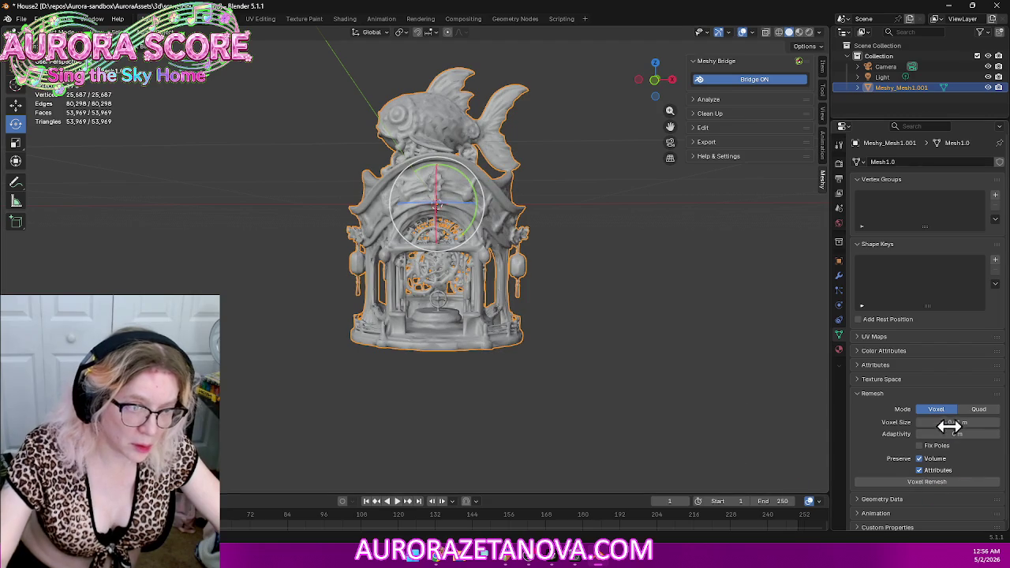
Step: Remesh at 0.05 m voxel size, inspect the result, undo it, and snap to a side view
{"action": "left_click", "coordinate": [959, 421]}
{"action": "left_click", "coordinate": [934, 422]}
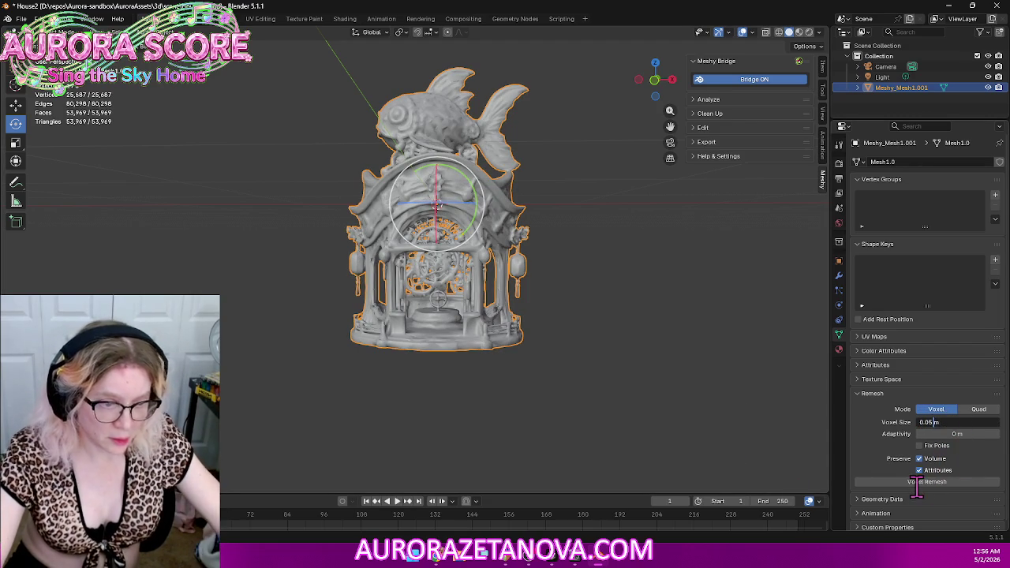
{"action": "key", "text": "Return"}
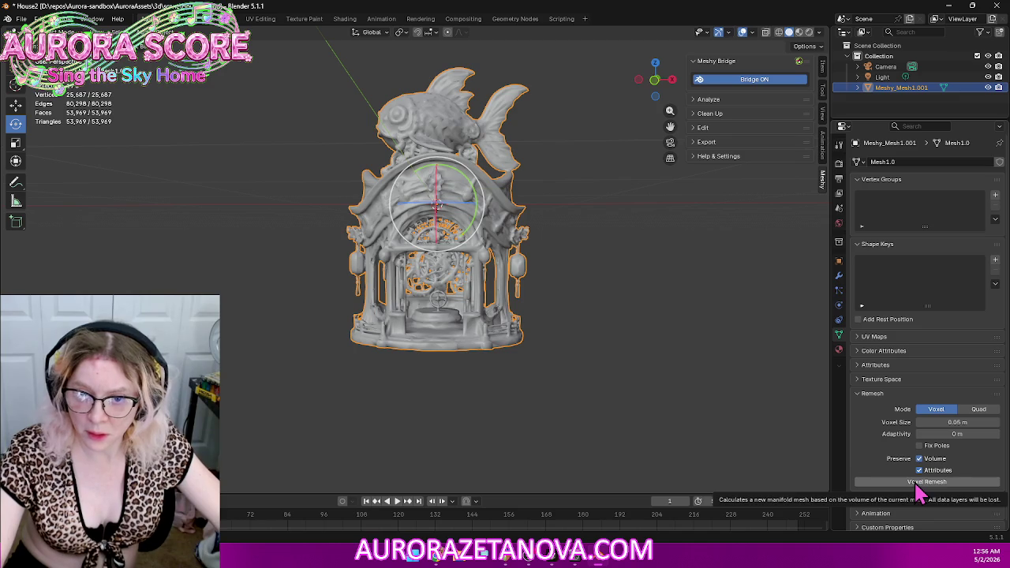
{"action": "left_click", "coordinate": [918, 483]}
{"action": "mouse_move", "coordinate": [615, 351]}
{"action": "middle_mouse_down"}
{"action": "mouse_move", "coordinate": [547, 300]}
{"action": "mouse_move", "coordinate": [816, 324]}
{"action": "mouse_move", "coordinate": [536, 308]}
{"action": "mouse_move", "coordinate": [453, 315]}
{"action": "mouse_move", "coordinate": [482, 311]}
{"action": "mouse_move", "coordinate": [694, 317]}
{"action": "mouse_move", "coordinate": [685, 334]}
{"action": "mouse_move", "coordinate": [604, 354]}
{"action": "mouse_move", "coordinate": [401, 366]}
{"action": "mouse_move", "coordinate": [435, 356]}
{"action": "mouse_move", "coordinate": [413, 360]}
{"action": "middle_mouse_up"}
{"action": "scroll", "coordinate": [605, 319], "scroll_direction": "up", "scroll_amount": 1}
{"action": "scroll", "coordinate": [608, 318], "scroll_direction": "up", "scroll_amount": 3}
{"action": "scroll", "coordinate": [722, 331], "scroll_direction": "down", "scroll_amount": 1}
{"action": "scroll", "coordinate": [724, 334], "scroll_direction": "down", "scroll_amount": 1}
{"action": "key", "text": "ctrl+z"}
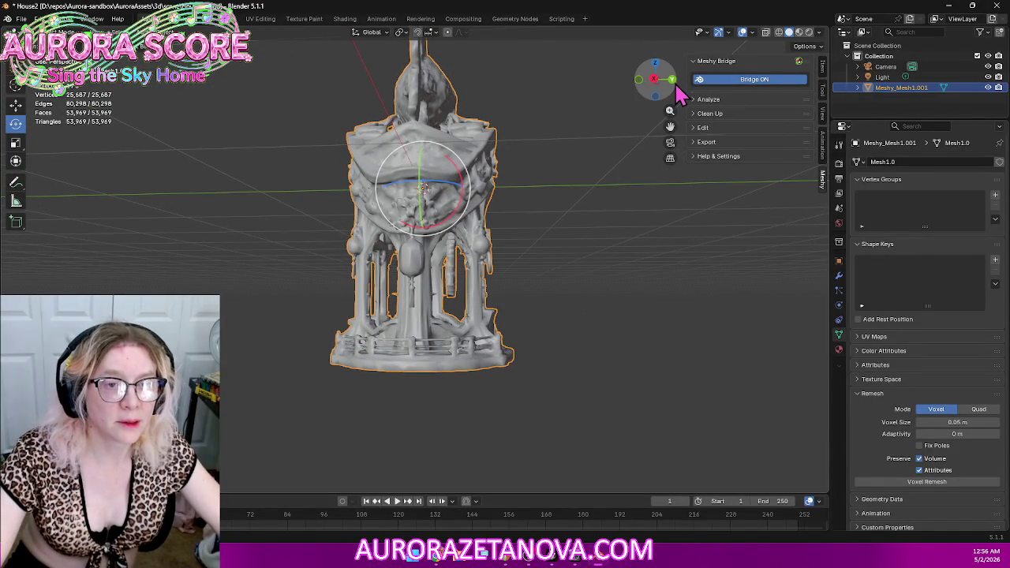
{"action": "left_click", "coordinate": [673, 81]}
Step: Switch to a wireframe orthographic view, enter Edit Mode and clear the selection
{"action": "left_click", "coordinate": [673, 80]}
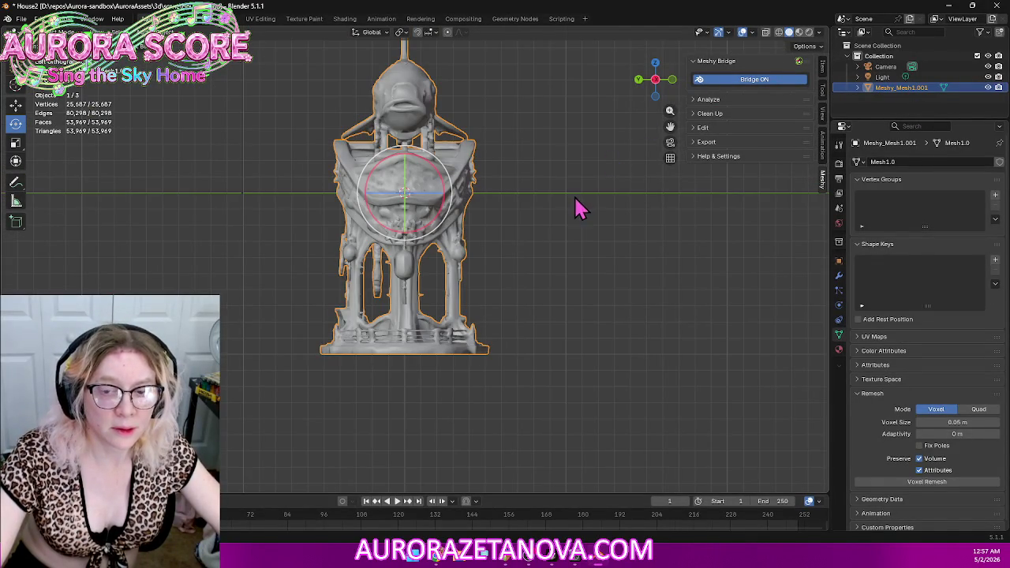
{"action": "left_click", "coordinate": [777, 35]}
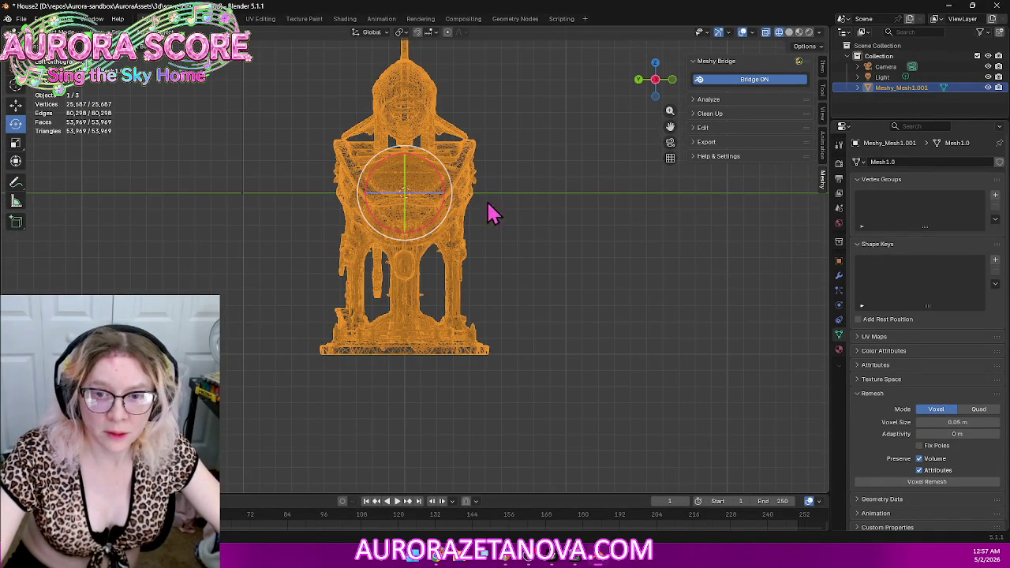
{"action": "middle_click_drag", "start_coordinate": [464, 198], "coordinate": [496, 225], "text": "shift"}
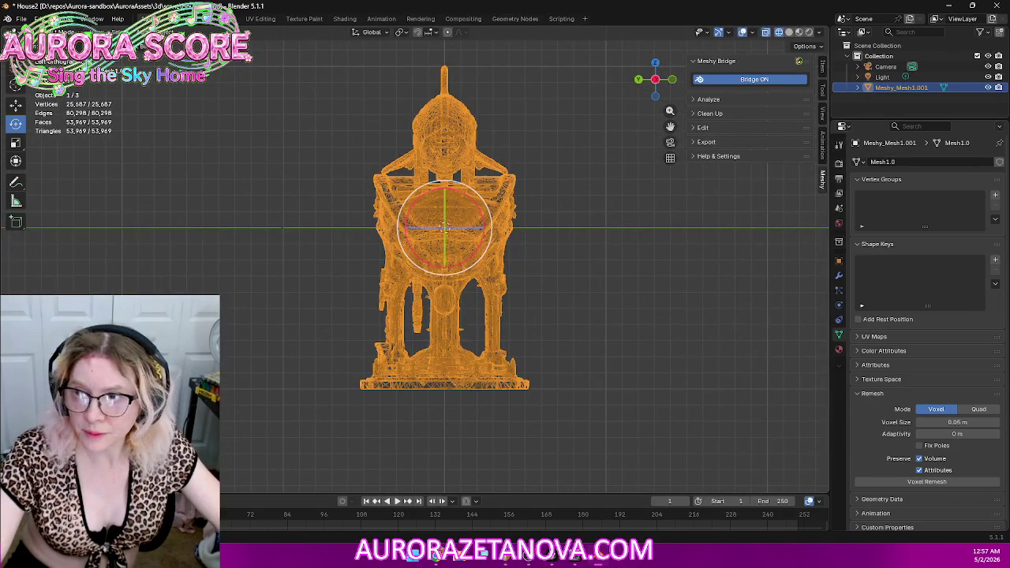
{"action": "left_click", "coordinate": [55, 31]}
{"action": "left_click", "coordinate": [60, 62]}
{"action": "scroll", "coordinate": [323, 343], "scroll_direction": "up", "scroll_amount": 4}
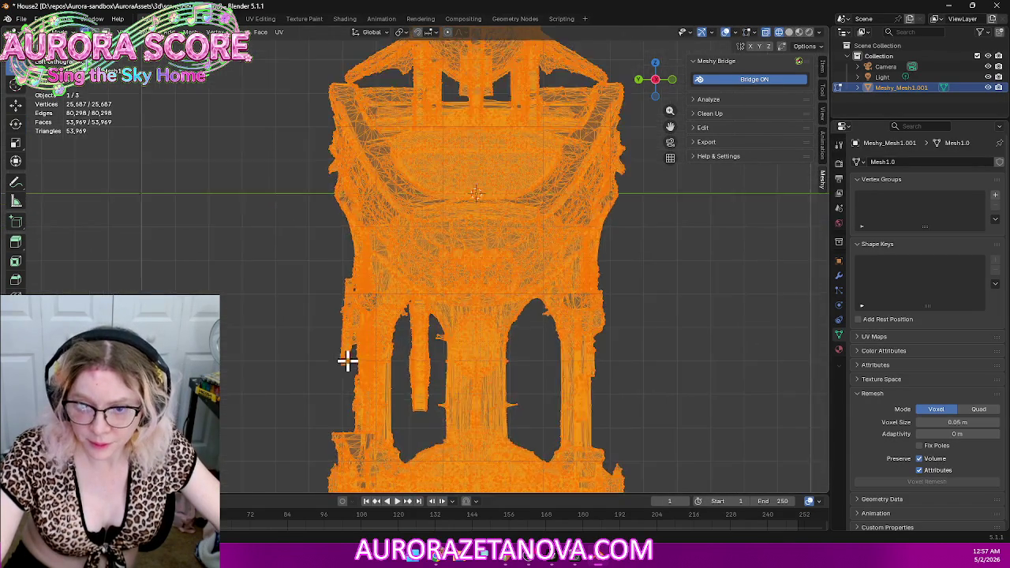
{"action": "scroll", "coordinate": [366, 364], "scroll_direction": "up", "scroll_amount": 3}
{"action": "key", "text": "alt+a"}
{"action": "scroll", "coordinate": [320, 387], "scroll_direction": "up", "scroll_amount": 2}
{"action": "scroll", "coordinate": [361, 210], "scroll_direction": "up", "scroll_amount": 2}
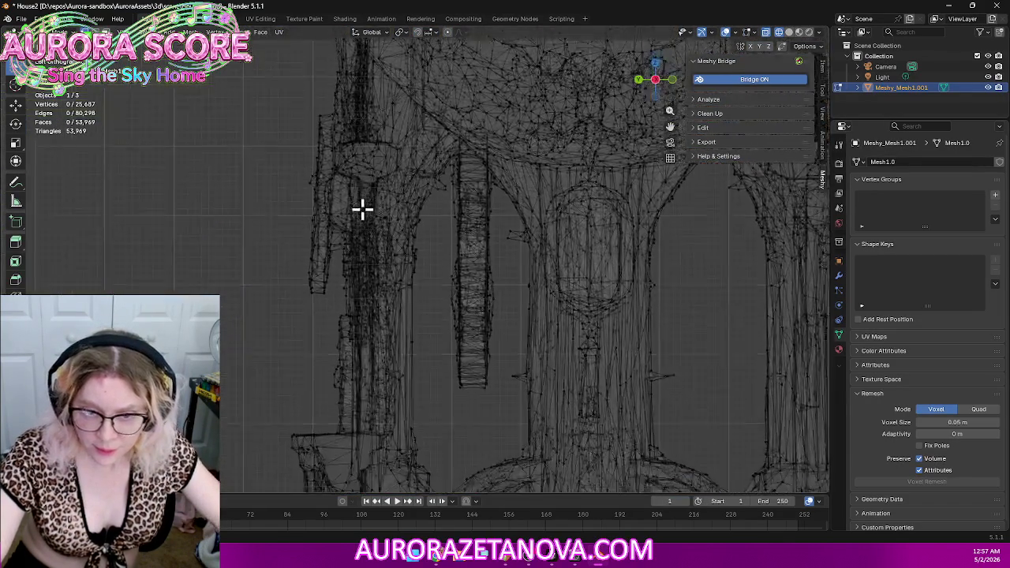
{"action": "scroll", "coordinate": [355, 244], "scroll_direction": "up", "scroll_amount": 1}
Step: Box-select the stray column's vertices inside the arches, up to its top
{"action": "left_click_drag", "start_coordinate": [424, 403], "coordinate": [478, 197]}
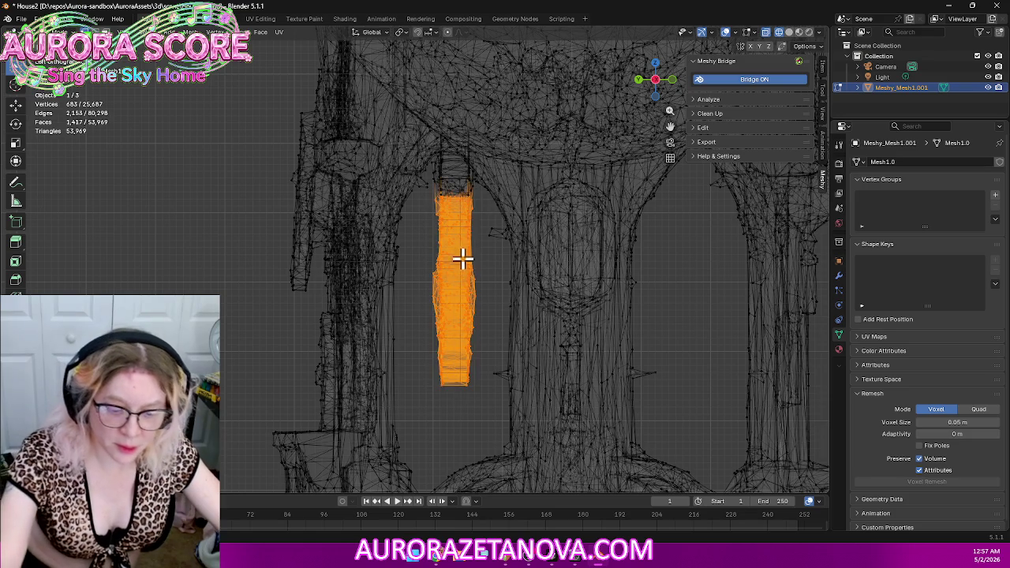
{"action": "middle_click_drag", "start_coordinate": [524, 126], "coordinate": [518, 205], "text": "shift"}
{"action": "scroll", "coordinate": [476, 281], "scroll_direction": "up", "scroll_amount": 2}
{"action": "scroll", "coordinate": [492, 277], "scroll_direction": "up", "scroll_amount": 2}
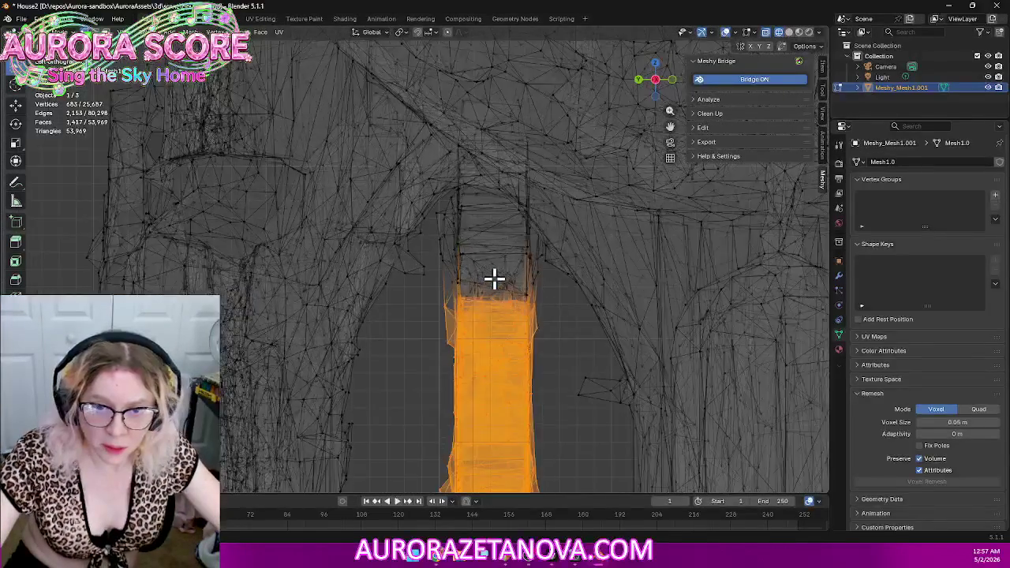
{"action": "scroll", "coordinate": [517, 280], "scroll_direction": "up", "scroll_amount": 3}
{"action": "middle_click_drag", "start_coordinate": [691, 211], "coordinate": [581, 244], "text": "shift"}
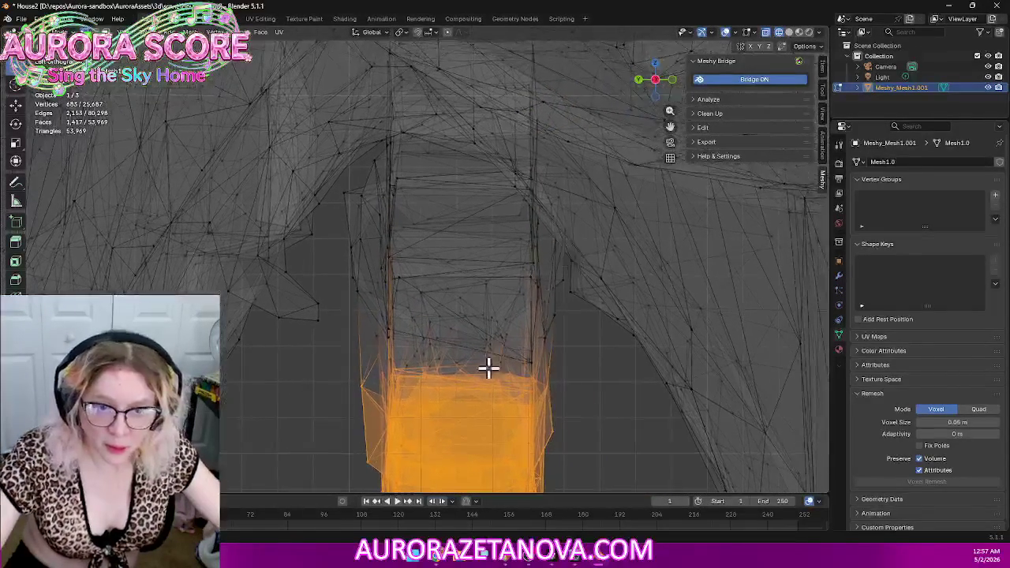
{"action": "left_click_drag", "start_coordinate": [337, 420], "coordinate": [563, 263]}
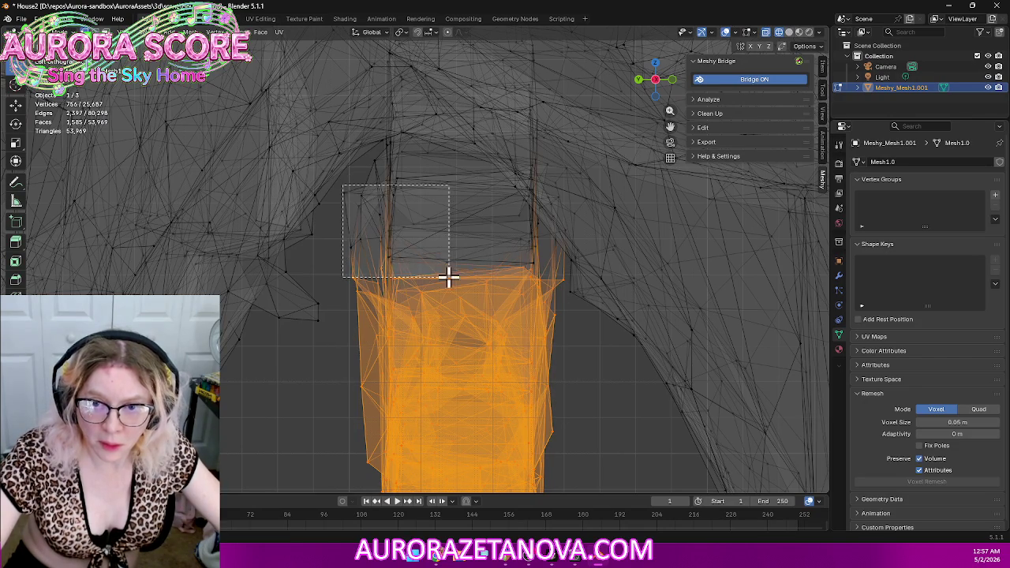
{"action": "left_click_drag", "start_coordinate": [356, 198], "coordinate": [410, 221]}
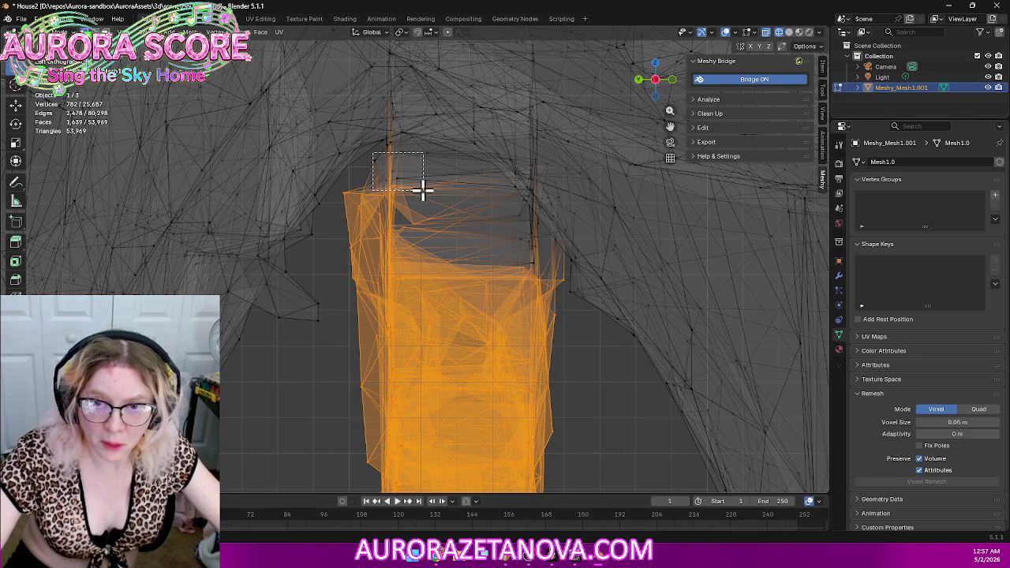
{"action": "left_click_drag", "start_coordinate": [408, 187], "coordinate": [411, 189]}
{"action": "mouse_move", "coordinate": [506, 218]}
{"action": "left_mouse_down"}
{"action": "mouse_move", "coordinate": [530, 263]}
{"action": "mouse_move", "coordinate": [502, 260]}
{"action": "mouse_move", "coordinate": [512, 268]}
{"action": "left_mouse_up"}
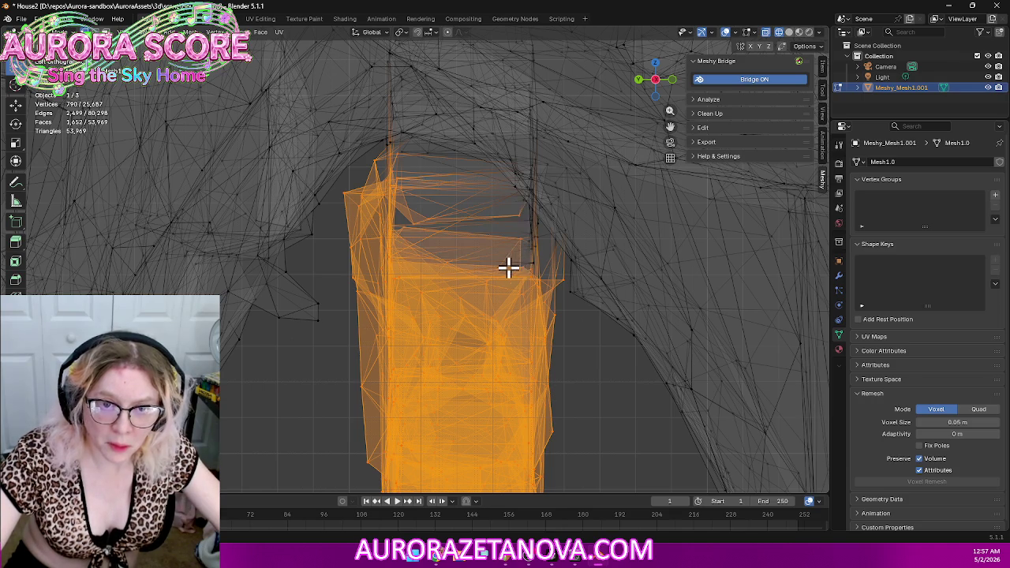
{"action": "left_click_drag", "start_coordinate": [535, 221], "coordinate": [520, 217]}
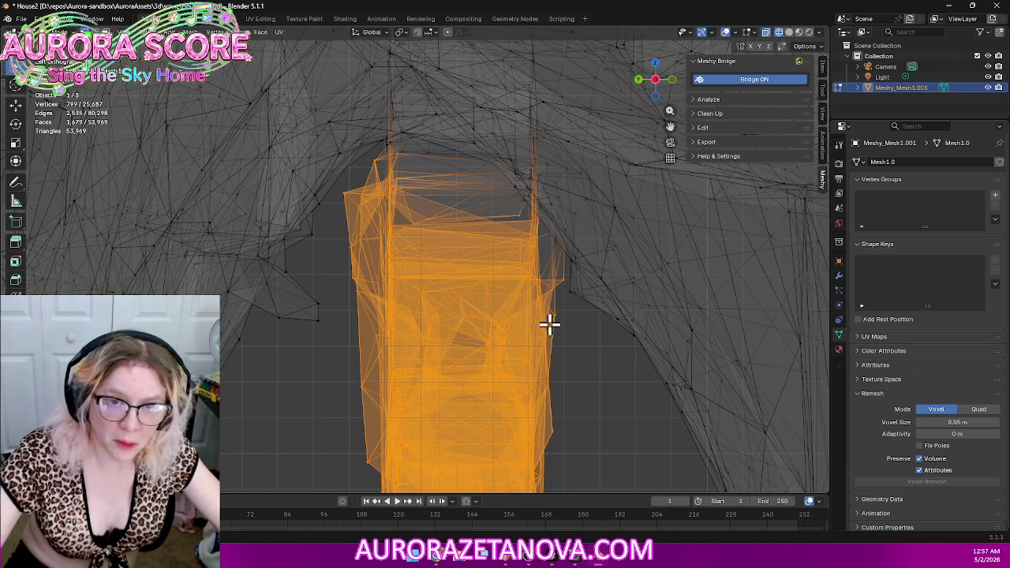
{"action": "middle_click_drag", "start_coordinate": [461, 202], "coordinate": [473, 305], "text": "shift"}
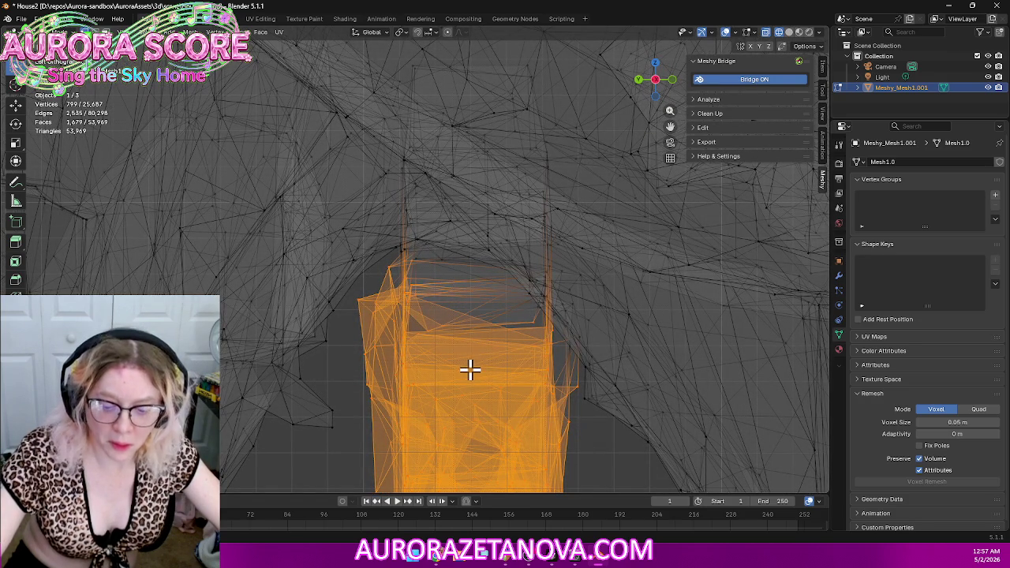
Step: Extend the selection to the connected tower and delete those vertices, leaving 24,830 vertices
{"action": "key", "text": "ctrl+l"}
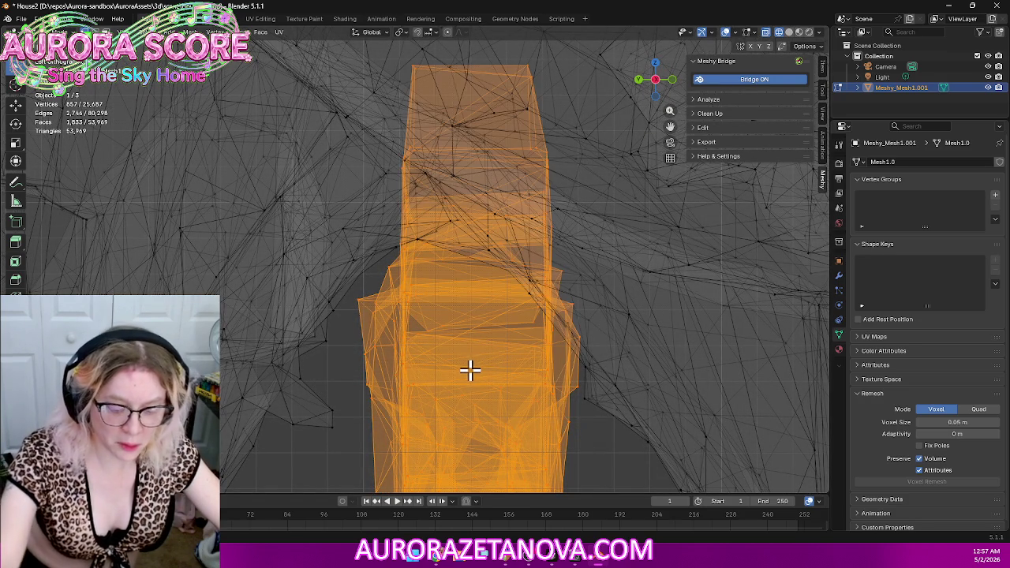
{"action": "key", "text": "x"}
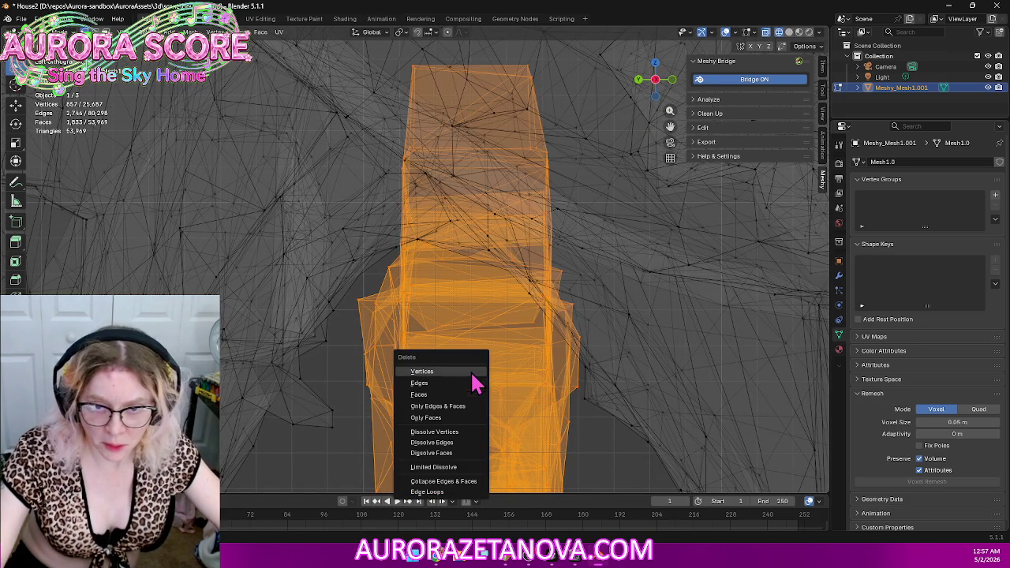
{"action": "left_click", "coordinate": [471, 369]}
{"action": "scroll", "coordinate": [468, 356], "scroll_direction": "down", "scroll_amount": 3}
{"action": "scroll", "coordinate": [467, 354], "scroll_direction": "down", "scroll_amount": 3}
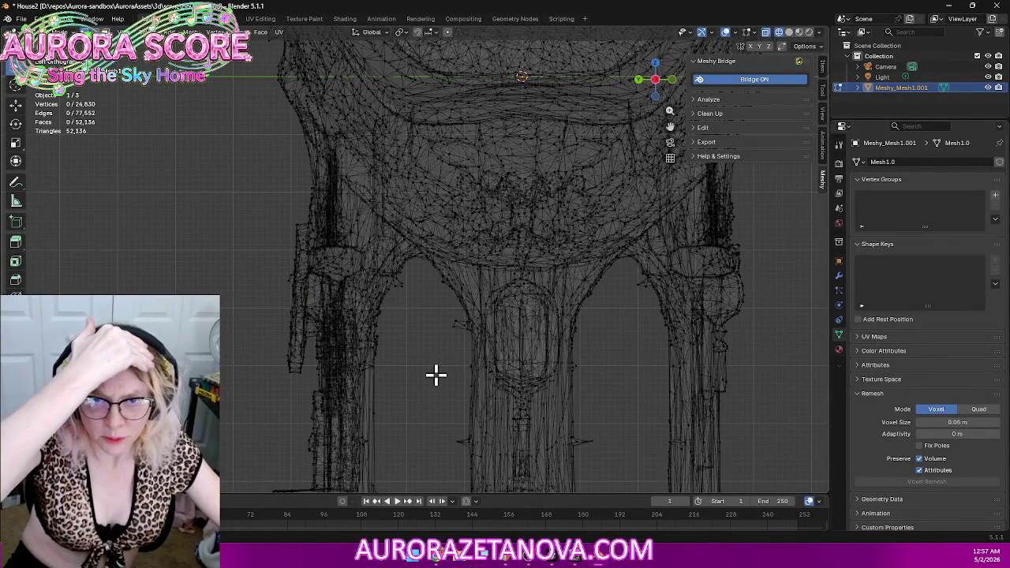
{"action": "scroll", "coordinate": [444, 371], "scroll_direction": "down", "scroll_amount": 3}
{"action": "scroll", "coordinate": [447, 366], "scroll_direction": "up", "scroll_amount": 1}
{"action": "scroll", "coordinate": [448, 355], "scroll_direction": "up", "scroll_amount": 1}
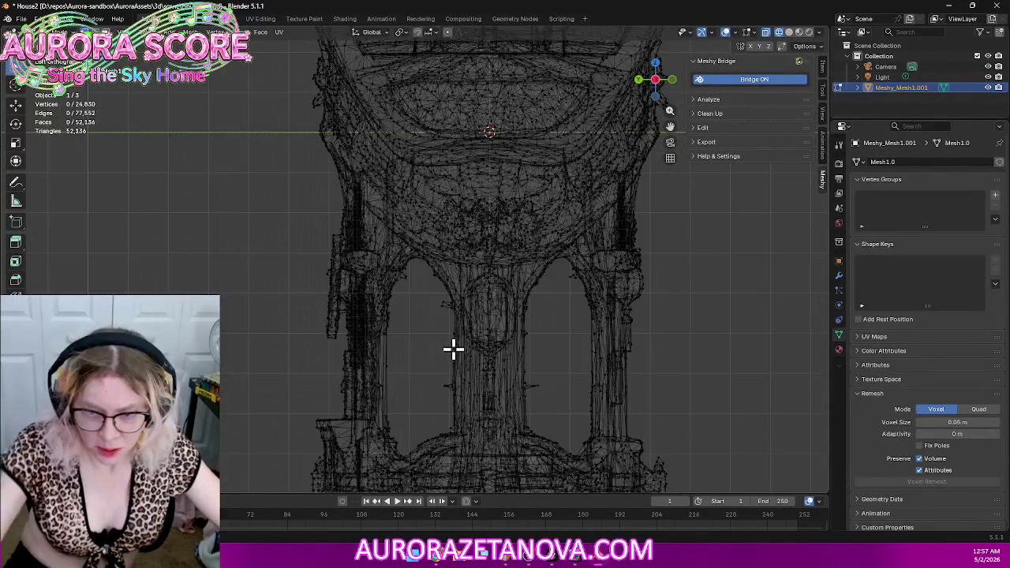
{"action": "mouse_move", "coordinate": [429, 357]}
{"action": "middle_mouse_down"}
{"action": "mouse_move", "coordinate": [658, 349]}
{"action": "mouse_move", "coordinate": [636, 363]}
{"action": "mouse_move", "coordinate": [639, 353]}
{"action": "mouse_move", "coordinate": [508, 341]}
{"action": "middle_mouse_up"}
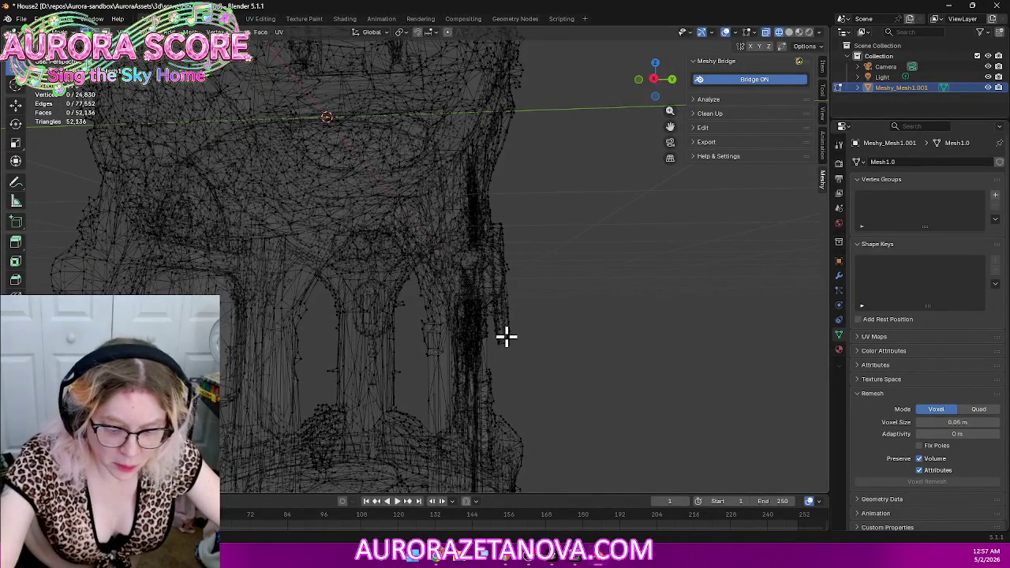
{"action": "key", "text": "a"}
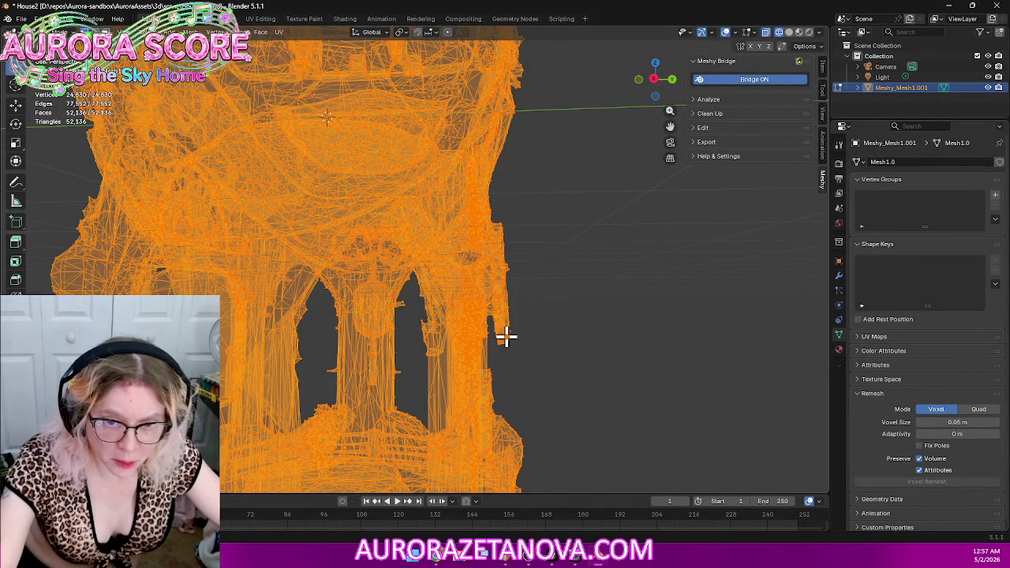
{"action": "key", "text": "alt+a"}
{"action": "middle_click_drag", "start_coordinate": [541, 339], "coordinate": [501, 341]}
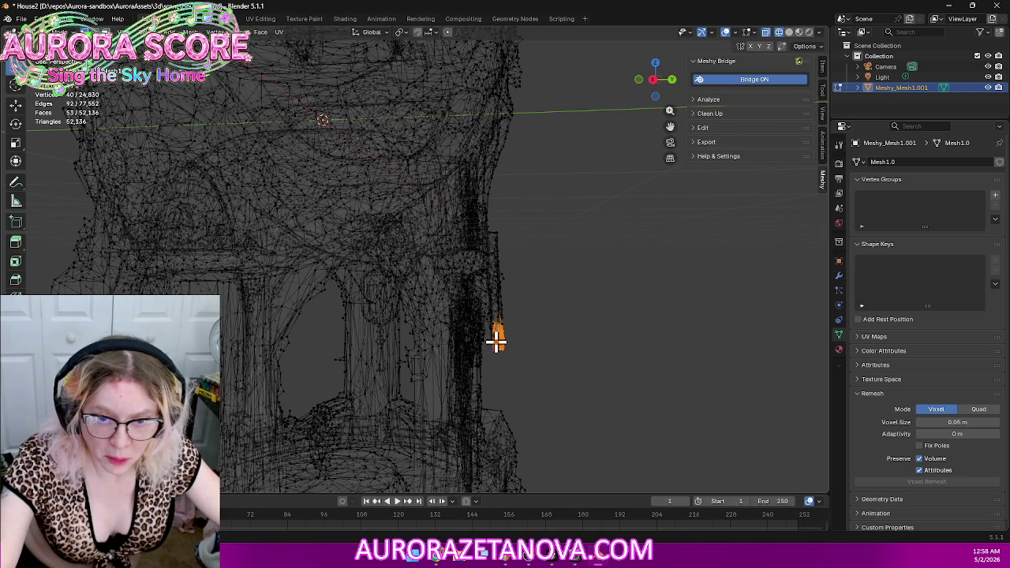
{"action": "key", "text": "a"}
{"action": "key", "text": "alt+a"}
{"action": "mouse_move", "coordinate": [541, 340]}
{"action": "middle_mouse_down"}
{"action": "mouse_move", "coordinate": [620, 340]}
{"action": "mouse_move", "coordinate": [512, 343]}
{"action": "mouse_move", "coordinate": [435, 365]}
{"action": "mouse_move", "coordinate": [291, 323]}
{"action": "middle_mouse_up"}
{"action": "scroll", "coordinate": [296, 328], "scroll_direction": "up", "scroll_amount": 3}
{"action": "mouse_move", "coordinate": [604, 353]}
{"action": "middle_mouse_down"}
{"action": "mouse_move", "coordinate": [605, 344]}
{"action": "mouse_move", "coordinate": [605, 381]}
{"action": "mouse_move", "coordinate": [585, 293]}
{"action": "middle_mouse_up"}
{"action": "scroll", "coordinate": [585, 294], "scroll_direction": "up", "scroll_amount": 1}
{"action": "scroll", "coordinate": [582, 306], "scroll_direction": "up", "scroll_amount": 2}
{"action": "scroll", "coordinate": [589, 293], "scroll_direction": "up", "scroll_amount": 2}
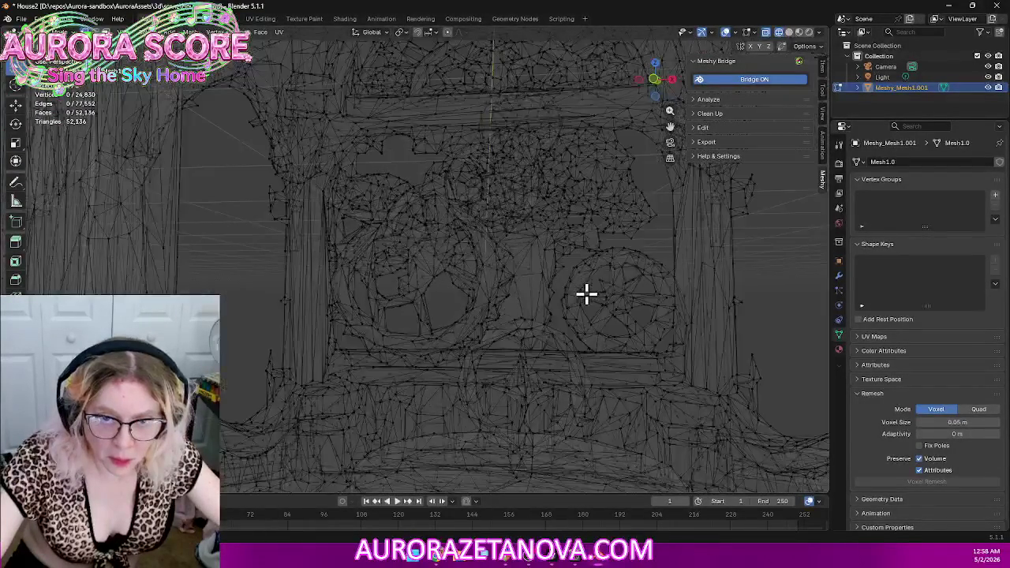
Step: Circle-select the window panel's wheel-shaped vertices, then view it from higher up
{"action": "middle_click_drag", "start_coordinate": [588, 293], "coordinate": [631, 277]}
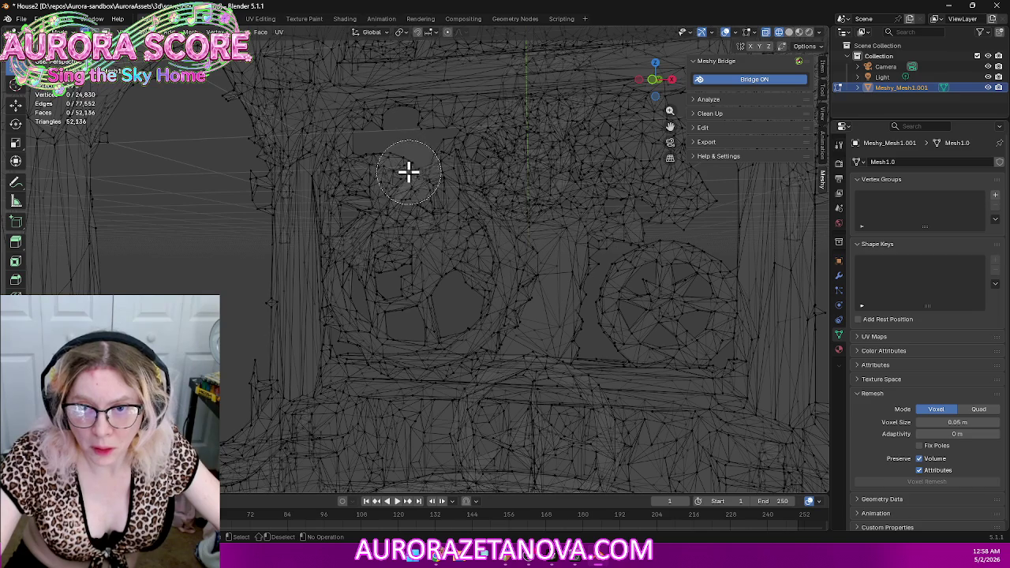
{"action": "mouse_move", "coordinate": [369, 176]}
{"action": "left_mouse_down"}
{"action": "mouse_move", "coordinate": [372, 306]}
{"action": "mouse_move", "coordinate": [471, 297]}
{"action": "mouse_move", "coordinate": [690, 320]}
{"action": "mouse_move", "coordinate": [699, 286]}
{"action": "mouse_move", "coordinate": [610, 261]}
{"action": "mouse_move", "coordinate": [456, 259]}
{"action": "mouse_move", "coordinate": [508, 207]}
{"action": "mouse_move", "coordinate": [444, 200]}
{"action": "mouse_move", "coordinate": [440, 182]}
{"action": "mouse_move", "coordinate": [392, 150]}
{"action": "mouse_move", "coordinate": [384, 158]}
{"action": "mouse_move", "coordinate": [655, 133]}
{"action": "mouse_move", "coordinate": [574, 153]}
{"action": "mouse_move", "coordinate": [647, 197]}
{"action": "mouse_move", "coordinate": [687, 198]}
{"action": "mouse_move", "coordinate": [655, 218]}
{"action": "mouse_move", "coordinate": [592, 225]}
{"action": "left_mouse_up"}
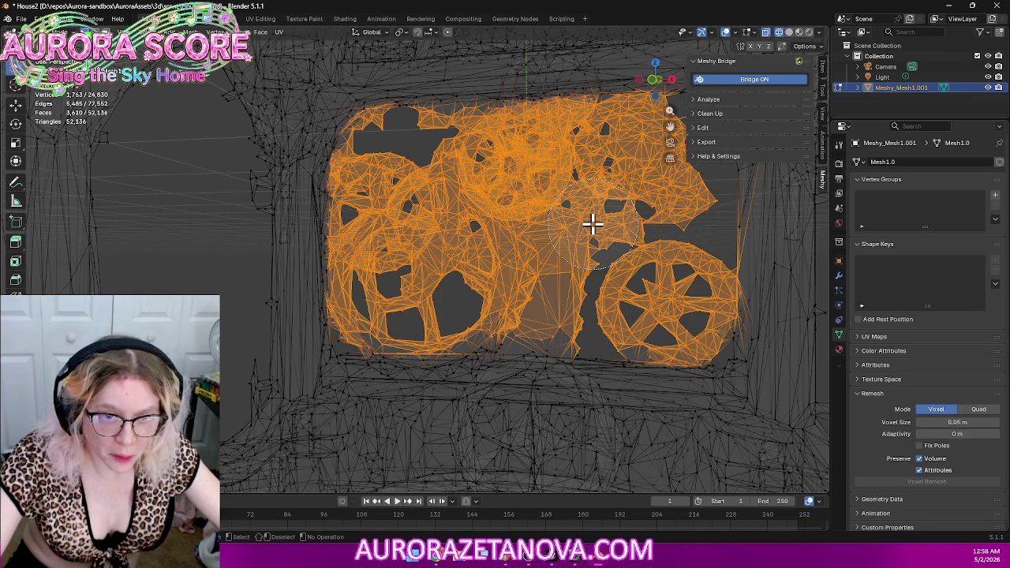
{"action": "key", "text": "Escape"}
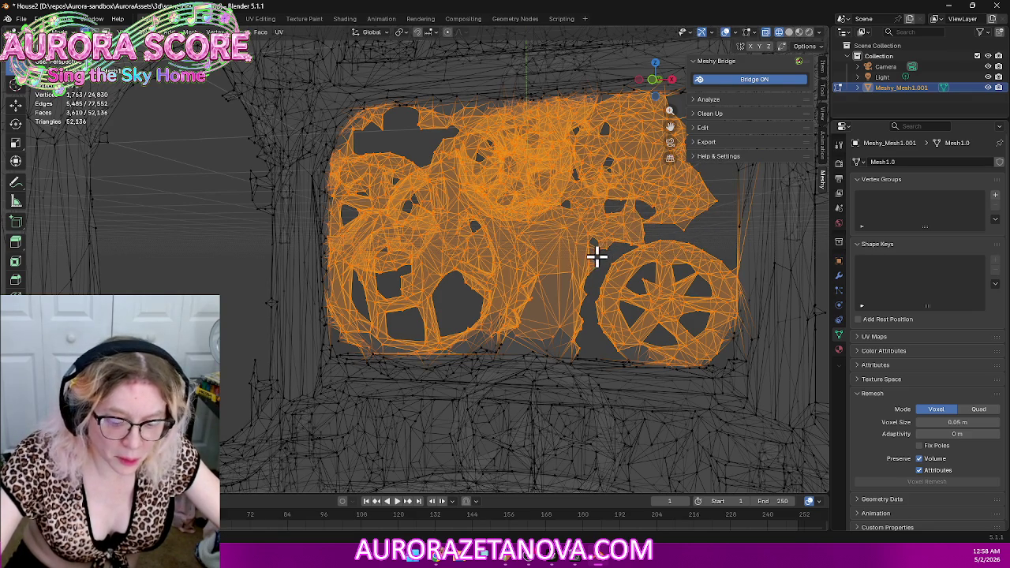
{"action": "mouse_move", "coordinate": [571, 271]}
{"action": "middle_mouse_down"}
{"action": "mouse_move", "coordinate": [570, 240]}
{"action": "mouse_move", "coordinate": [586, 259]}
{"action": "mouse_move", "coordinate": [577, 191]}
{"action": "mouse_move", "coordinate": [582, 198]}
{"action": "mouse_move", "coordinate": [579, 209]}
{"action": "mouse_move", "coordinate": [500, 218]}
{"action": "mouse_move", "coordinate": [535, 207]}
{"action": "middle_mouse_up"}
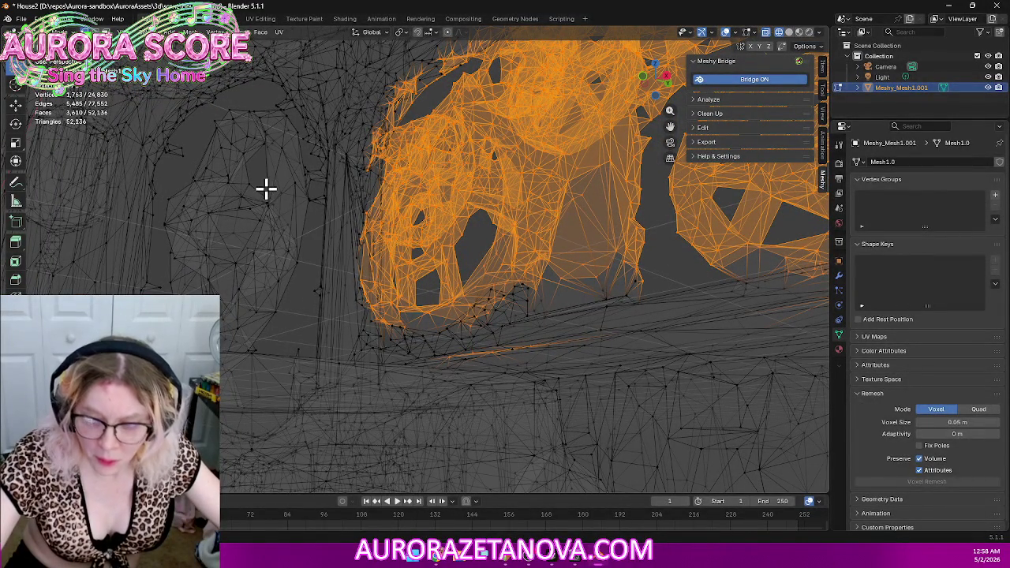
Step: Add more window mesh and the lower-left loose piece to the selection
{"action": "mouse_move", "coordinate": [263, 156]}
{"action": "left_mouse_down"}
{"action": "mouse_move", "coordinate": [260, 145]}
{"action": "mouse_move", "coordinate": [218, 166]}
{"action": "mouse_move", "coordinate": [214, 236]}
{"action": "mouse_move", "coordinate": [198, 273]}
{"action": "mouse_move", "coordinate": [208, 221]}
{"action": "mouse_move", "coordinate": [249, 220]}
{"action": "mouse_move", "coordinate": [268, 198]}
{"action": "left_mouse_up"}
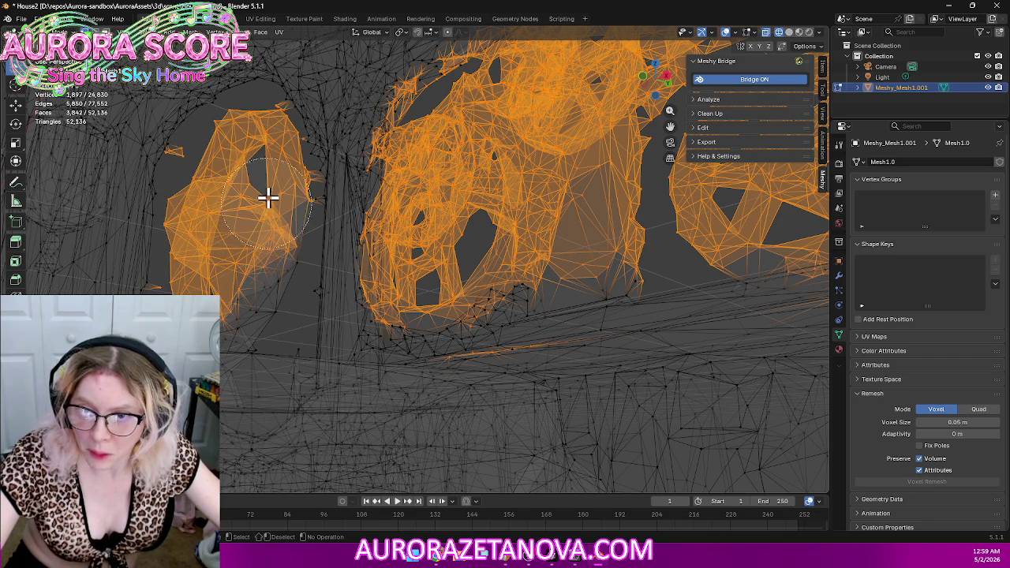
{"action": "mouse_move", "coordinate": [274, 158]}
{"action": "left_mouse_down"}
{"action": "mouse_move", "coordinate": [282, 210]}
{"action": "mouse_move", "coordinate": [271, 270]}
{"action": "mouse_move", "coordinate": [224, 330]}
{"action": "left_mouse_up"}
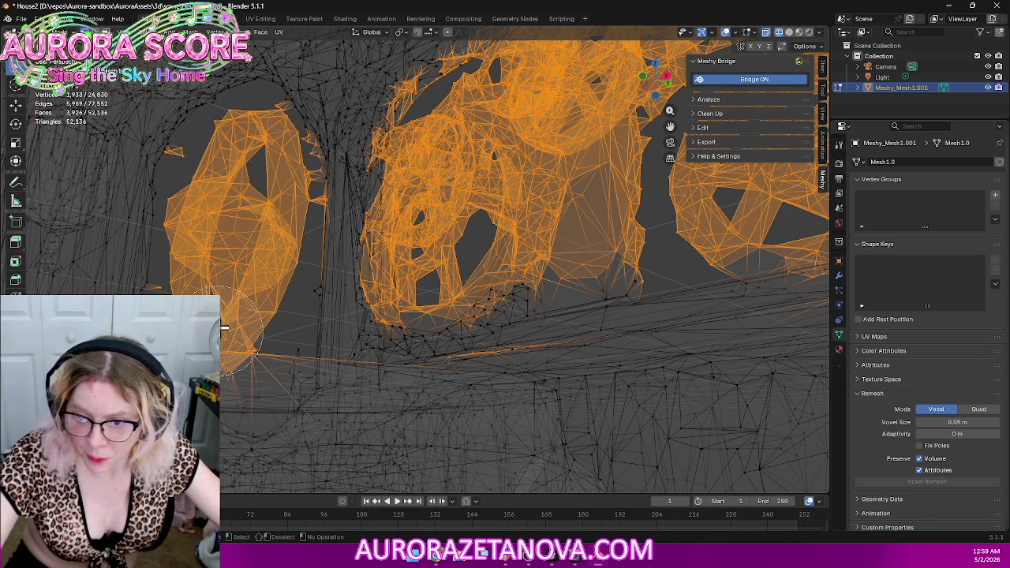
{"action": "middle_click_drag", "start_coordinate": [287, 241], "coordinate": [260, 252]}
{"action": "mouse_move", "coordinate": [261, 272]}
{"action": "left_mouse_down"}
{"action": "mouse_move", "coordinate": [257, 216]}
{"action": "mouse_move", "coordinate": [268, 206]}
{"action": "left_mouse_up"}
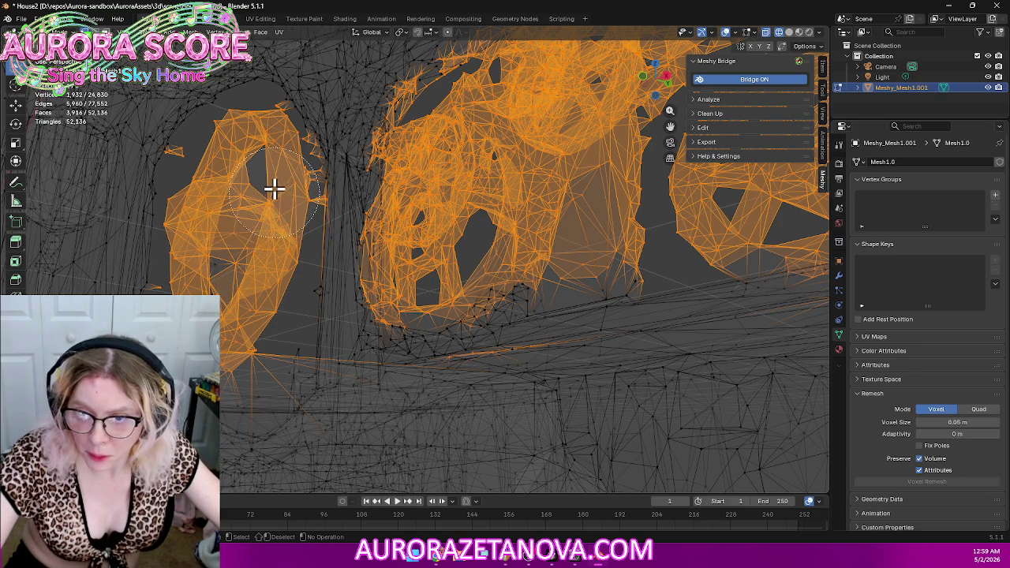
{"action": "left_click_drag", "start_coordinate": [228, 234], "coordinate": [221, 264]}
{"action": "mouse_move", "coordinate": [255, 237]}
{"action": "middle_mouse_down"}
{"action": "mouse_move", "coordinate": [283, 219]}
{"action": "mouse_move", "coordinate": [336, 273]}
{"action": "mouse_move", "coordinate": [355, 198]}
{"action": "mouse_move", "coordinate": [392, 251]}
{"action": "middle_mouse_up"}
Step: Trim unwanted vertices from the selection with circle-select deselection while orbiting around it
{"action": "key", "text": "c"}
{"action": "middle_click", "coordinate": [439, 334]}
{"action": "key", "text": "Escape"}
{"action": "mouse_move", "coordinate": [362, 280]}
{"action": "middle_mouse_down"}
{"action": "mouse_move", "coordinate": [395, 297]}
{"action": "mouse_move", "coordinate": [334, 226]}
{"action": "mouse_move", "coordinate": [391, 339]}
{"action": "mouse_move", "coordinate": [457, 410]}
{"action": "mouse_move", "coordinate": [448, 287]}
{"action": "middle_mouse_up"}
{"action": "mouse_move", "coordinate": [430, 326]}
{"action": "middle_mouse_down"}
{"action": "mouse_move", "coordinate": [470, 321]}
{"action": "mouse_move", "coordinate": [552, 270]}
{"action": "mouse_move", "coordinate": [570, 229]}
{"action": "mouse_move", "coordinate": [564, 218]}
{"action": "middle_mouse_up"}
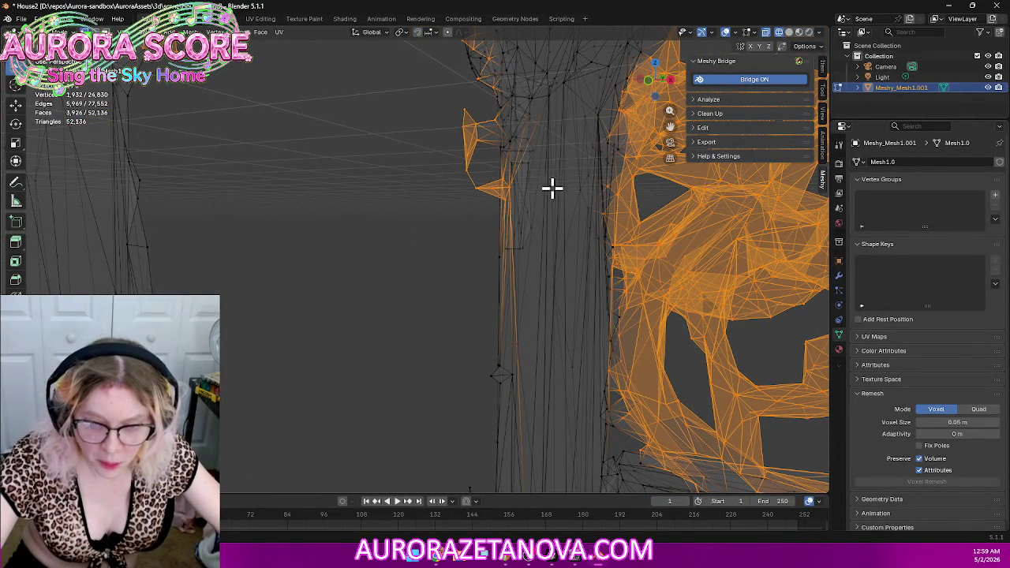
{"action": "key", "text": "c"}
{"action": "middle_click", "coordinate": [544, 186]}
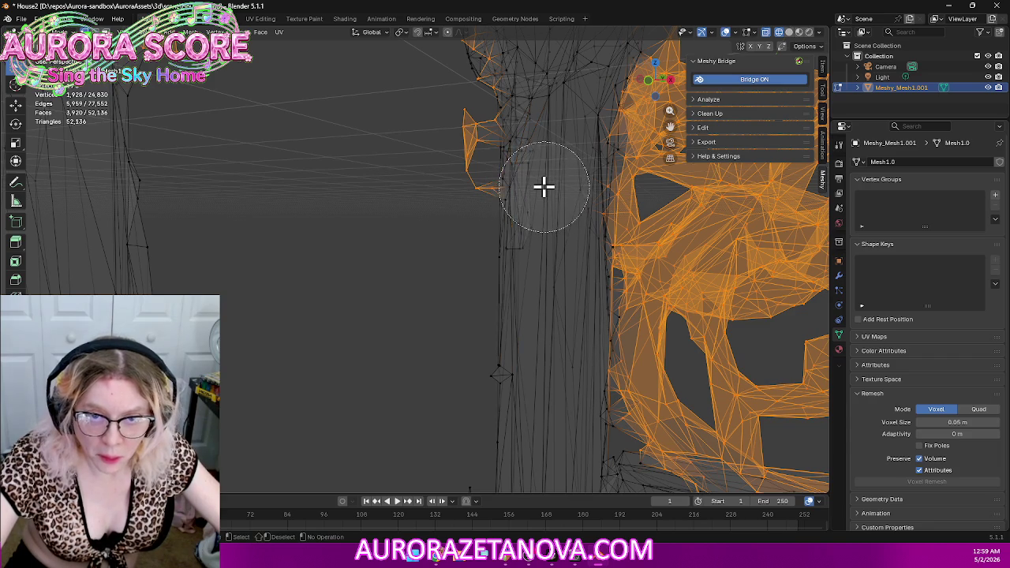
{"action": "scroll", "coordinate": [542, 252], "scroll_direction": "down", "scroll_amount": 3}
{"action": "key", "text": "Escape"}
{"action": "mouse_move", "coordinate": [526, 263]}
{"action": "middle_mouse_down"}
{"action": "mouse_move", "coordinate": [414, 259]}
{"action": "mouse_move", "coordinate": [611, 257]}
{"action": "mouse_move", "coordinate": [624, 285]}
{"action": "mouse_move", "coordinate": [591, 308]}
{"action": "mouse_move", "coordinate": [573, 279]}
{"action": "mouse_move", "coordinate": [413, 237]}
{"action": "middle_mouse_up"}
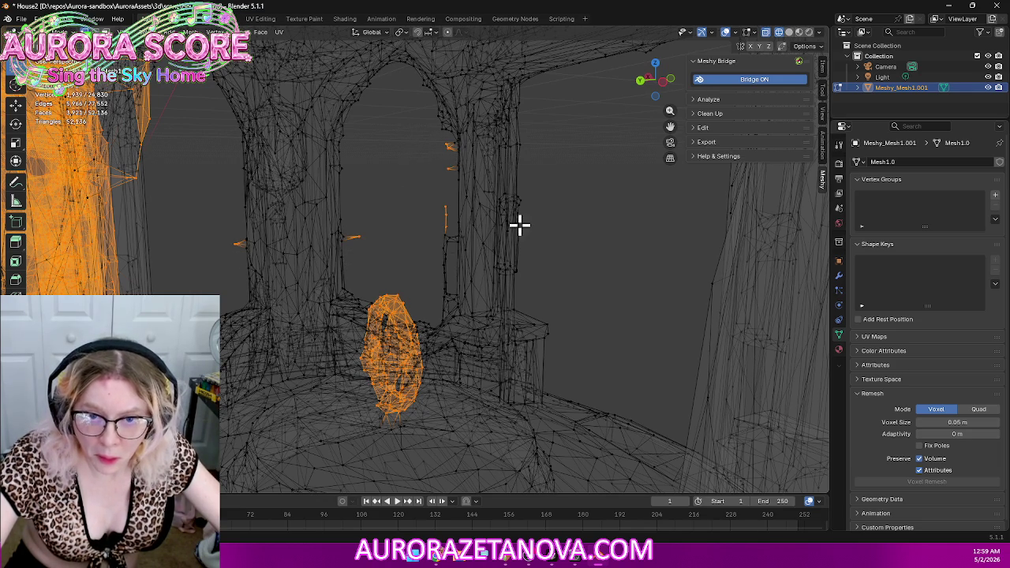
Step: Box-select more stray fragments and enlarge the circle-select brush
{"action": "left_click_drag", "start_coordinate": [423, 207], "coordinate": [452, 292]}
{"action": "middle_click_drag", "start_coordinate": [575, 255], "coordinate": [525, 304]}
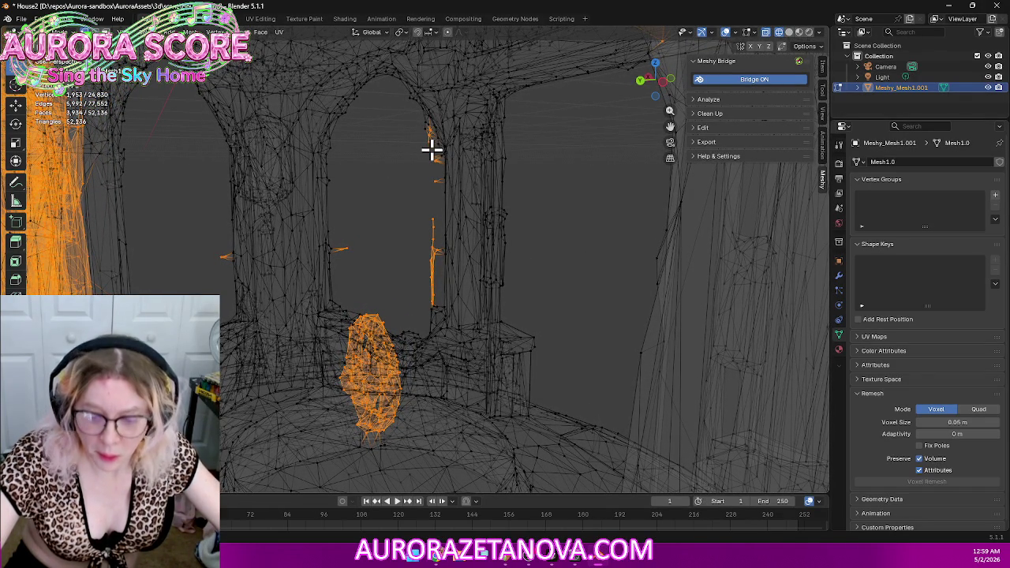
{"action": "key", "text": "c"}
{"action": "scroll", "coordinate": [404, 162], "scroll_direction": "up", "scroll_amount": 3}
{"action": "scroll", "coordinate": [405, 162], "scroll_direction": "up", "scroll_amount": 3}
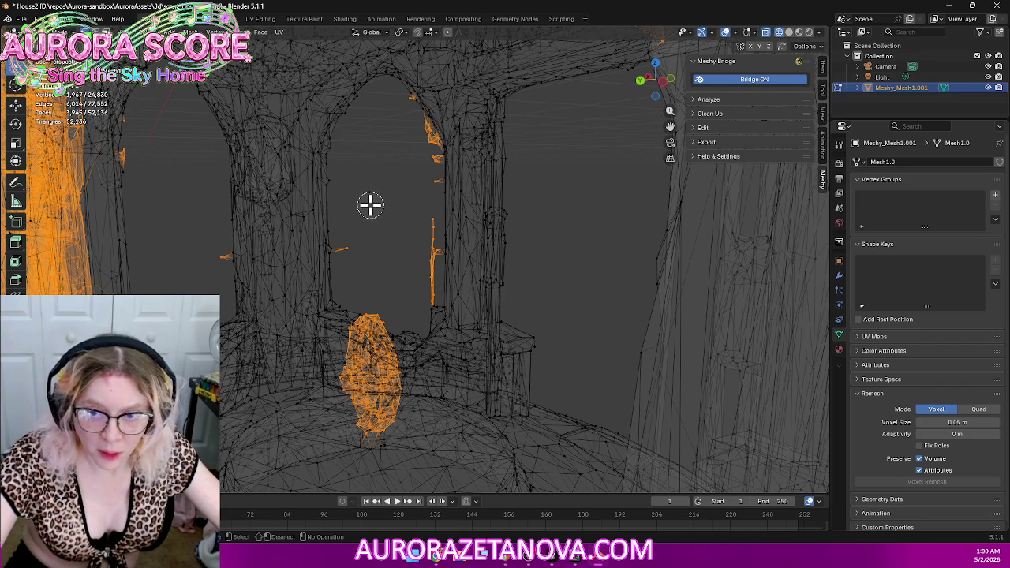
{"action": "scroll", "coordinate": [386, 193], "scroll_direction": "up", "scroll_amount": 5}
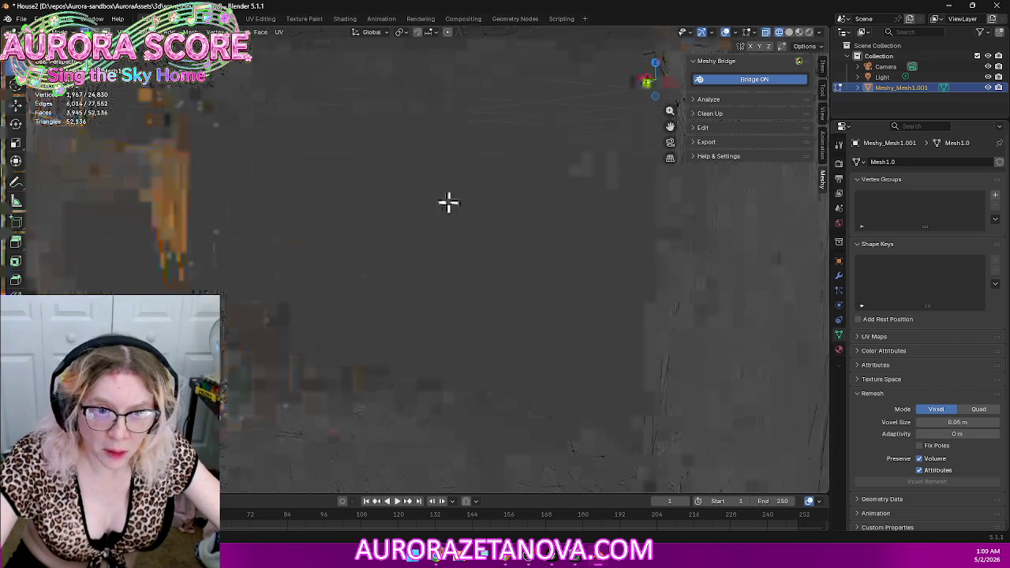
Step: Pick up stray pieces along the column, then view the whole trunk with its selected bits
{"action": "middle_click_drag", "start_coordinate": [434, 200], "coordinate": [552, 197]}
{"action": "mouse_move", "coordinate": [468, 279]}
{"action": "middle_mouse_down"}
{"action": "mouse_move", "coordinate": [585, 231]}
{"action": "mouse_move", "coordinate": [437, 228]}
{"action": "middle_mouse_up"}
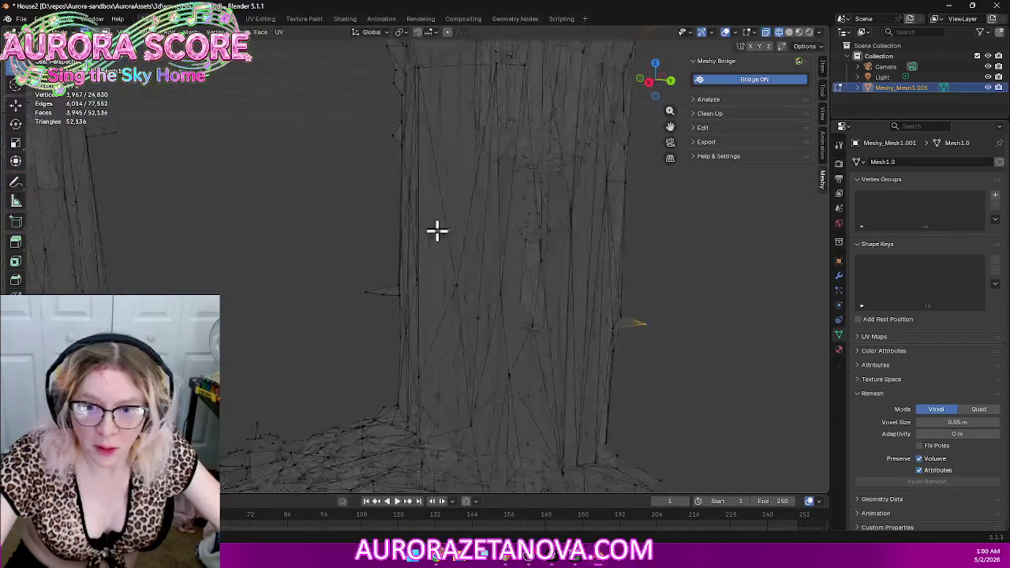
{"action": "middle_click_drag", "start_coordinate": [326, 198], "coordinate": [374, 303]}
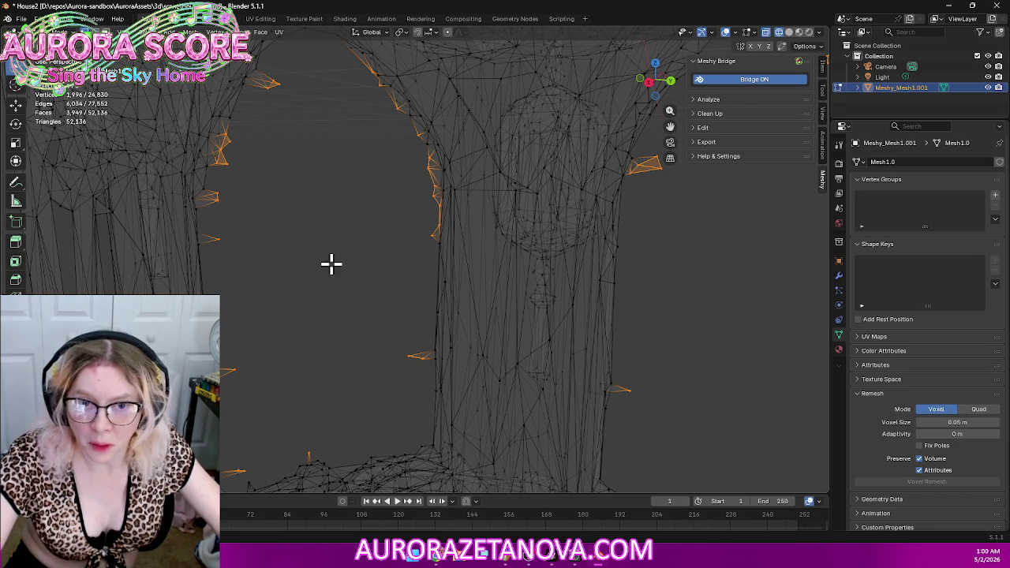
{"action": "scroll", "coordinate": [338, 273], "scroll_direction": "down", "scroll_amount": 3}
{"action": "mouse_move", "coordinate": [337, 273]}
{"action": "middle_mouse_down"}
{"action": "mouse_move", "coordinate": [571, 271]}
{"action": "mouse_move", "coordinate": [476, 275]}
{"action": "mouse_move", "coordinate": [406, 264]}
{"action": "mouse_move", "coordinate": [415, 250]}
{"action": "mouse_move", "coordinate": [509, 276]}
{"action": "mouse_move", "coordinate": [532, 232]}
{"action": "mouse_move", "coordinate": [465, 402]}
{"action": "mouse_move", "coordinate": [364, 228]}
{"action": "mouse_move", "coordinate": [439, 210]}
{"action": "mouse_move", "coordinate": [620, 236]}
{"action": "mouse_move", "coordinate": [660, 291]}
{"action": "middle_mouse_up"}
{"action": "scroll", "coordinate": [568, 274], "scroll_direction": "down", "scroll_amount": 2}
{"action": "scroll", "coordinate": [568, 274], "scroll_direction": "down", "scroll_amount": 3}
Step: Delete the selected stray vertices, leaving the gazebo at 22,834 vertices
{"action": "scroll", "coordinate": [660, 292], "scroll_direction": "down", "scroll_amount": 5}
{"action": "key", "text": "x"}
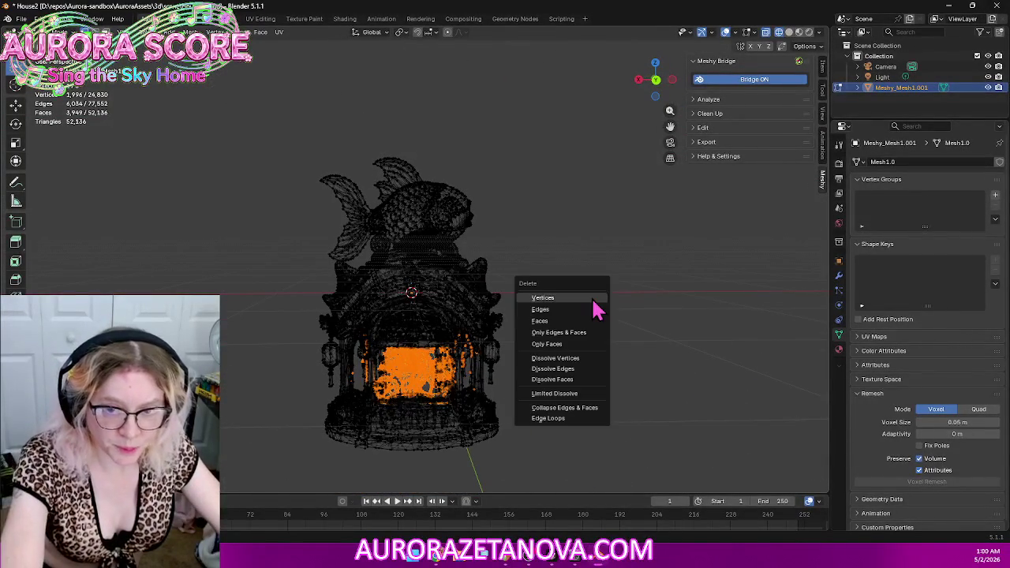
{"action": "left_click", "coordinate": [588, 297]}
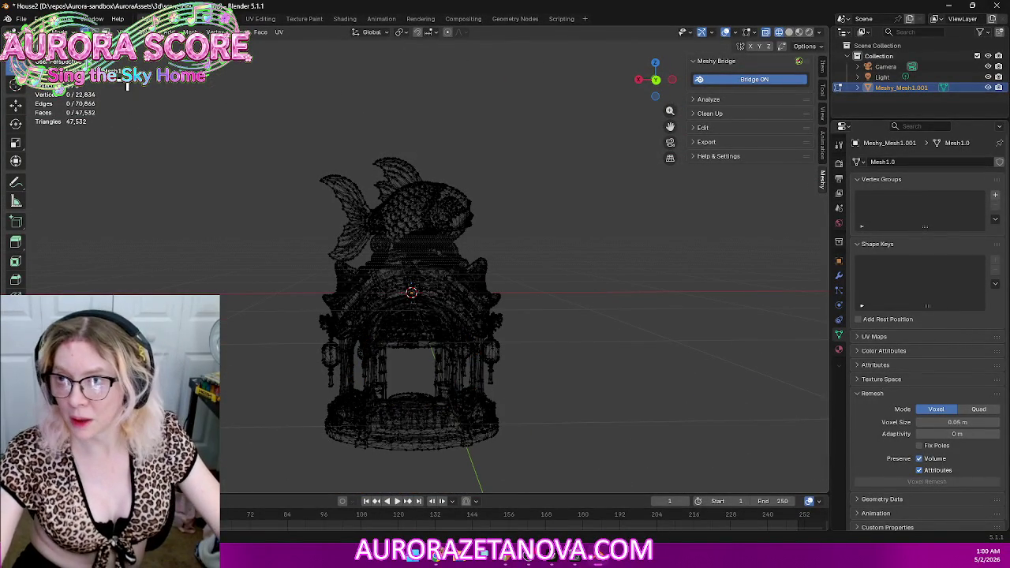
Step: Switch to Object Mode, deselect the gazebo and orbit to a frontal view
{"action": "left_click", "coordinate": [48, 32]}
{"action": "left_click", "coordinate": [55, 43]}
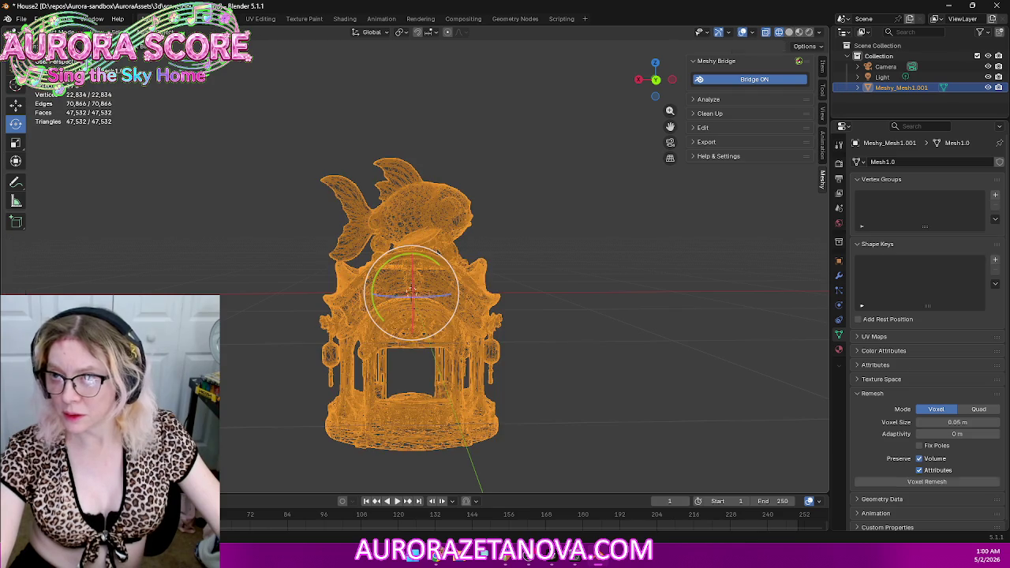
{"action": "left_click", "coordinate": [671, 308]}
{"action": "mouse_move", "coordinate": [667, 316]}
{"action": "middle_mouse_down"}
{"action": "mouse_move", "coordinate": [674, 298]}
{"action": "mouse_move", "coordinate": [534, 113]}
{"action": "mouse_move", "coordinate": [708, 191]}
{"action": "mouse_move", "coordinate": [676, 151]}
{"action": "mouse_move", "coordinate": [654, 190]}
{"action": "mouse_move", "coordinate": [744, 202]}
{"action": "middle_mouse_up"}
{"action": "scroll", "coordinate": [659, 186], "scroll_direction": "up", "scroll_amount": 3}
{"action": "middle_click_drag", "start_coordinate": [726, 153], "coordinate": [602, 293]}
{"action": "scroll", "coordinate": [584, 336], "scroll_direction": "down", "scroll_amount": 3}
{"action": "middle_click_drag", "start_coordinate": [581, 328], "coordinate": [565, 334]}
{"action": "scroll", "coordinate": [565, 334], "scroll_direction": "down", "scroll_amount": 2}
Step: Return to Edit Mode in wireframe shading and select all the gazebo's geometry
{"action": "key", "text": "z"}
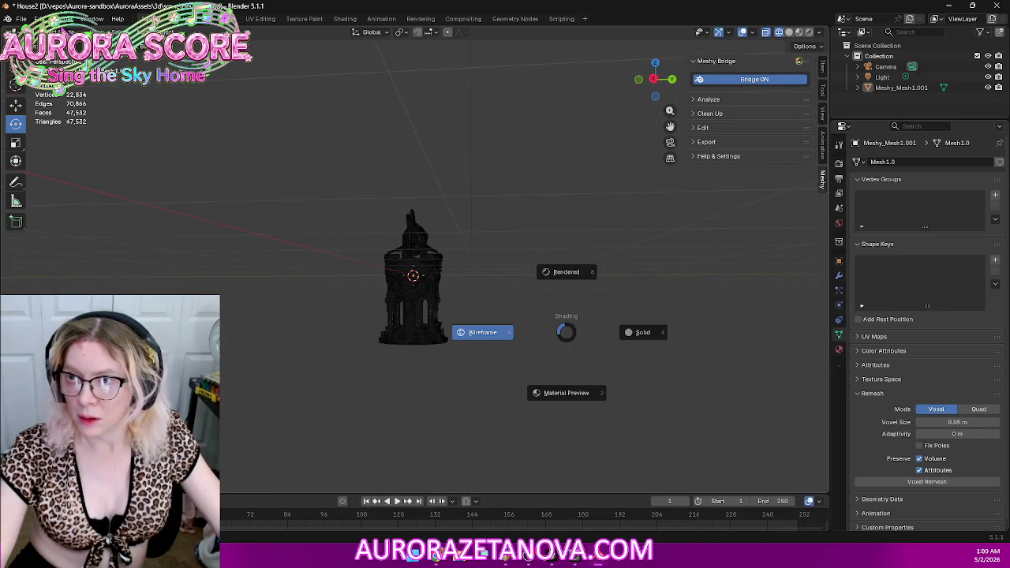
{"action": "left_click", "coordinate": [482, 332]}
{"action": "left_click", "coordinate": [47, 31]}
{"action": "left_click", "coordinate": [47, 55]}
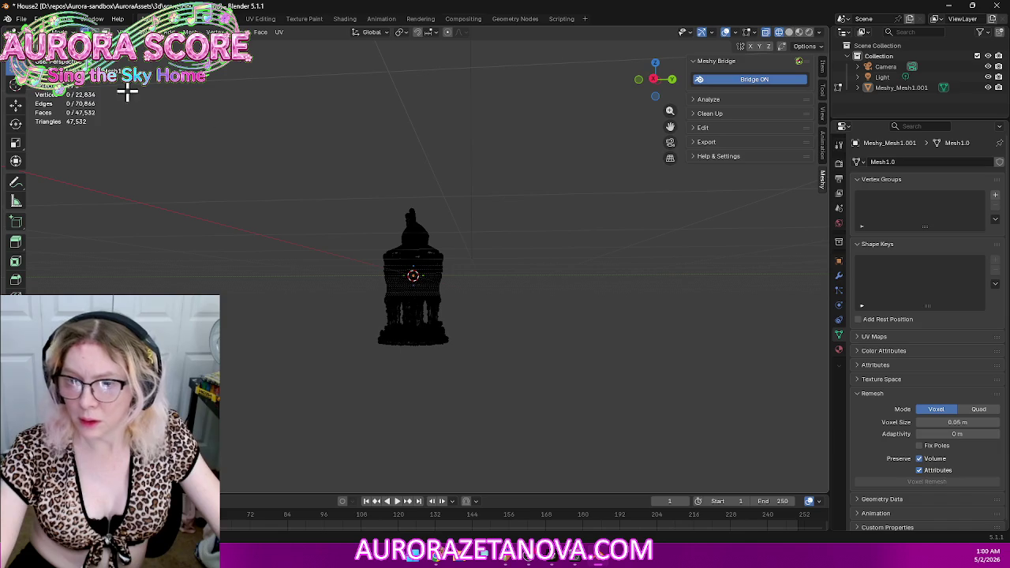
{"action": "key", "text": "z"}
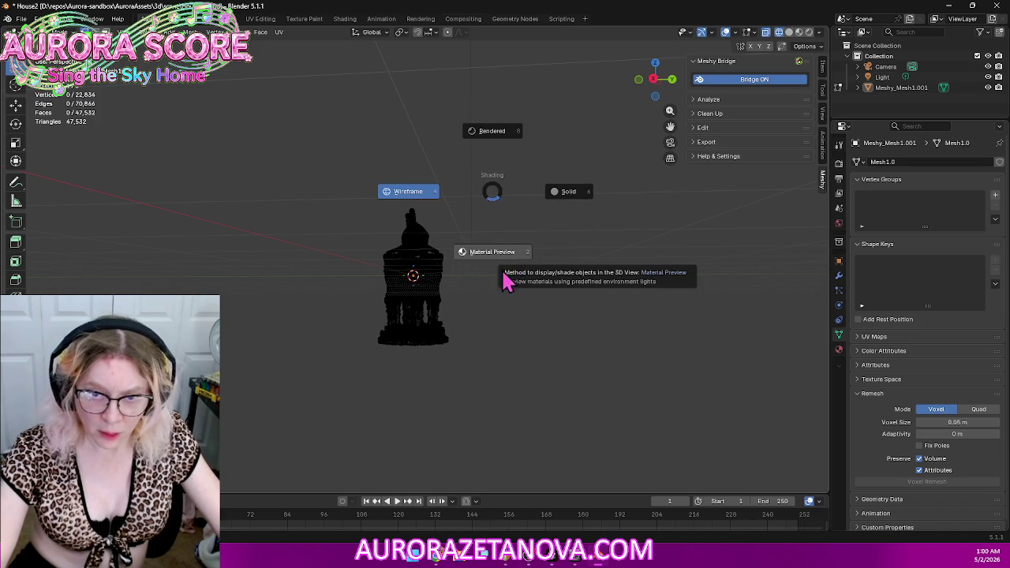
{"action": "key", "text": "Escape"}
{"action": "key", "text": "a"}
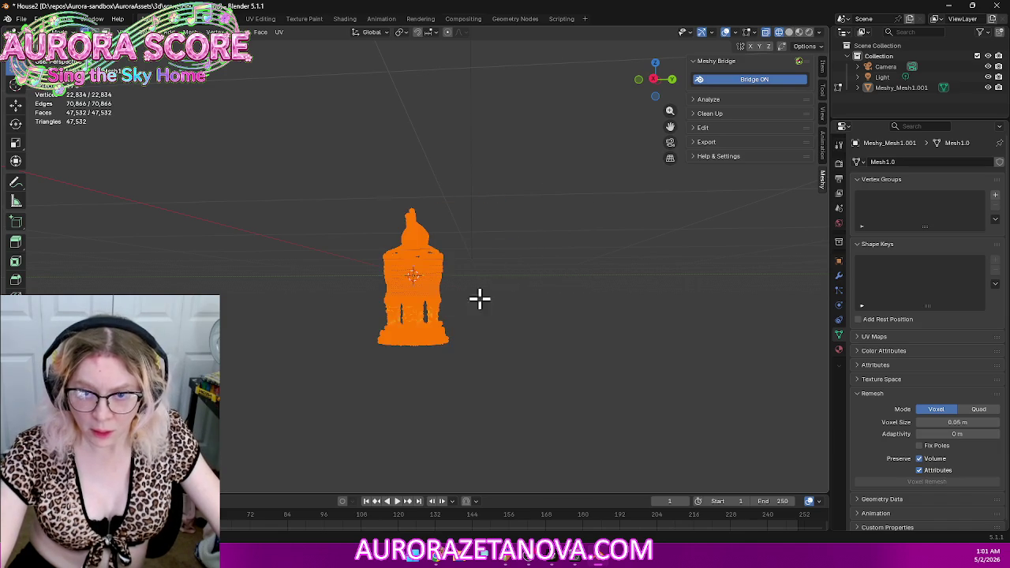
{"action": "scroll", "coordinate": [474, 296], "scroll_direction": "up", "scroll_amount": 3}
{"action": "scroll", "coordinate": [444, 305], "scroll_direction": "up", "scroll_amount": 2}
{"action": "mouse_move", "coordinate": [447, 304]}
{"action": "middle_mouse_down"}
{"action": "mouse_move", "coordinate": [561, 297]}
{"action": "mouse_move", "coordinate": [636, 315]}
{"action": "mouse_move", "coordinate": [643, 378]}
{"action": "mouse_move", "coordinate": [702, 428]}
{"action": "mouse_move", "coordinate": [742, 431]}
{"action": "mouse_move", "coordinate": [699, 273]}
{"action": "mouse_move", "coordinate": [701, 191]}
{"action": "mouse_move", "coordinate": [640, 234]}
{"action": "mouse_move", "coordinate": [593, 289]}
{"action": "mouse_move", "coordinate": [593, 312]}
{"action": "middle_mouse_up"}
{"action": "scroll", "coordinate": [571, 307], "scroll_direction": "up", "scroll_amount": 2}
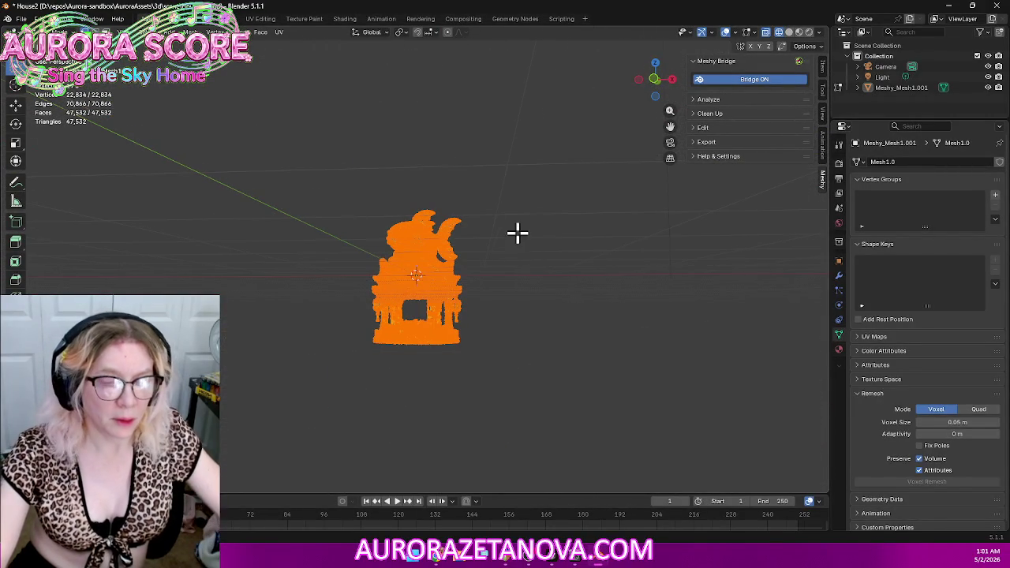
Step: Subdivide the entire gazebo mesh and return to Object Mode
{"action": "right_click", "coordinate": [517, 231]}
{"action": "left_click", "coordinate": [474, 236]}
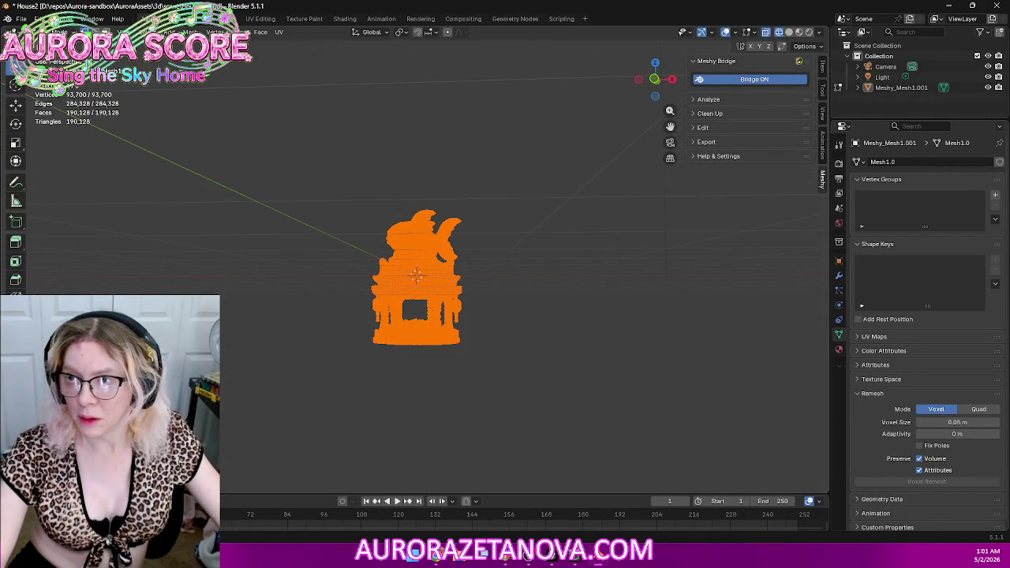
{"action": "key", "text": "Tab"}
Step: Zoom in on the gateway from the left side and turn on X-ray shading
{"action": "middle_click_drag", "start_coordinate": [314, 200], "coordinate": [336, 227]}
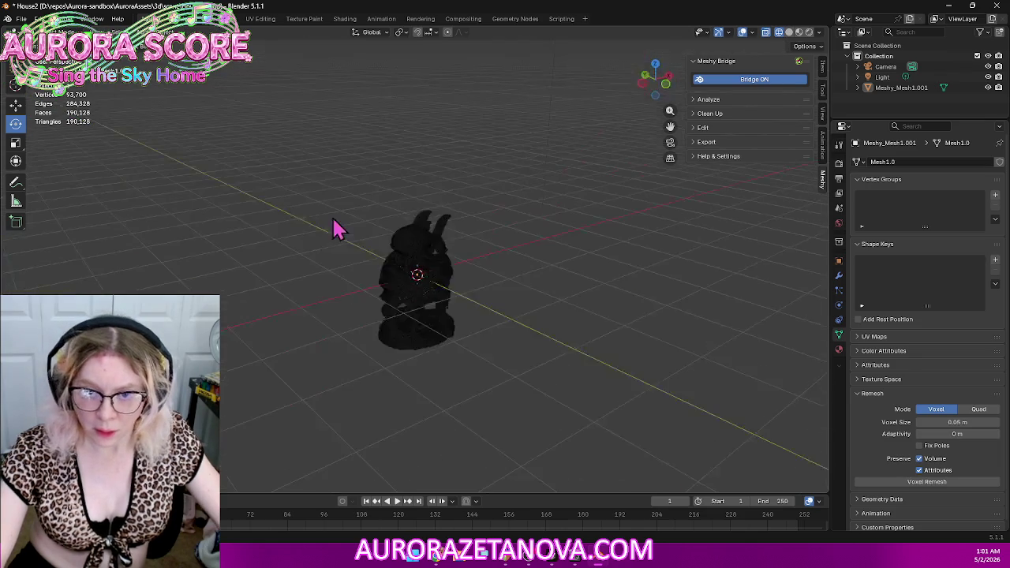
{"action": "middle_click_drag", "start_coordinate": [637, 306], "coordinate": [577, 286]}
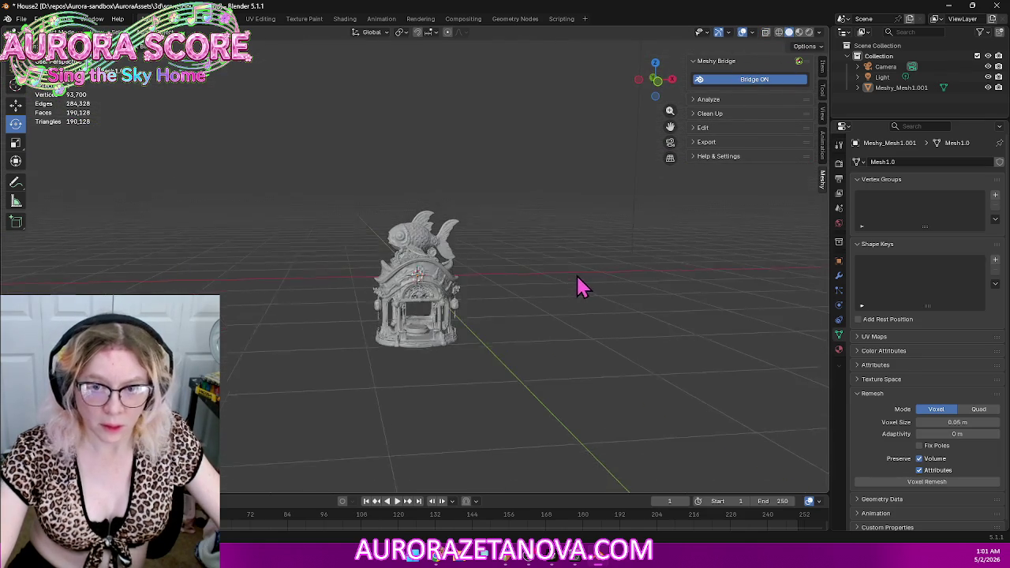
{"action": "scroll", "coordinate": [568, 288], "scroll_direction": "up", "scroll_amount": 2}
{"action": "scroll", "coordinate": [575, 306], "scroll_direction": "up", "scroll_amount": 3}
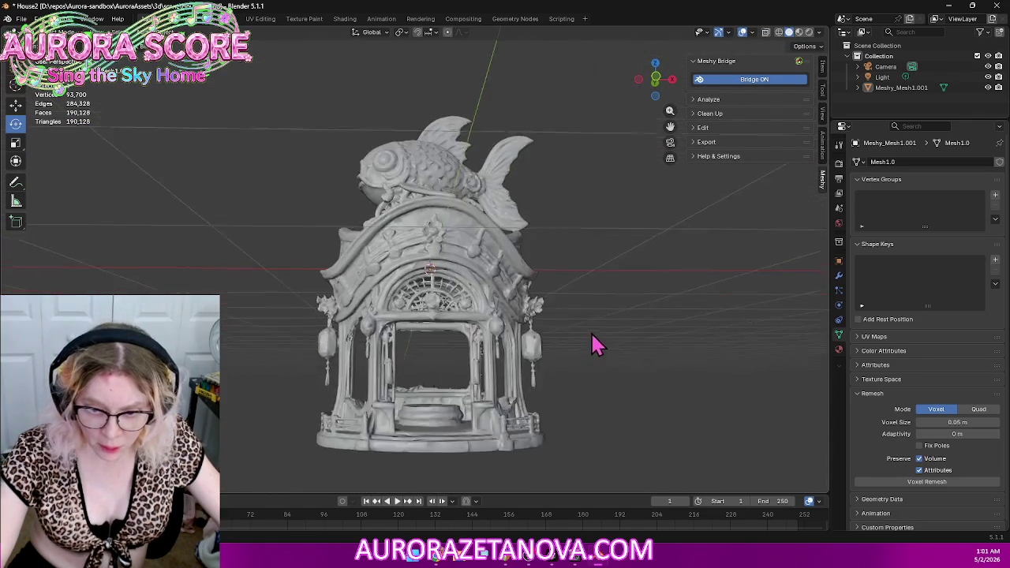
{"action": "middle_click_drag", "start_coordinate": [593, 345], "coordinate": [613, 263], "text": "shift"}
{"action": "scroll", "coordinate": [610, 263], "scroll_direction": "up", "scroll_amount": 3}
{"action": "scroll", "coordinate": [552, 268], "scroll_direction": "up", "scroll_amount": 3}
{"action": "mouse_move", "coordinate": [509, 268]}
{"action": "middle_mouse_down"}
{"action": "mouse_move", "coordinate": [537, 266]}
{"action": "mouse_move", "coordinate": [491, 244]}
{"action": "mouse_move", "coordinate": [504, 261]}
{"action": "mouse_move", "coordinate": [484, 271]}
{"action": "mouse_move", "coordinate": [244, 271]}
{"action": "mouse_move", "coordinate": [298, 264]}
{"action": "mouse_move", "coordinate": [254, 228]}
{"action": "mouse_move", "coordinate": [405, 272]}
{"action": "middle_mouse_up"}
{"action": "scroll", "coordinate": [308, 259], "scroll_direction": "up", "scroll_amount": 3}
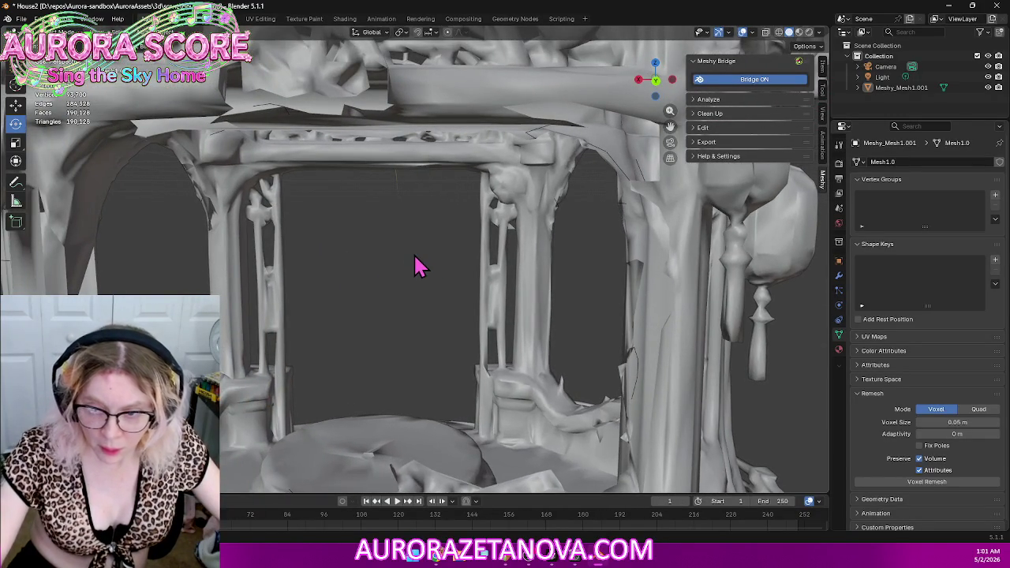
{"action": "key", "text": "alt+z"}
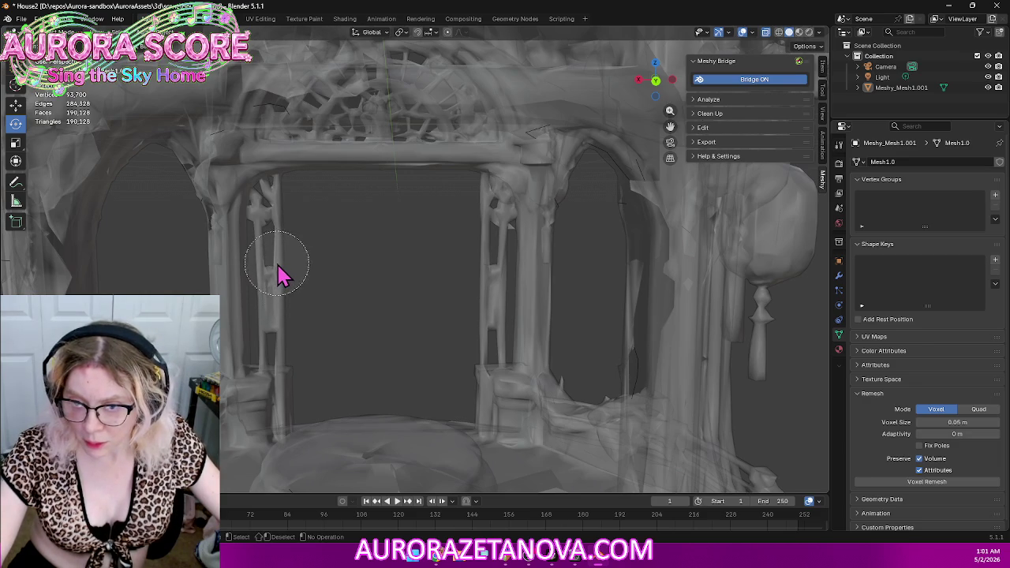
{"action": "left_click", "coordinate": [62, 33]}
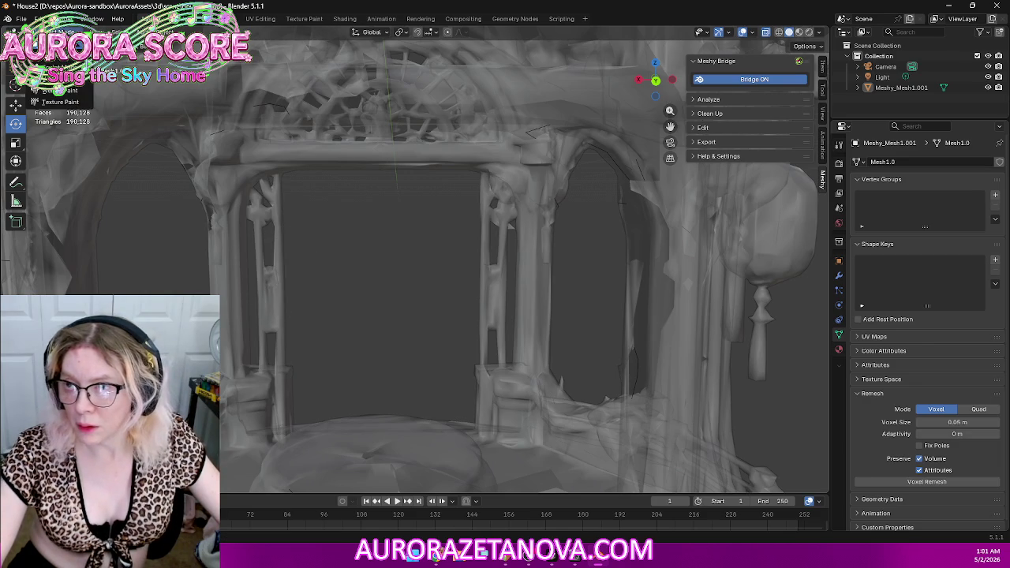
Step: In Edit Mode, deselect everything and brush-select the gazebo's two inner pillars
{"action": "key", "text": "Tab"}
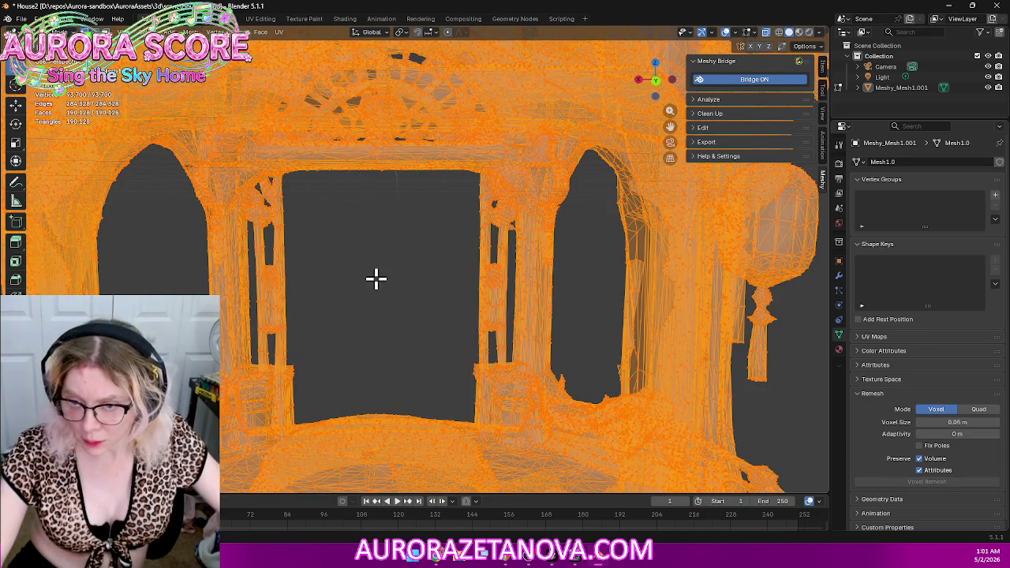
{"action": "key", "text": "alt+a"}
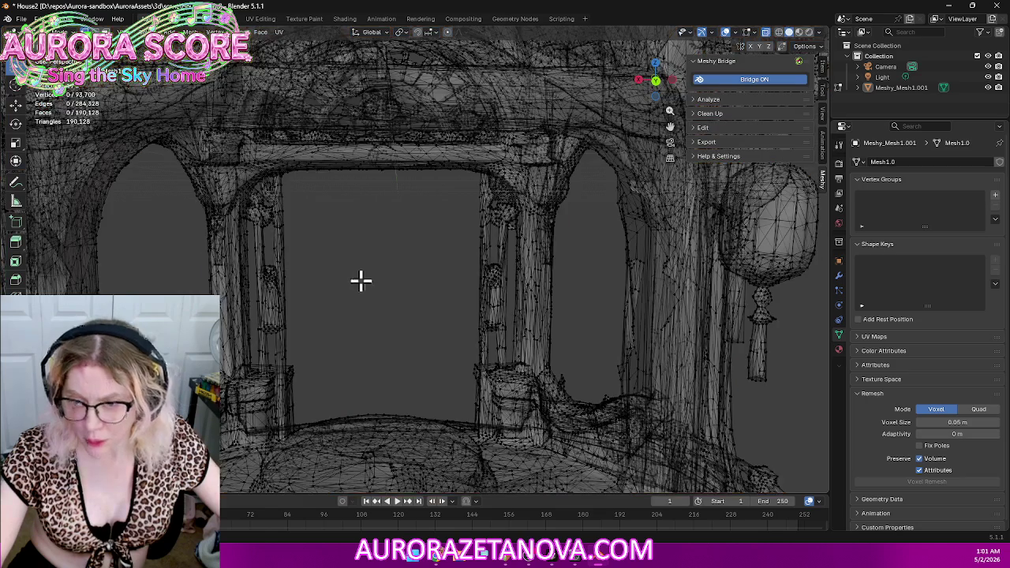
{"action": "key", "text": "c"}
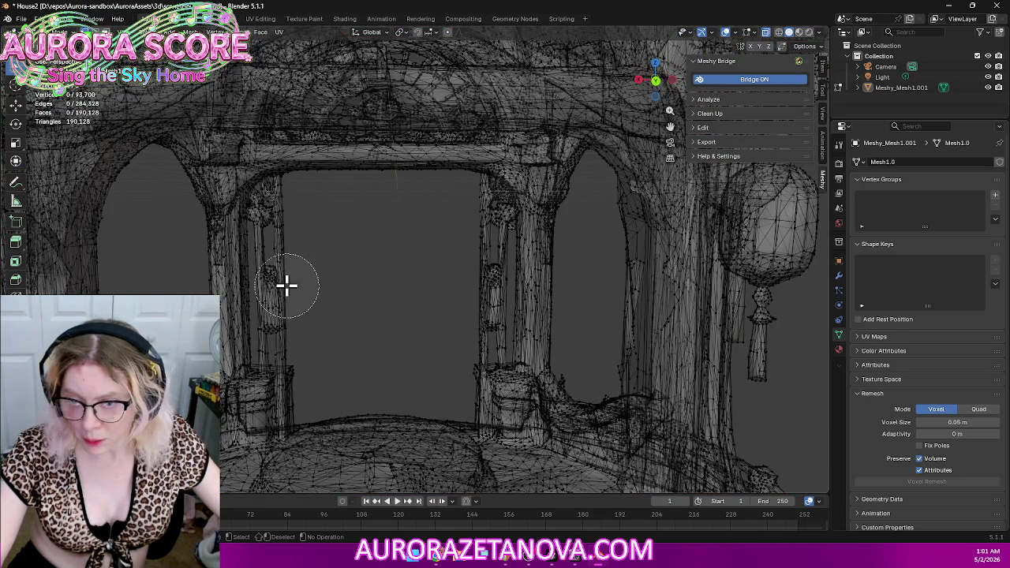
{"action": "mouse_move", "coordinate": [286, 281]}
{"action": "left_mouse_down"}
{"action": "mouse_move", "coordinate": [282, 333]}
{"action": "mouse_move", "coordinate": [288, 279]}
{"action": "mouse_move", "coordinate": [280, 212]}
{"action": "left_mouse_up"}
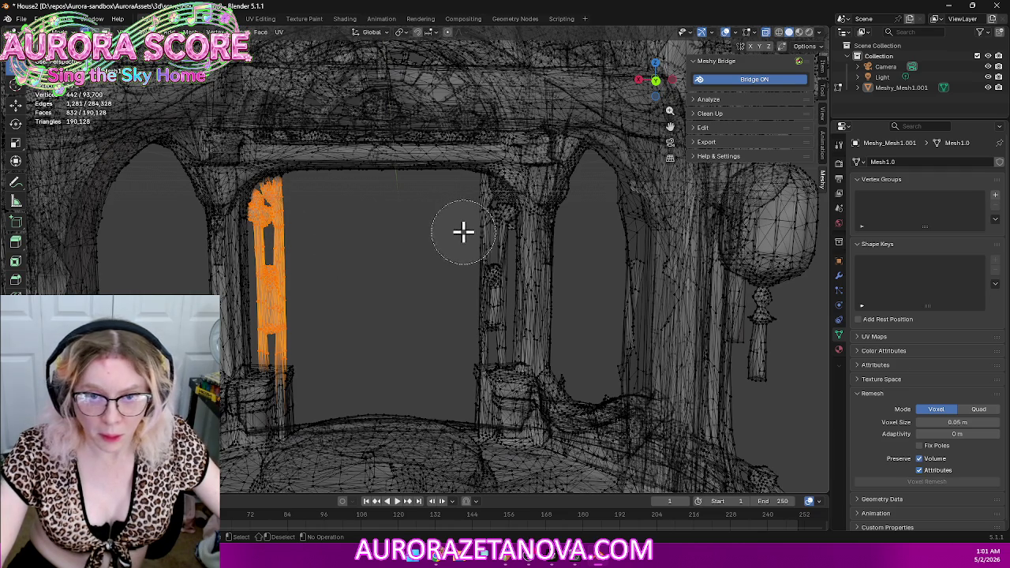
{"action": "left_click_drag", "start_coordinate": [478, 213], "coordinate": [481, 324]}
{"action": "key", "text": "Escape"}
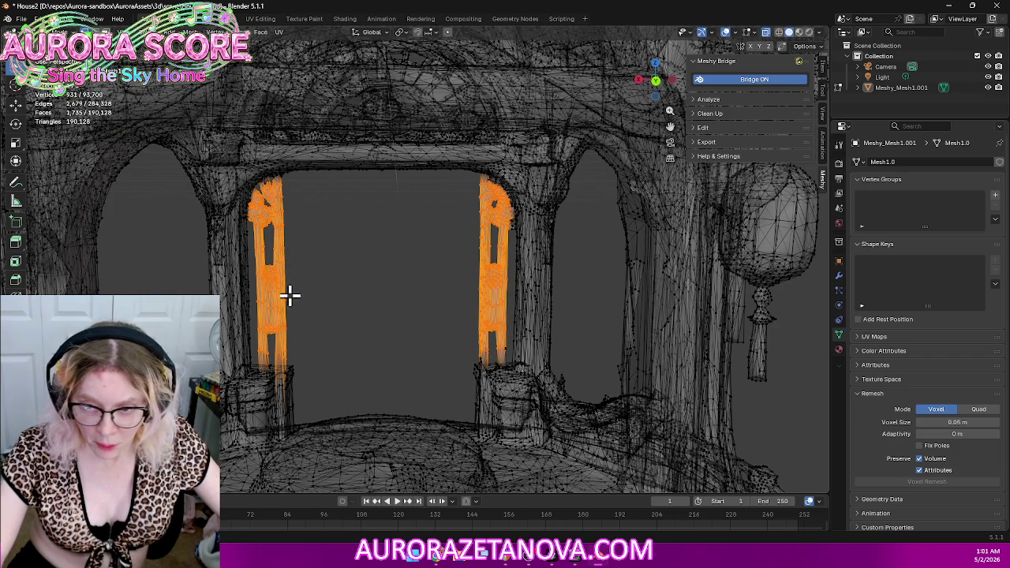
Step: Delete the two inner pillars to open the arches, then reframe the whole gazebo
{"action": "key", "text": "ctrl+l"}
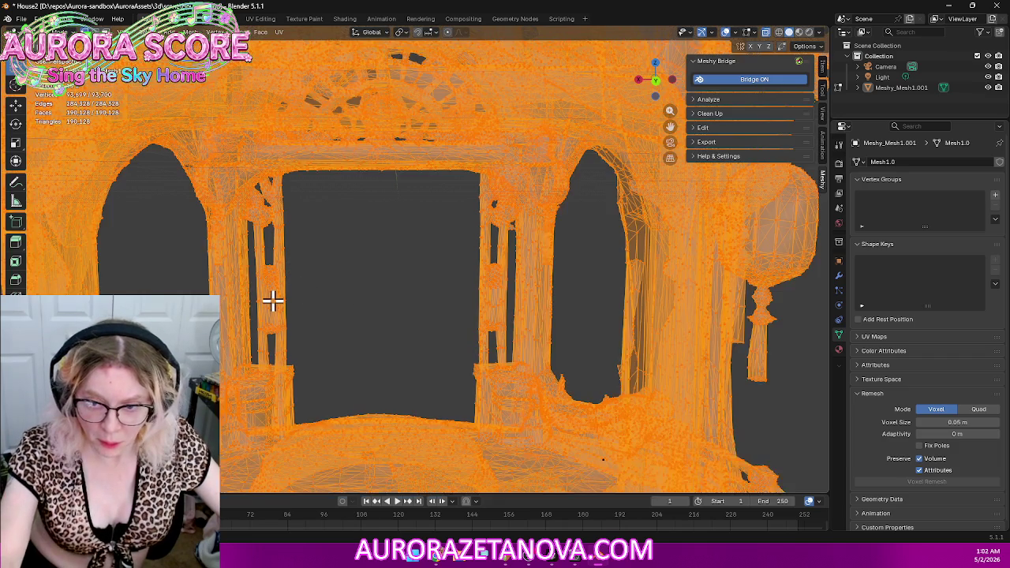
{"action": "key", "text": "ctrl+z"}
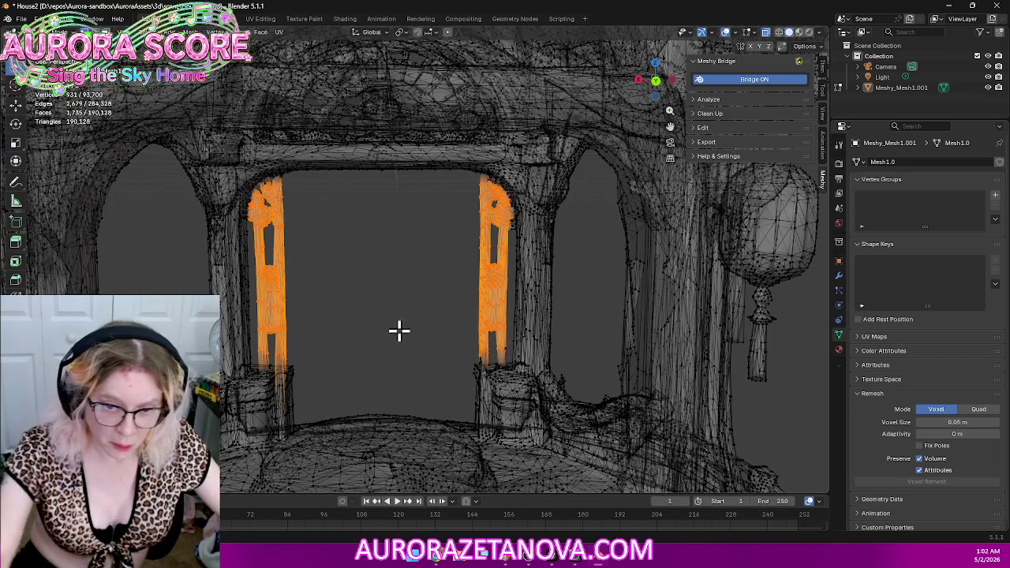
{"action": "key", "text": "x"}
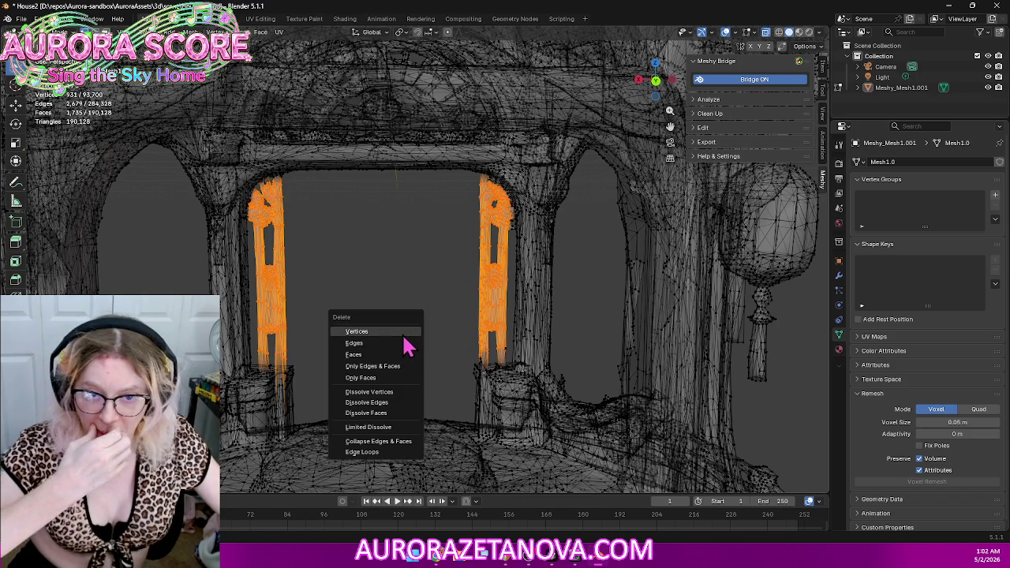
{"action": "left_click", "coordinate": [408, 336]}
{"action": "scroll", "coordinate": [418, 353], "scroll_direction": "down", "scroll_amount": 3}
{"action": "scroll", "coordinate": [418, 349], "scroll_direction": "down", "scroll_amount": 2}
{"action": "mouse_move", "coordinate": [401, 342]}
{"action": "middle_mouse_down"}
{"action": "mouse_move", "coordinate": [399, 288]}
{"action": "mouse_move", "coordinate": [579, 289]}
{"action": "mouse_move", "coordinate": [633, 300]}
{"action": "mouse_move", "coordinate": [647, 291]}
{"action": "mouse_move", "coordinate": [613, 295]}
{"action": "mouse_move", "coordinate": [570, 270]}
{"action": "mouse_move", "coordinate": [476, 271]}
{"action": "mouse_move", "coordinate": [593, 273]}
{"action": "middle_mouse_up"}
{"action": "scroll", "coordinate": [633, 300], "scroll_direction": "down", "scroll_amount": 2}
{"action": "scroll", "coordinate": [647, 291], "scroll_direction": "up", "scroll_amount": 1}
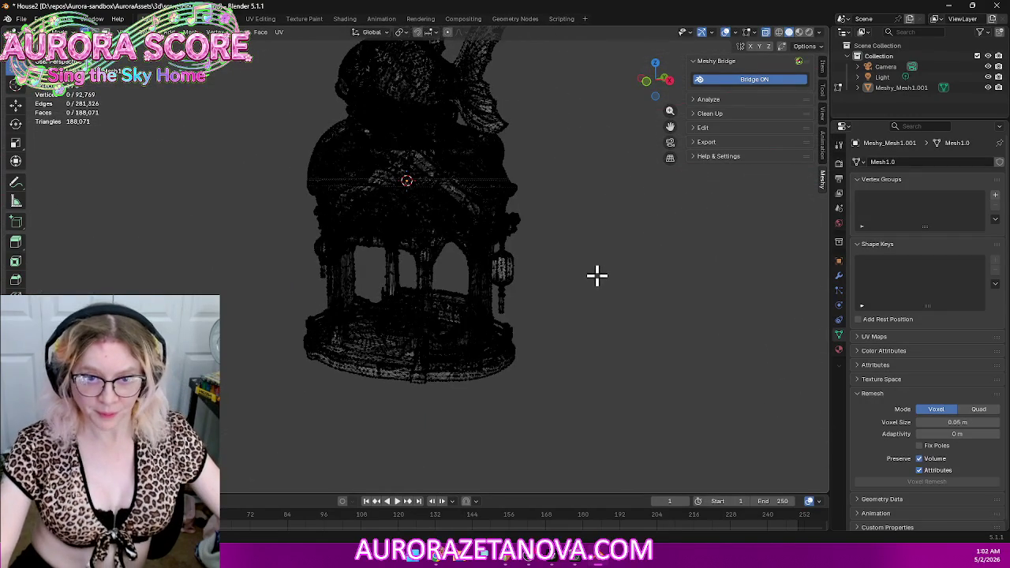
{"action": "scroll", "coordinate": [592, 273], "scroll_direction": "down", "scroll_amount": 2}
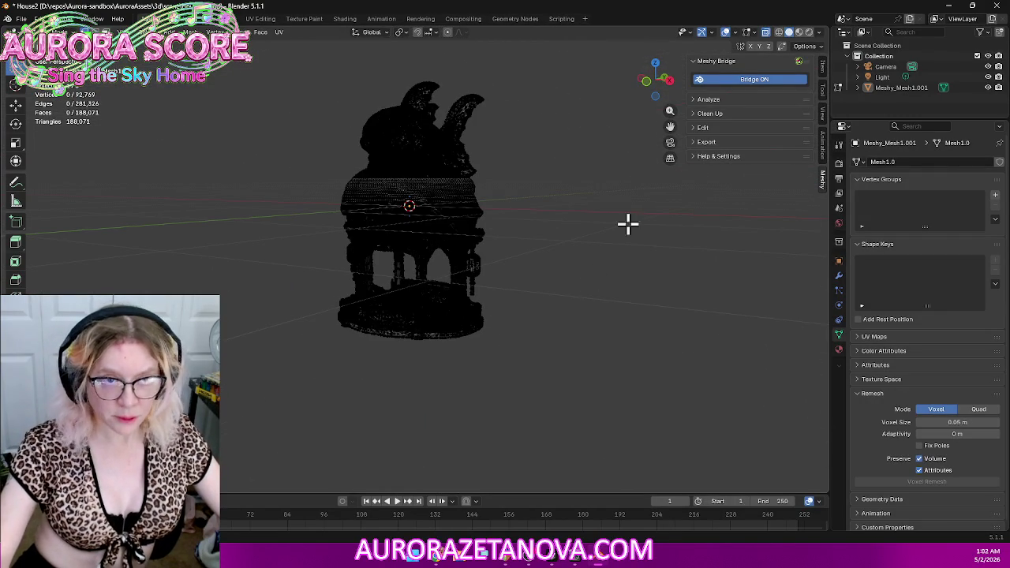
{"action": "left_click", "coordinate": [55, 31]}
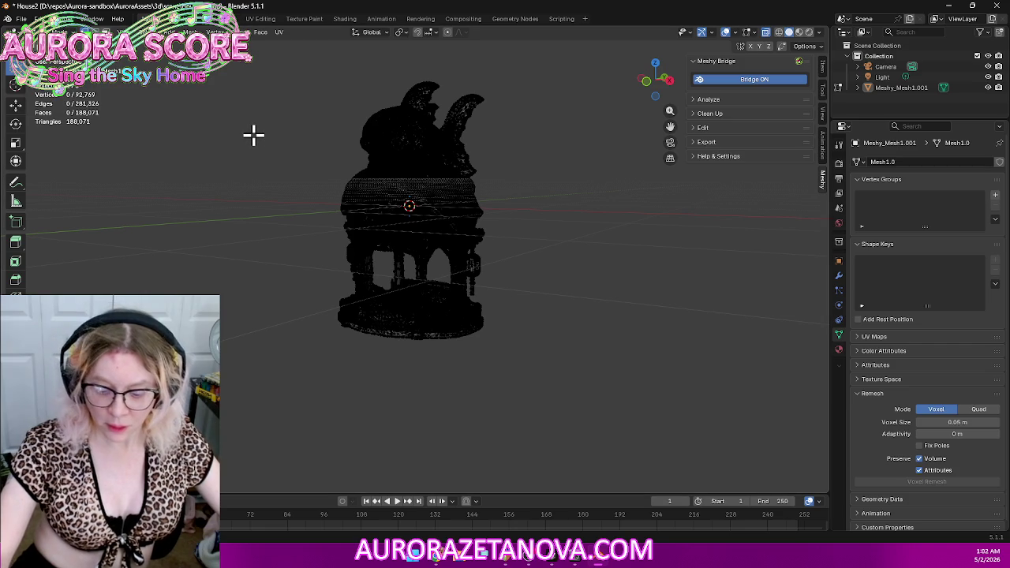
Step: Merge all vertices by distance, raising the merge distance to remove 52,753 duplicates
{"action": "key", "text": "a"}
{"action": "key", "text": "m"}
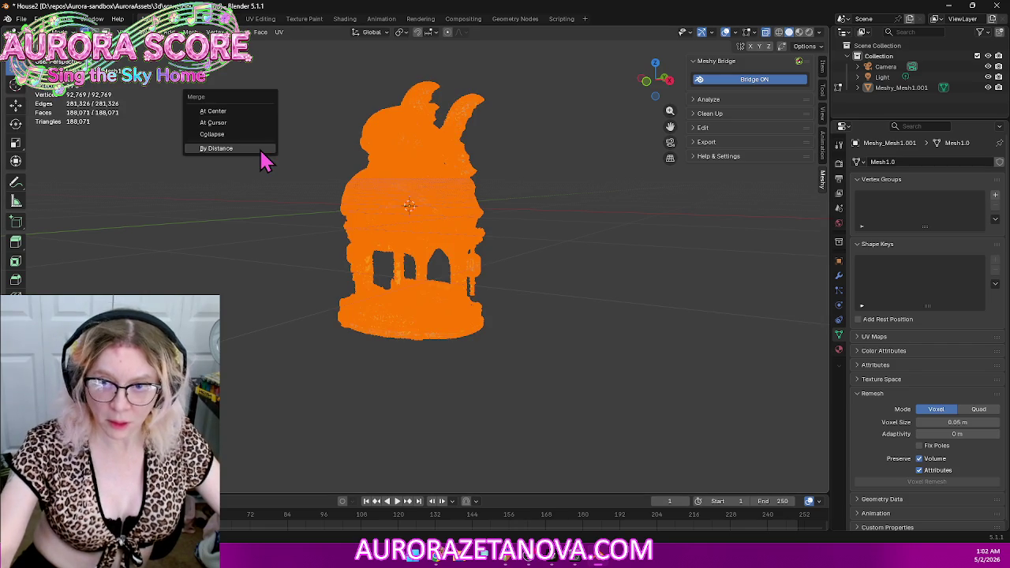
{"action": "left_click", "coordinate": [260, 150]}
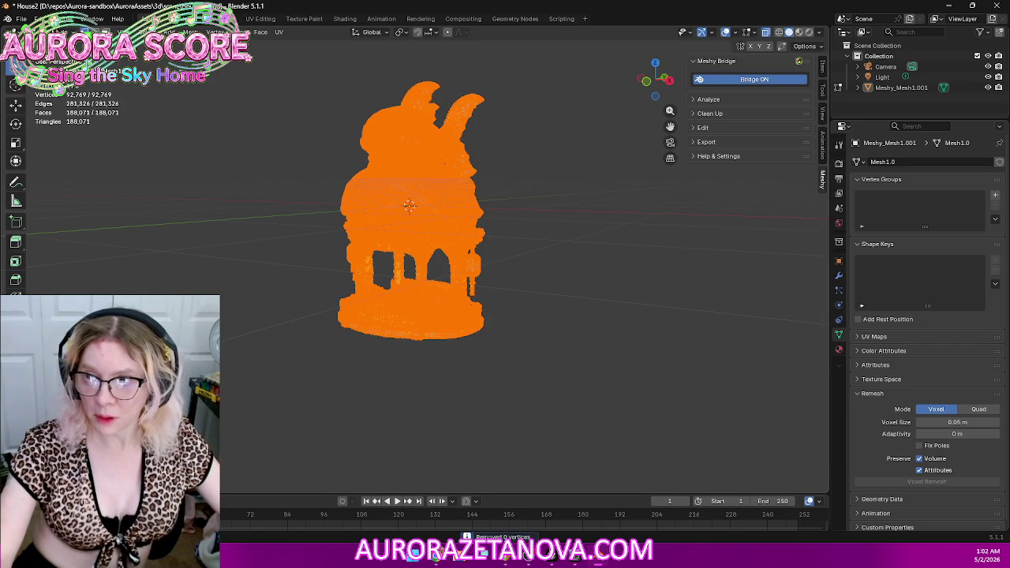
{"action": "left_click", "coordinate": [44, 18]}
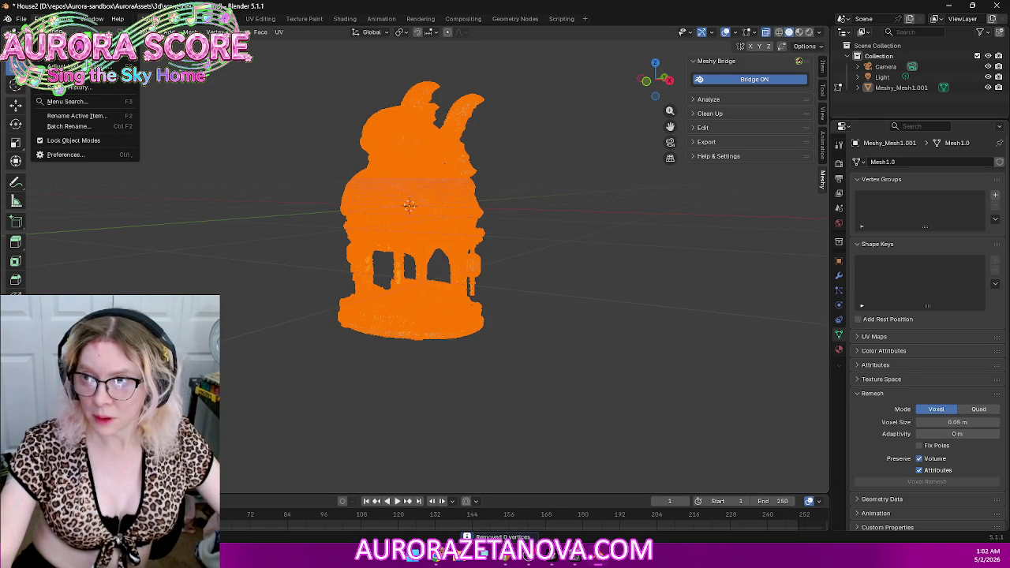
{"action": "key", "text": "Escape"}
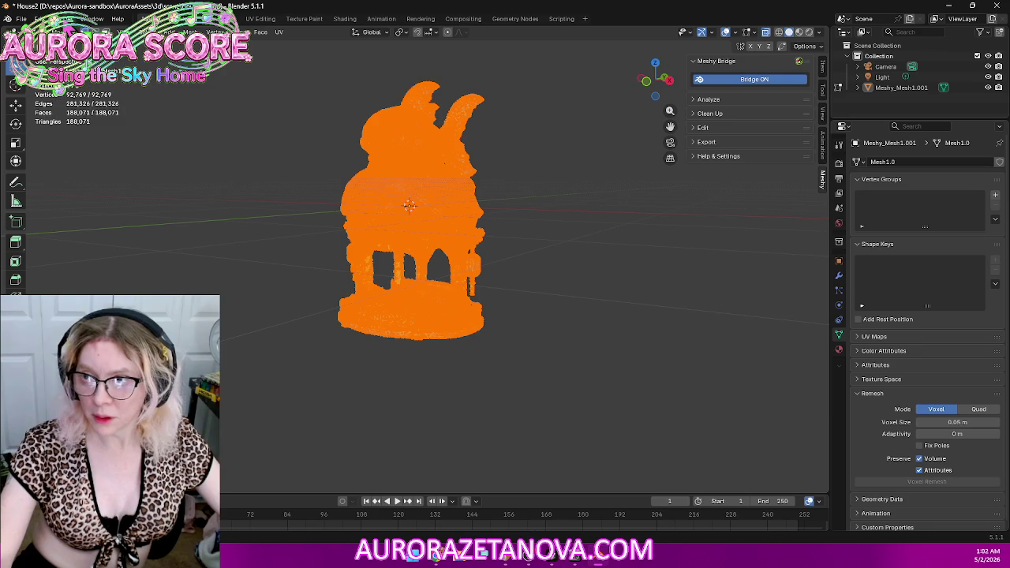
{"action": "left_click", "coordinate": [68, 18]}
{"action": "key", "text": "Escape"}
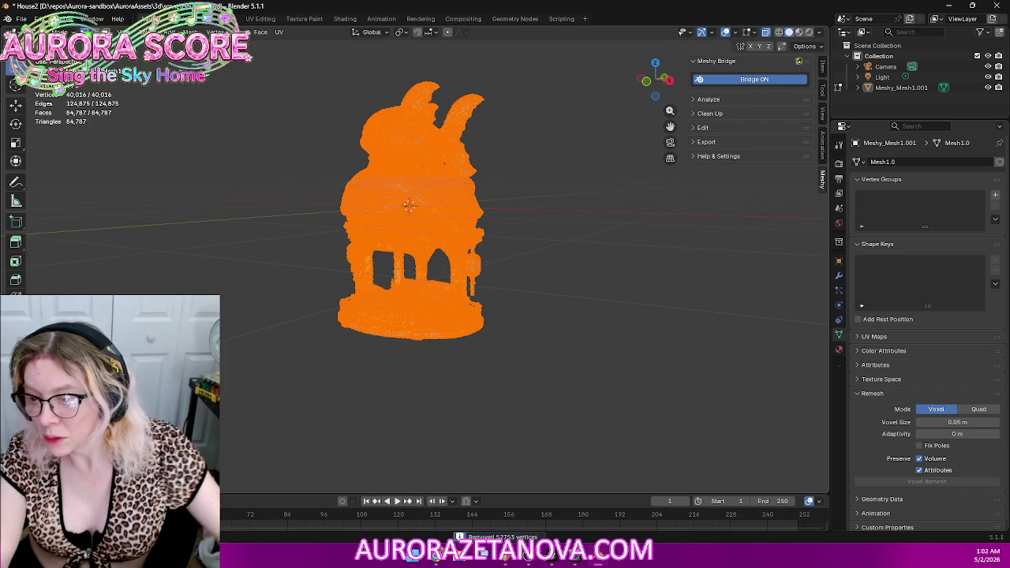
{"action": "middle_click_drag", "start_coordinate": [241, 273], "coordinate": [322, 182]}
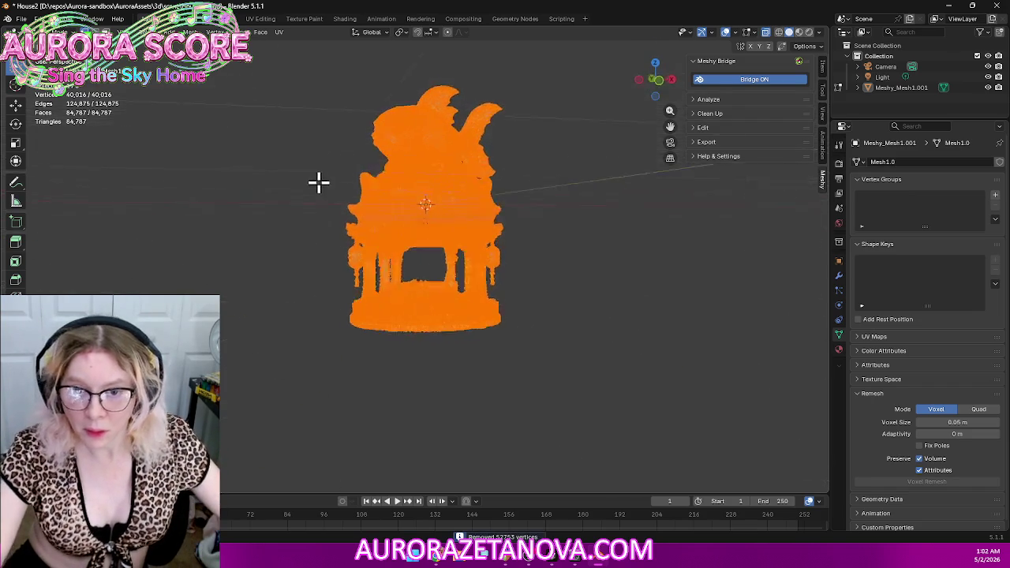
Step: Return the gazebo to Object Mode and view it from above
{"action": "scroll", "coordinate": [316, 192], "scroll_direction": "up", "scroll_amount": 2}
{"action": "left_click", "coordinate": [43, 31]}
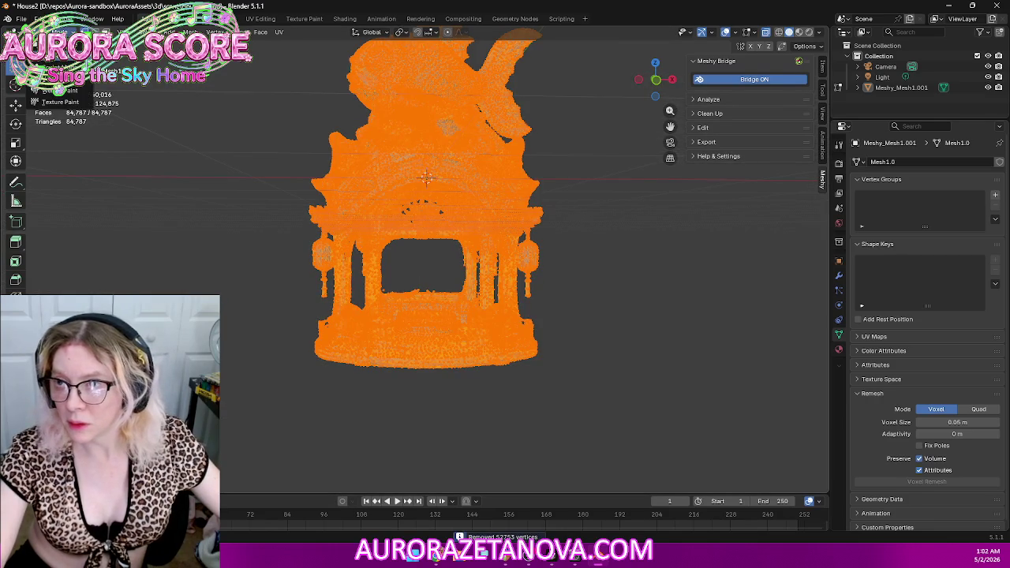
{"action": "left_click", "coordinate": [48, 45]}
{"action": "mouse_move", "coordinate": [210, 199]}
{"action": "middle_mouse_down"}
{"action": "mouse_move", "coordinate": [242, 169]}
{"action": "mouse_move", "coordinate": [277, 176]}
{"action": "mouse_move", "coordinate": [309, 226]}
{"action": "mouse_move", "coordinate": [267, 214]}
{"action": "middle_mouse_up"}
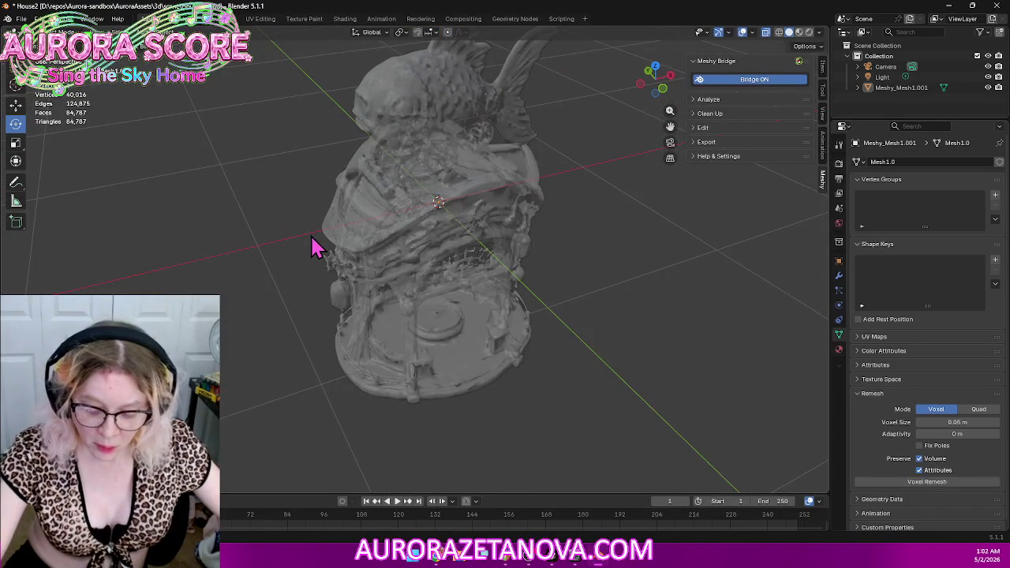
{"action": "mouse_move", "coordinate": [311, 244]}
{"action": "middle_mouse_down"}
{"action": "mouse_move", "coordinate": [372, 300]}
{"action": "mouse_move", "coordinate": [355, 266]}
{"action": "mouse_move", "coordinate": [292, 266]}
{"action": "mouse_move", "coordinate": [342, 259]}
{"action": "mouse_move", "coordinate": [424, 302]}
{"action": "mouse_move", "coordinate": [376, 347]}
{"action": "mouse_move", "coordinate": [384, 354]}
{"action": "mouse_move", "coordinate": [415, 297]}
{"action": "middle_mouse_up"}
{"action": "scroll", "coordinate": [391, 286], "scroll_direction": "up", "scroll_amount": 2}
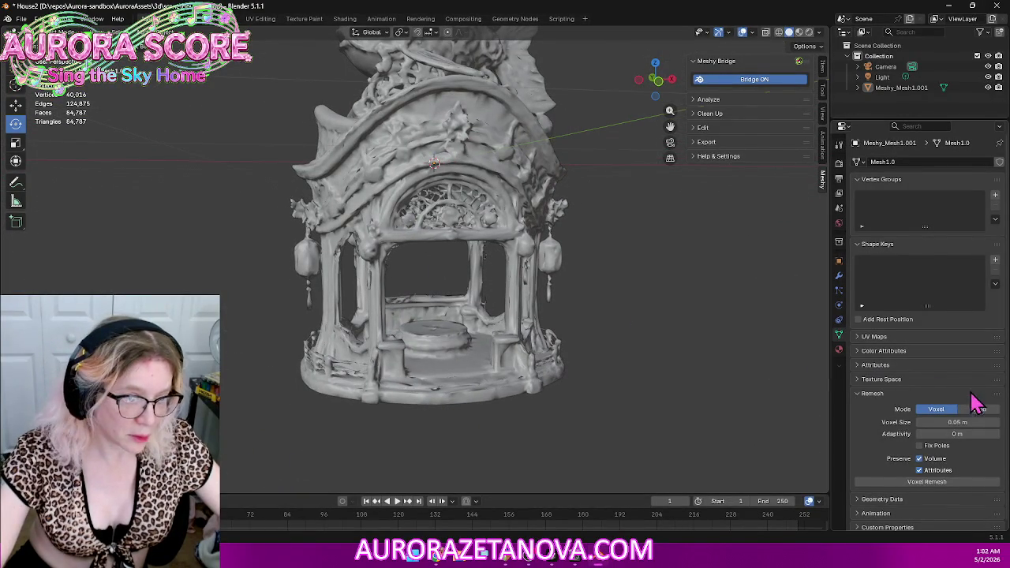
{"action": "left_click", "coordinate": [983, 412]}
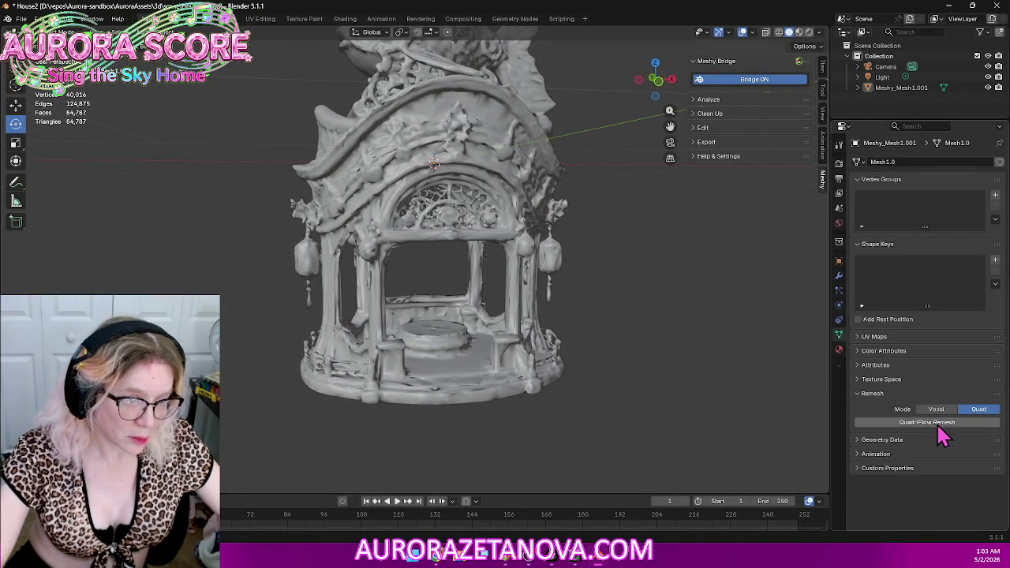
{"action": "left_click", "coordinate": [943, 424]}
{"action": "left_click", "coordinate": [907, 532]}
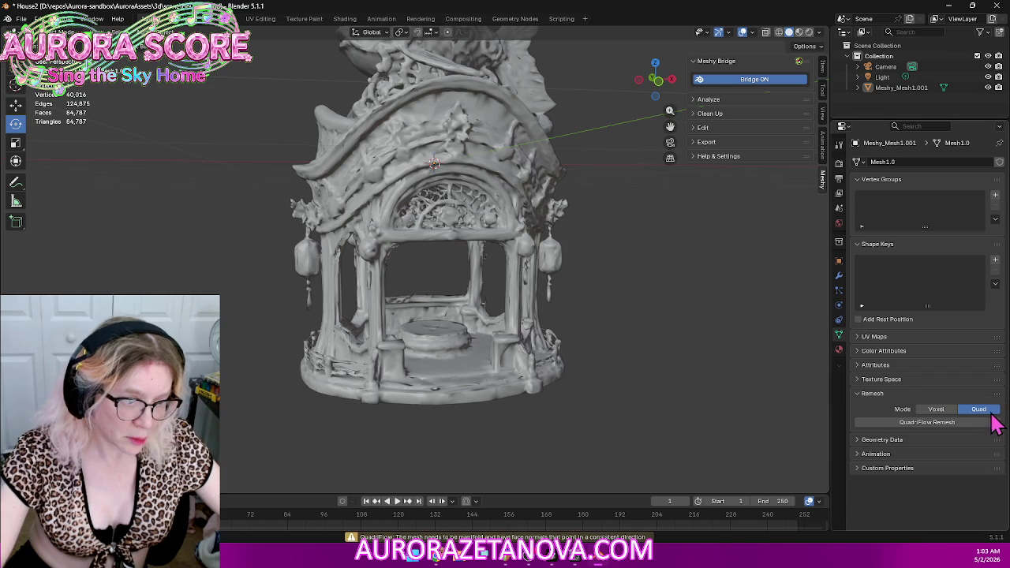
{"action": "left_click", "coordinate": [941, 411]}
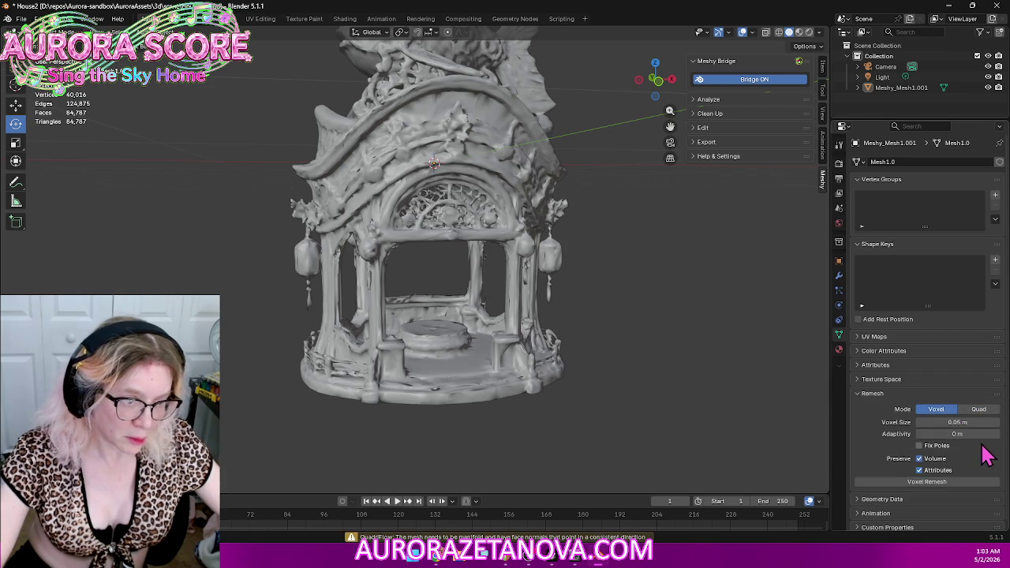
{"action": "left_click", "coordinate": [940, 482]}
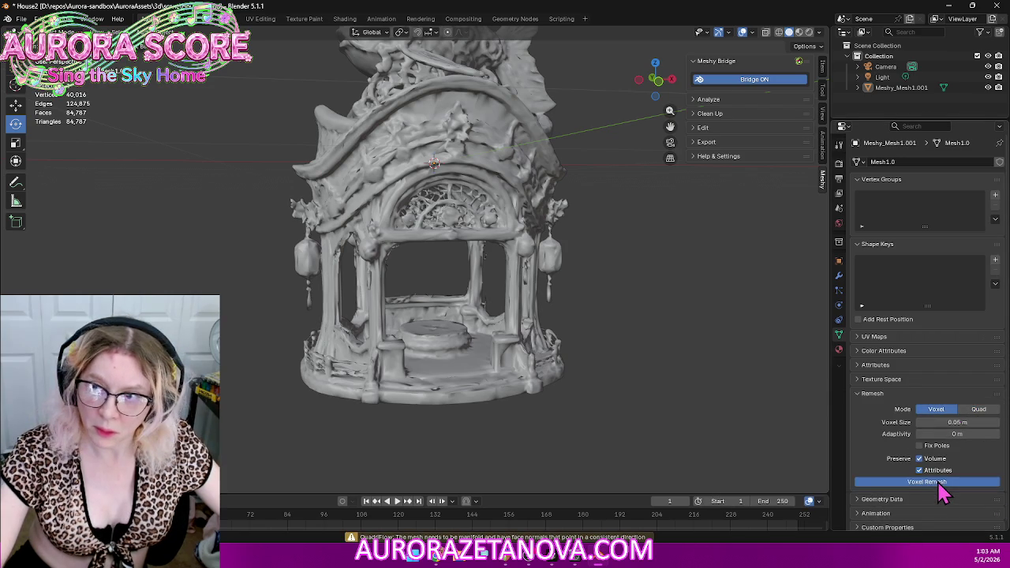
{"action": "mouse_move", "coordinate": [669, 366]}
{"action": "middle_mouse_down"}
{"action": "mouse_move", "coordinate": [541, 368]}
{"action": "mouse_move", "coordinate": [656, 374]}
{"action": "mouse_move", "coordinate": [627, 275]}
{"action": "mouse_move", "coordinate": [605, 325]}
{"action": "mouse_move", "coordinate": [604, 367]}
{"action": "mouse_move", "coordinate": [669, 277]}
{"action": "mouse_move", "coordinate": [631, 273]}
{"action": "middle_mouse_up"}
{"action": "key", "text": "ctrl+z"}
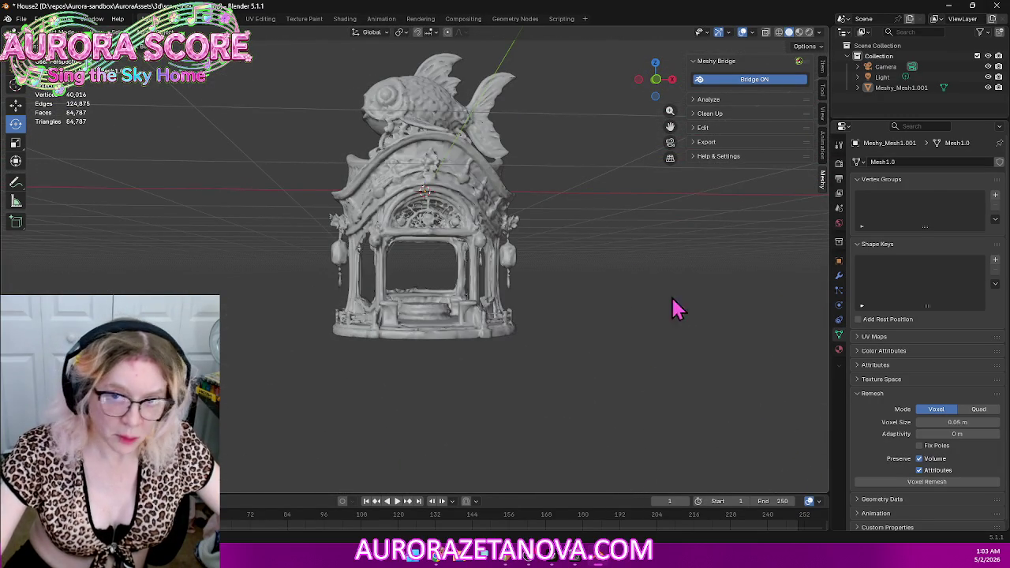
Step: Add a Smooth modifier, test factors -0.433, -4.967 and -0.833, then remove it
{"action": "left_click", "coordinate": [839, 275]}
{"action": "left_click", "coordinate": [951, 164]}
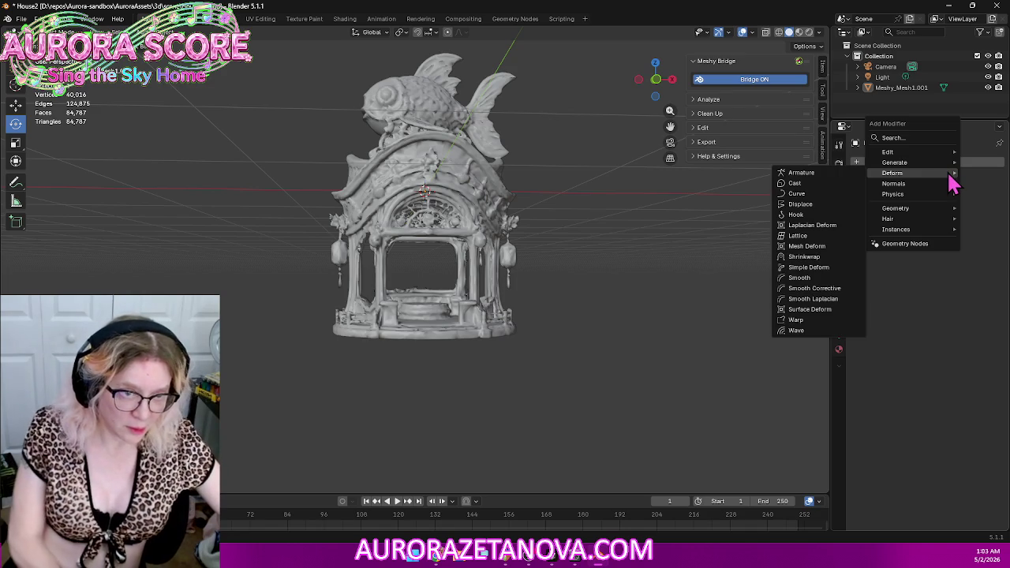
{"action": "left_click", "coordinate": [819, 282]}
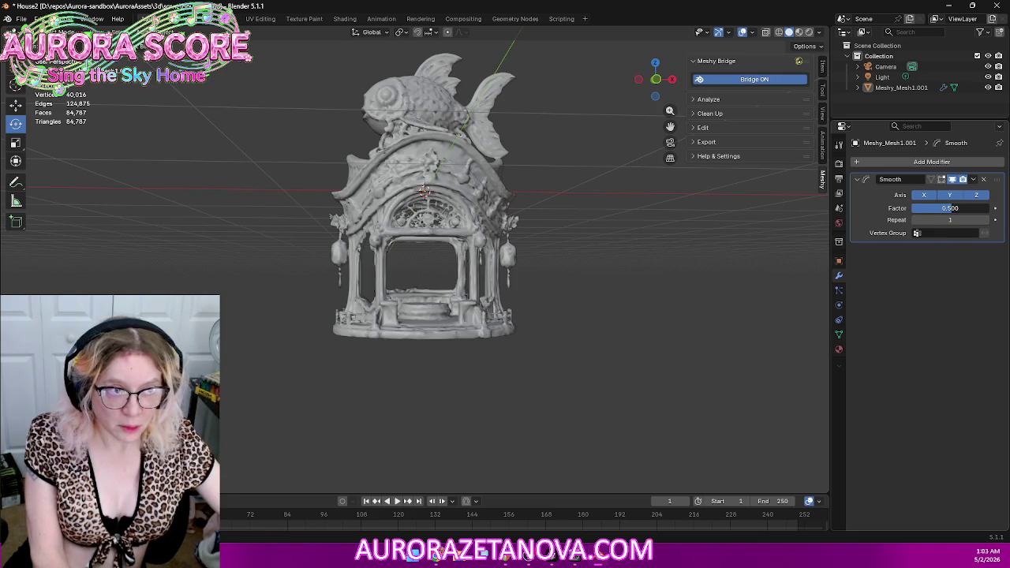
{"action": "left_click_drag", "start_coordinate": [949, 208], "coordinate": [923, 208]}
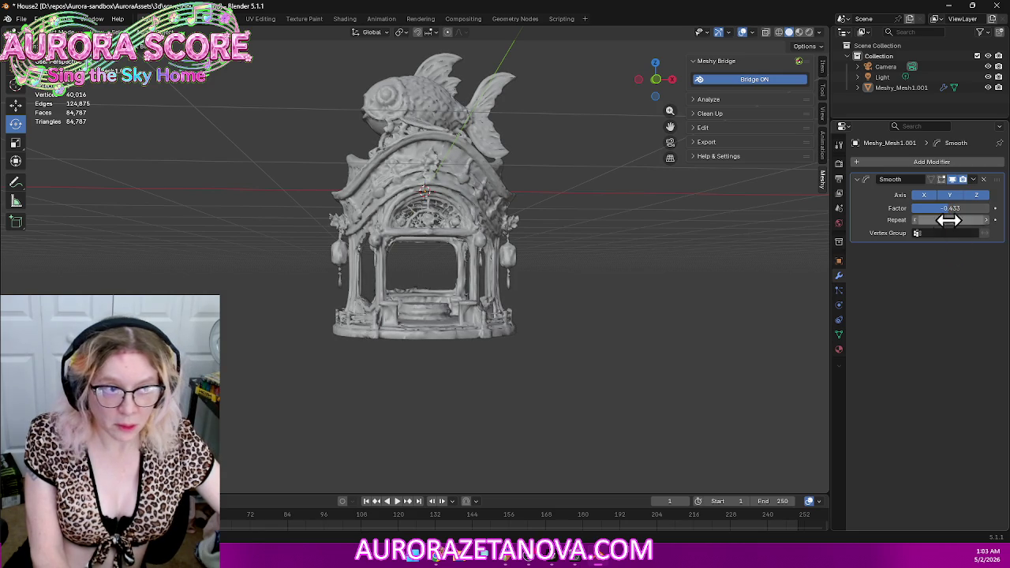
{"action": "mouse_move", "coordinate": [951, 208]}
{"action": "left_mouse_down"}
{"action": "mouse_move", "coordinate": [868, 208]}
{"action": "mouse_move", "coordinate": [986, 208]}
{"action": "mouse_move", "coordinate": [930, 208]}
{"action": "mouse_move", "coordinate": [947, 209]}
{"action": "left_mouse_up"}
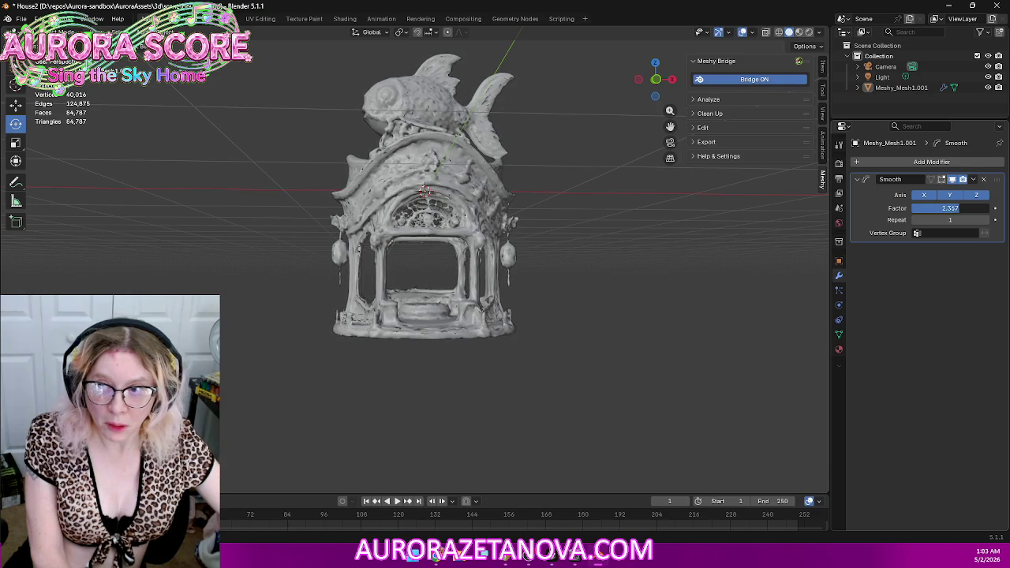
{"action": "left_click_drag", "start_coordinate": [947, 208], "coordinate": [939, 208]}
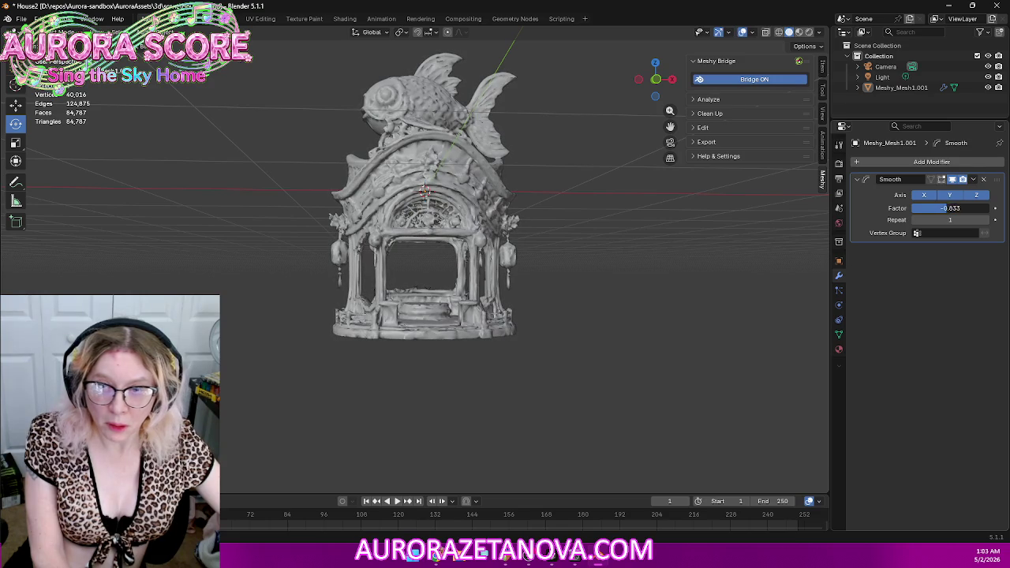
{"action": "left_click", "coordinate": [983, 180]}
{"action": "left_click", "coordinate": [934, 162]}
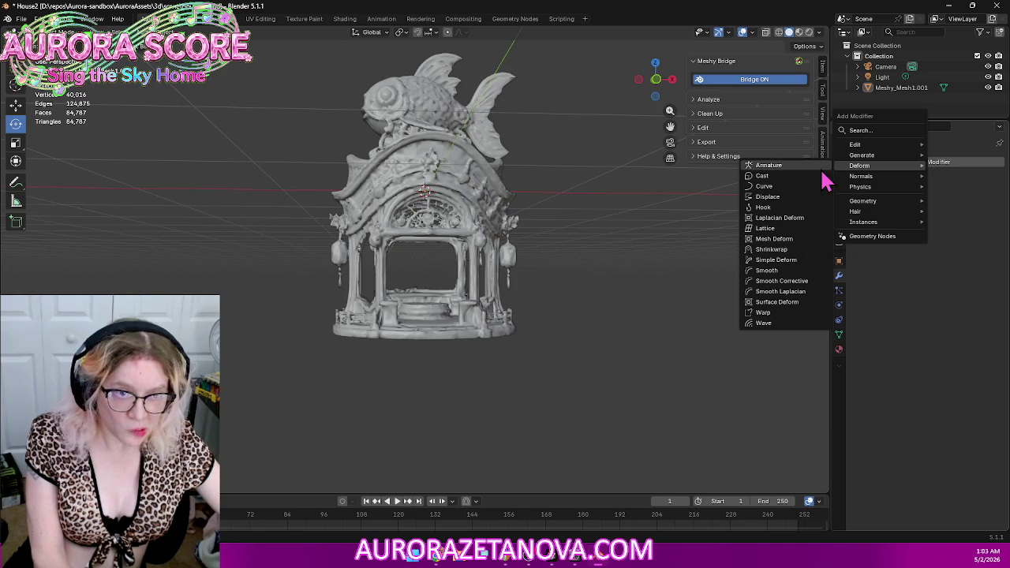
Step: Add a Decimate modifier and drag its Collapse ratio down to 0.0000, leaving 26,816 faces
{"action": "mouse_move", "coordinate": [861, 155]}
{"action": "left_click", "coordinate": [778, 218]}
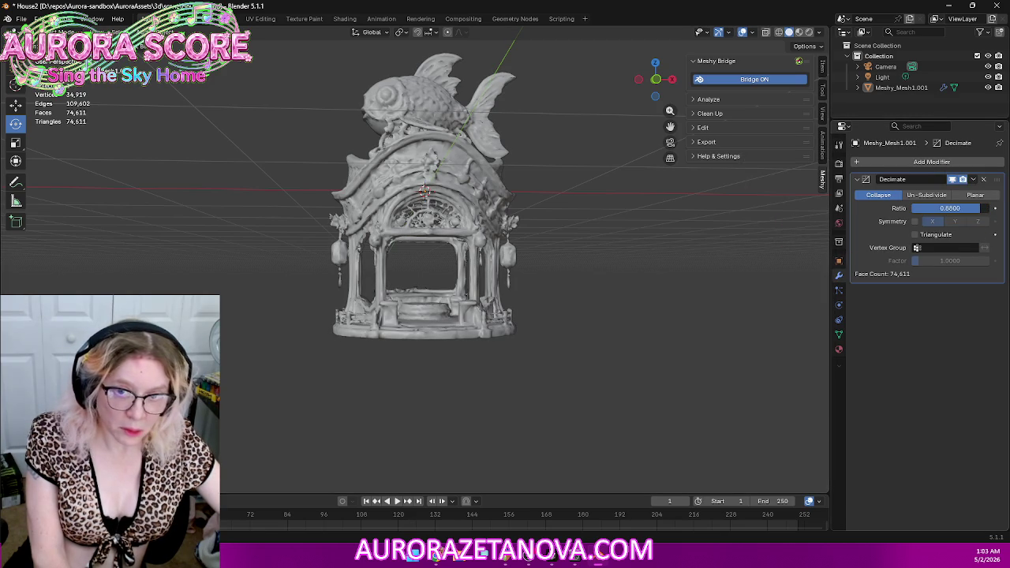
{"action": "left_click_drag", "start_coordinate": [975, 207], "coordinate": [967, 207]}
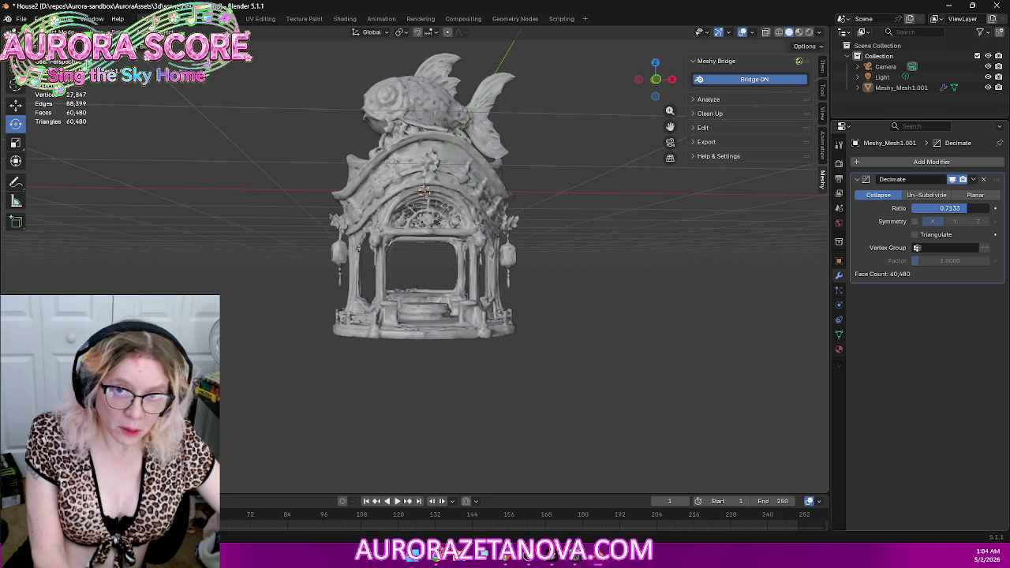
{"action": "left_click_drag", "start_coordinate": [966, 207], "coordinate": [935, 207]}
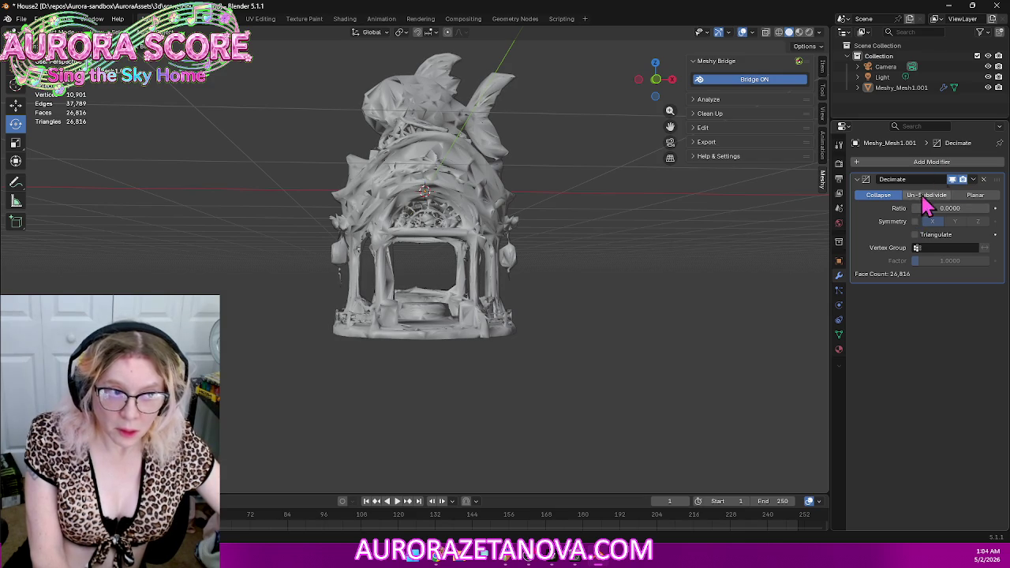
{"action": "mouse_move", "coordinate": [695, 265]}
{"action": "middle_mouse_down"}
{"action": "mouse_move", "coordinate": [654, 289]}
{"action": "mouse_move", "coordinate": [683, 308]}
{"action": "mouse_move", "coordinate": [686, 262]}
{"action": "middle_mouse_up"}
Step: Switch the Decimate modifier to Un-Subdivide and raise its iterations from 1 to 100
{"action": "scroll", "coordinate": [684, 304], "scroll_direction": "up", "scroll_amount": 3}
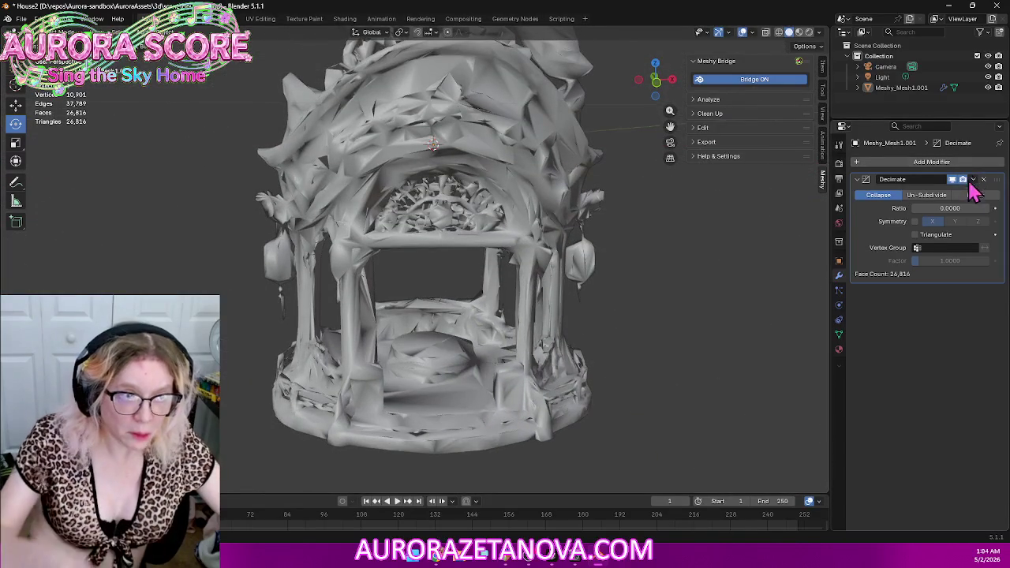
{"action": "left_click", "coordinate": [929, 195]}
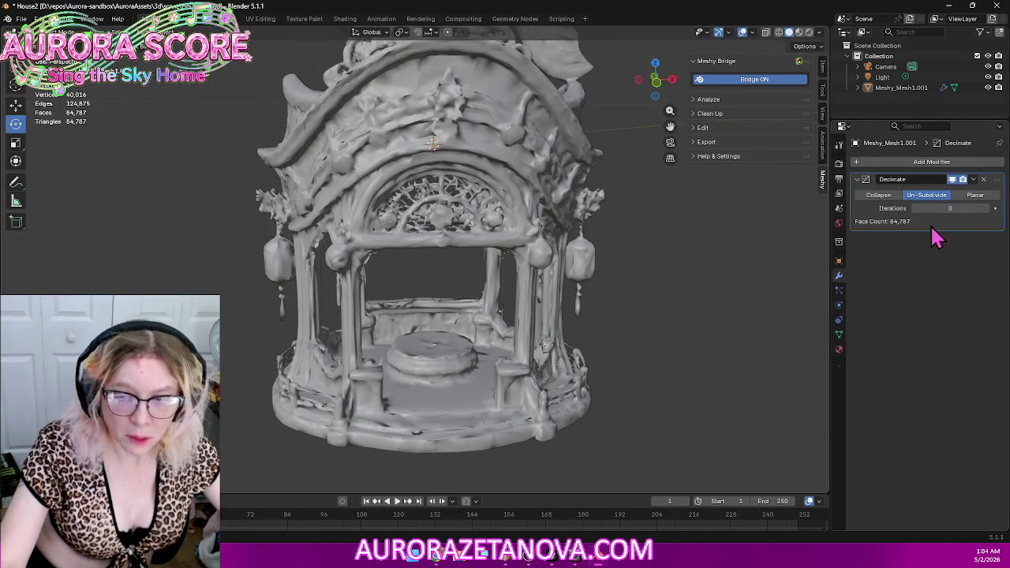
{"action": "scroll", "coordinate": [615, 300], "scroll_direction": "down", "scroll_amount": 2}
{"action": "scroll", "coordinate": [615, 306], "scroll_direction": "down", "scroll_amount": 2}
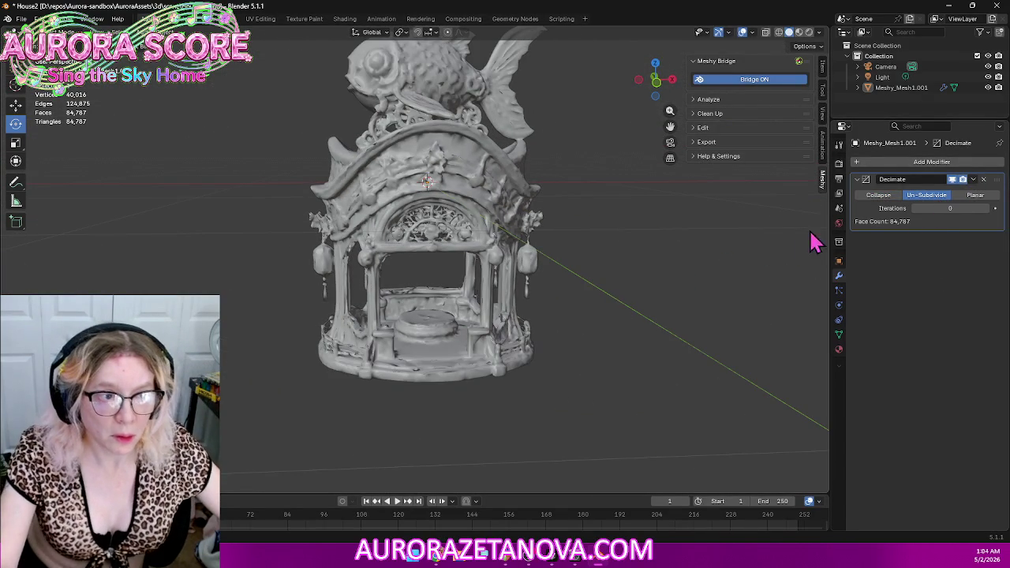
{"action": "left_click_drag", "start_coordinate": [948, 208], "coordinate": [897, 264]}
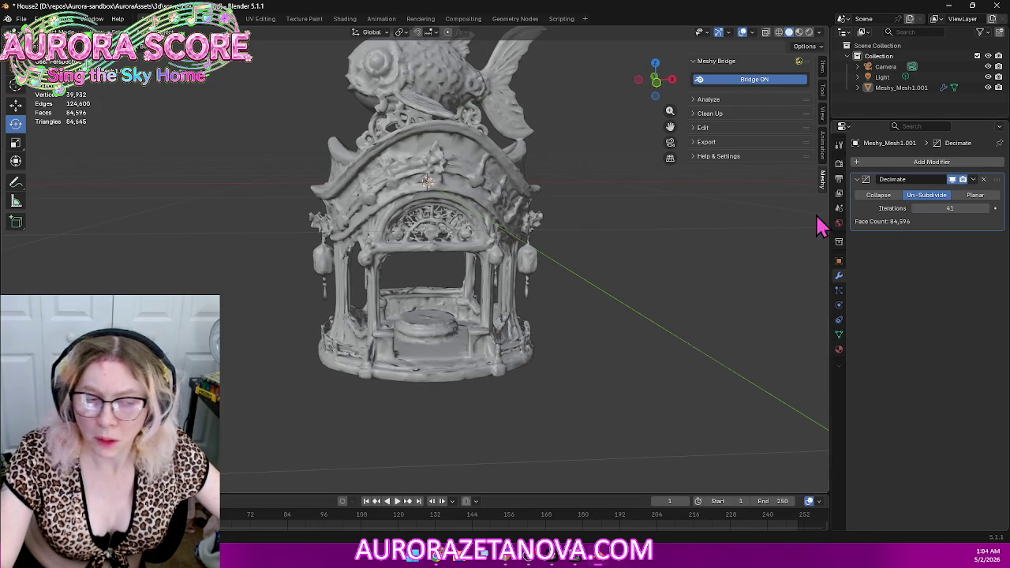
{"action": "left_click", "coordinate": [985, 208]}
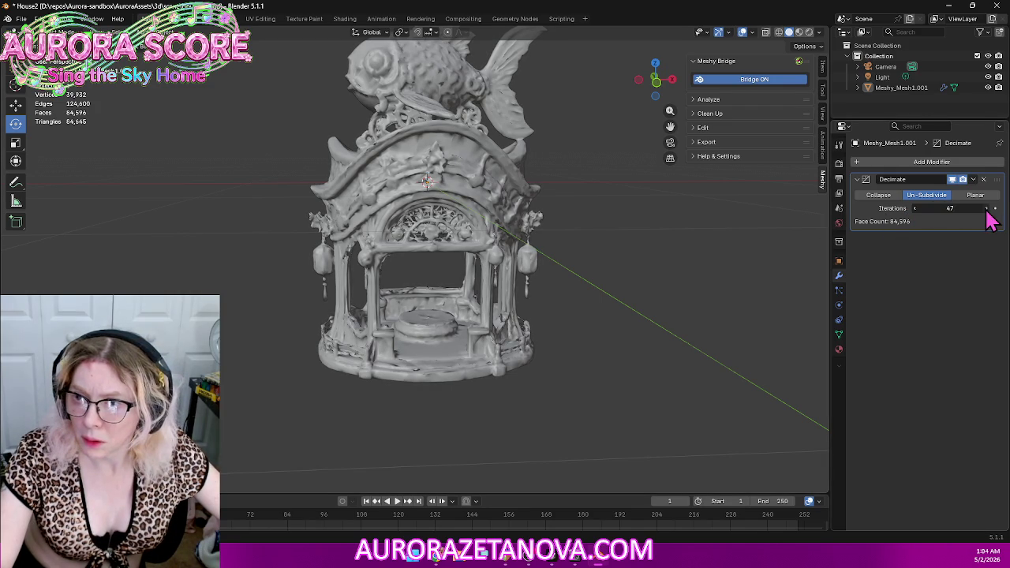
{"action": "left_click_drag", "start_coordinate": [942, 208], "coordinate": [955, 208]}
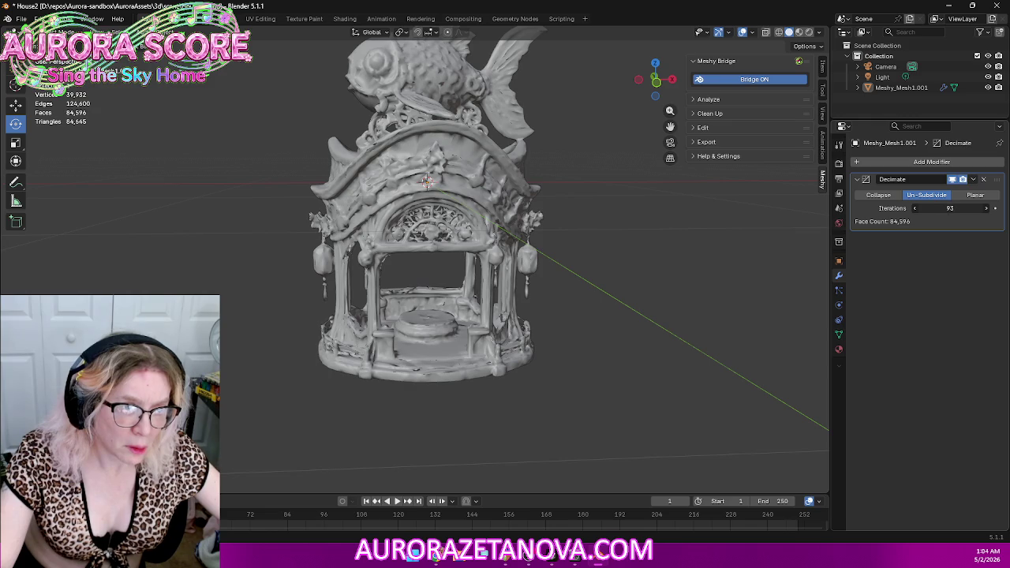
Step: Switch Decimate to Planar and try the Delimit options and All Boundaries, settling on Normal
{"action": "left_click", "coordinate": [993, 197]}
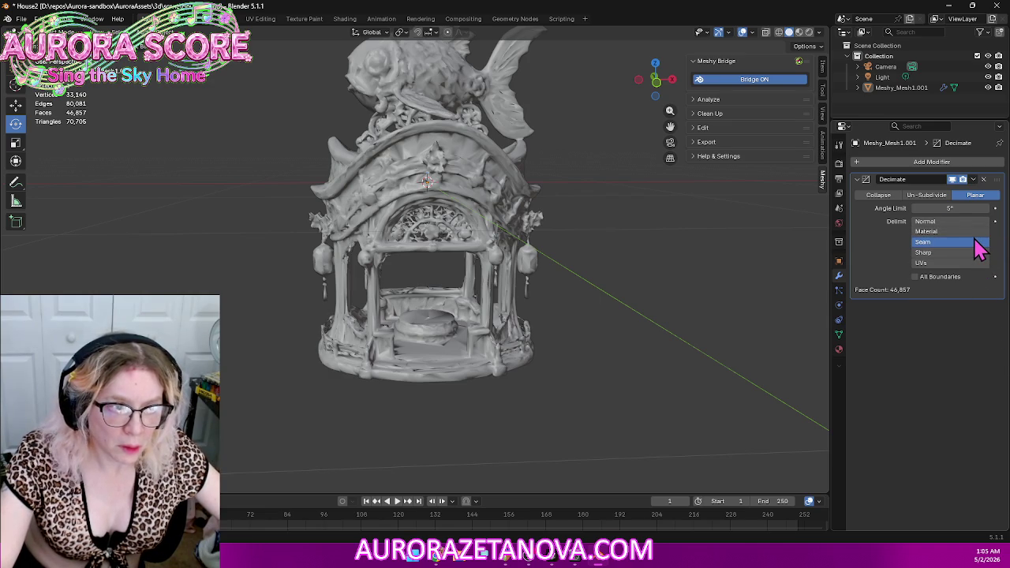
{"action": "left_click", "coordinate": [963, 232]}
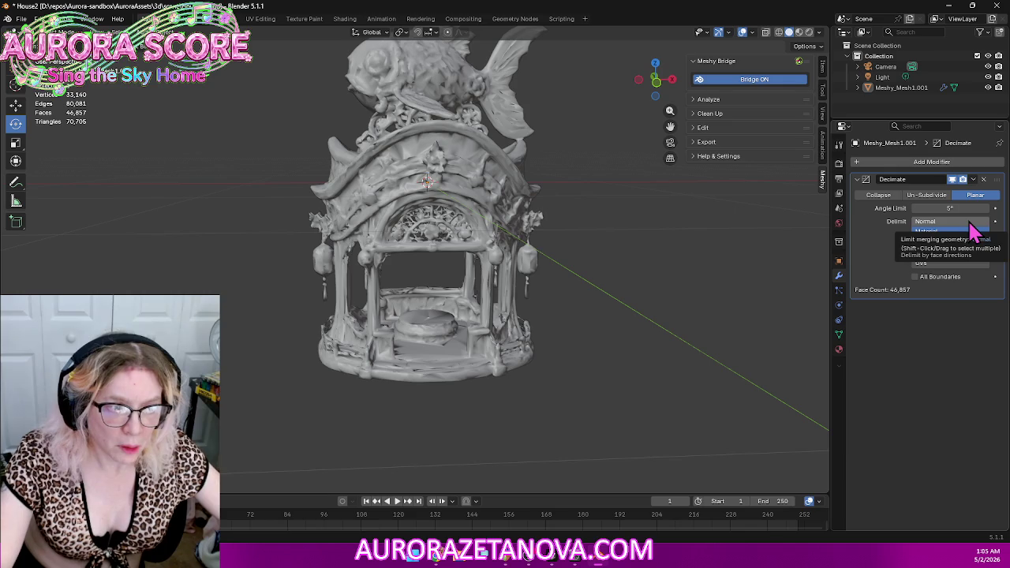
{"action": "left_click", "coordinate": [970, 223]}
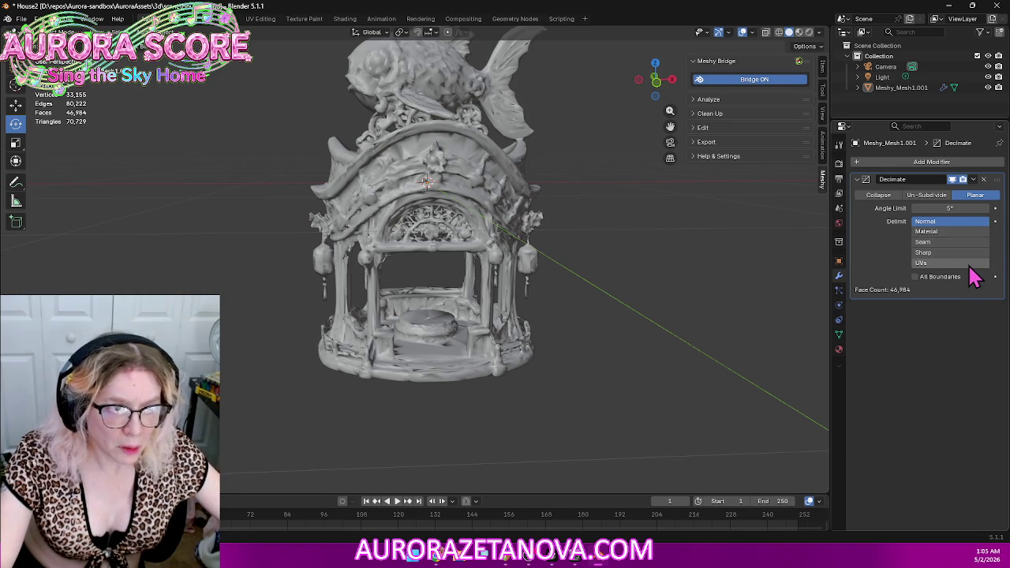
{"action": "left_click", "coordinate": [977, 264]}
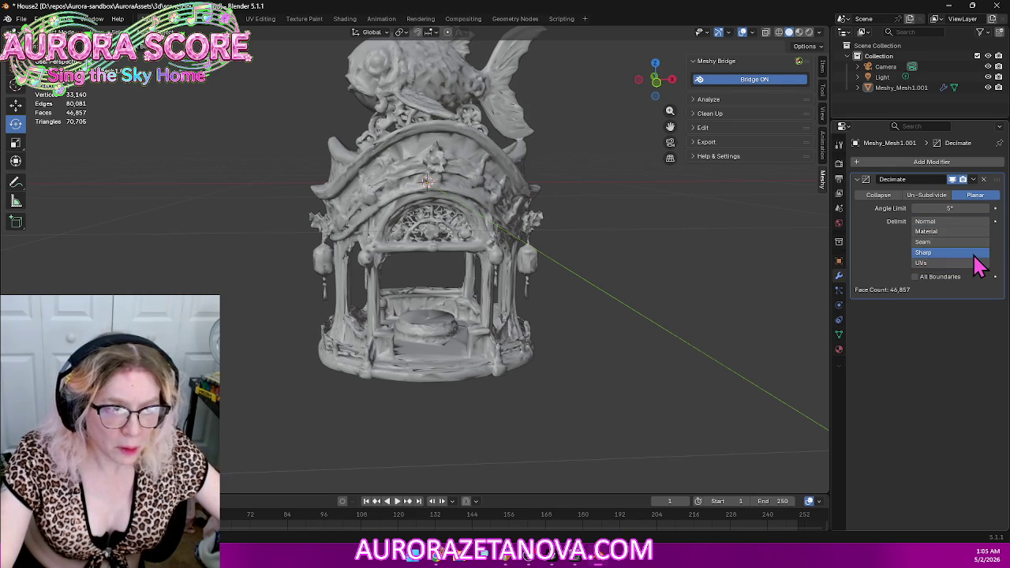
{"action": "left_click", "coordinate": [977, 253]}
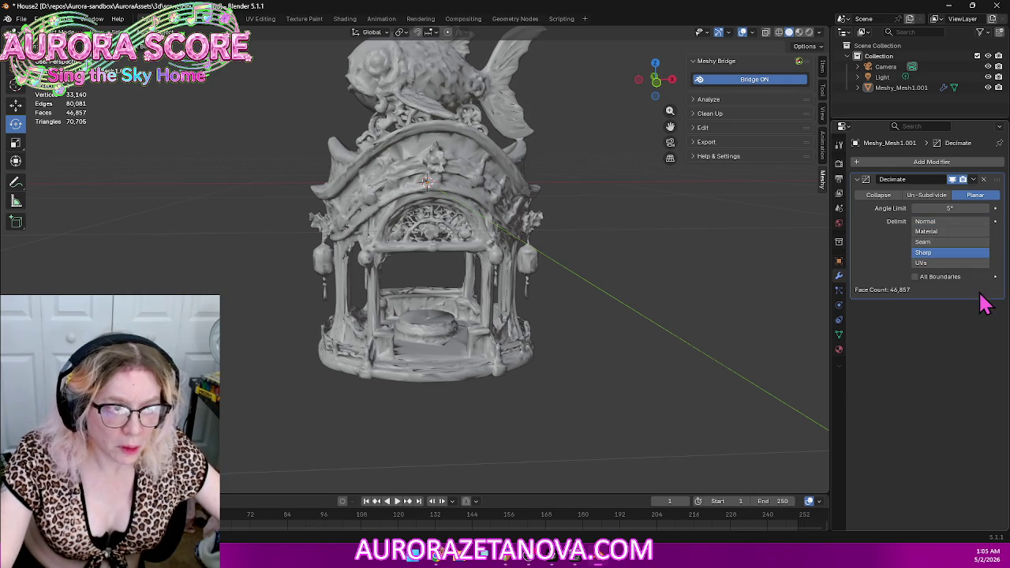
{"action": "left_click", "coordinate": [939, 277]}
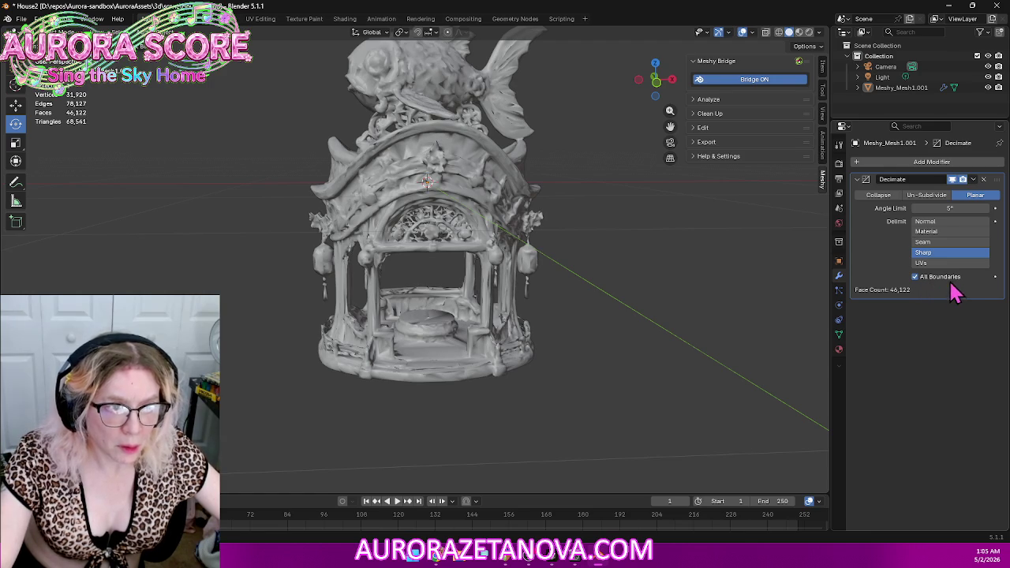
{"action": "left_click", "coordinate": [951, 277]}
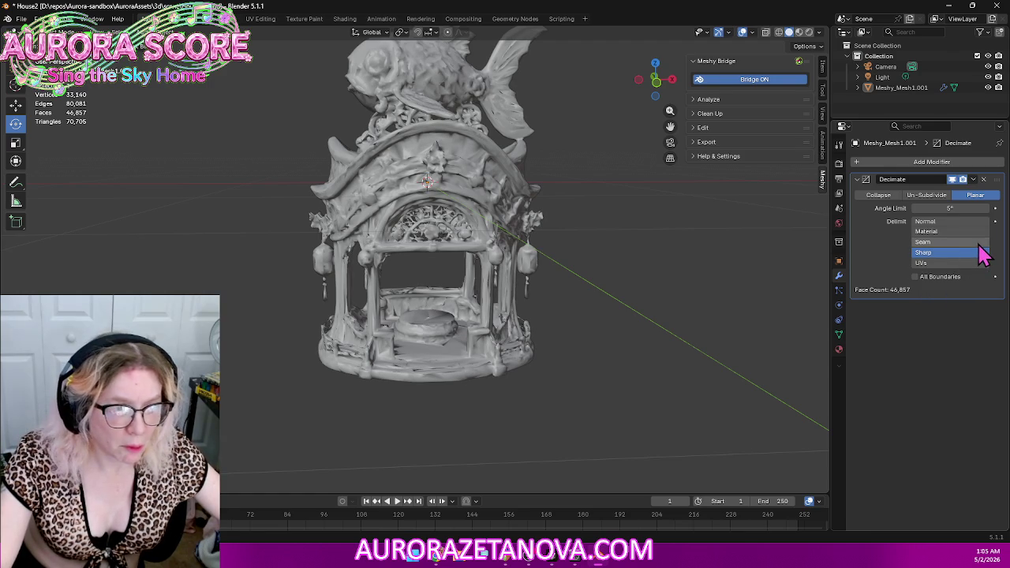
{"action": "left_click", "coordinate": [978, 222]}
{"action": "left_click", "coordinate": [968, 263]}
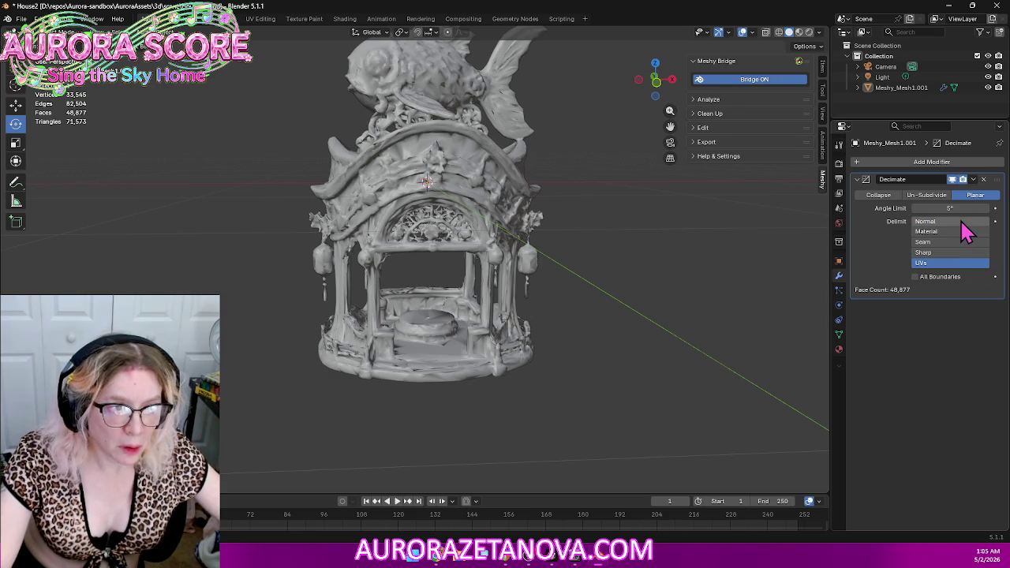
{"action": "left_click", "coordinate": [962, 222]}
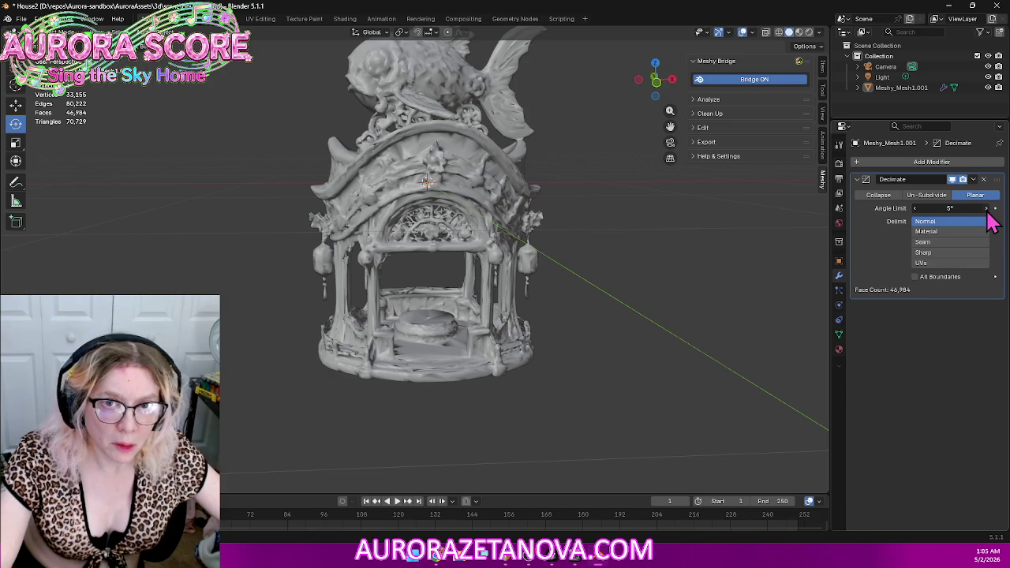
Step: Nudge the Planar angle limit up from 5.1°, then enter 9° and finally 19°
{"action": "left_click", "coordinate": [987, 213]}
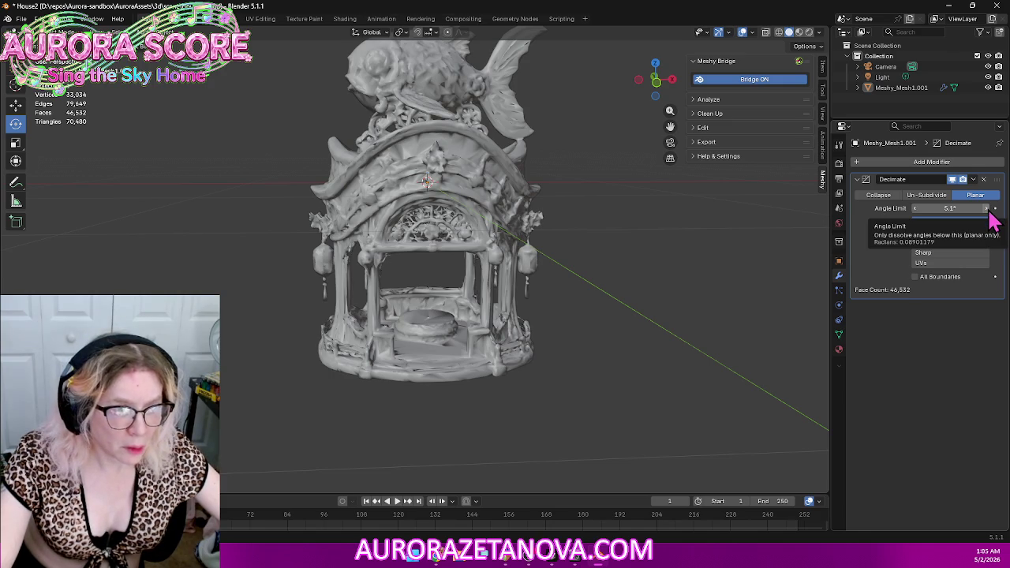
{"action": "left_click", "coordinate": [987, 210]}
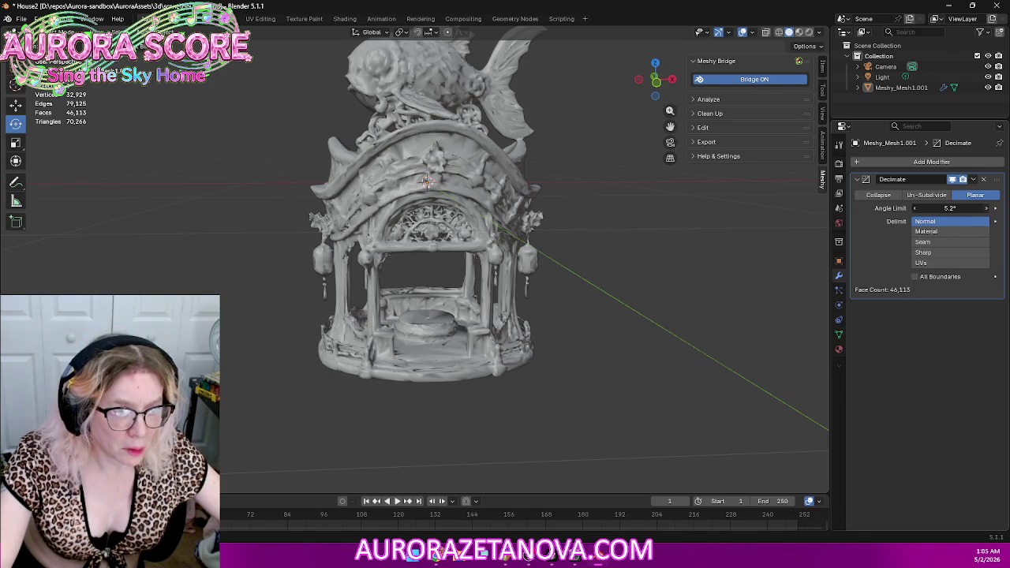
{"action": "left_click", "coordinate": [986, 209]}
{"action": "left_click", "coordinate": [987, 209]}
{"action": "left_click", "coordinate": [986, 208]}
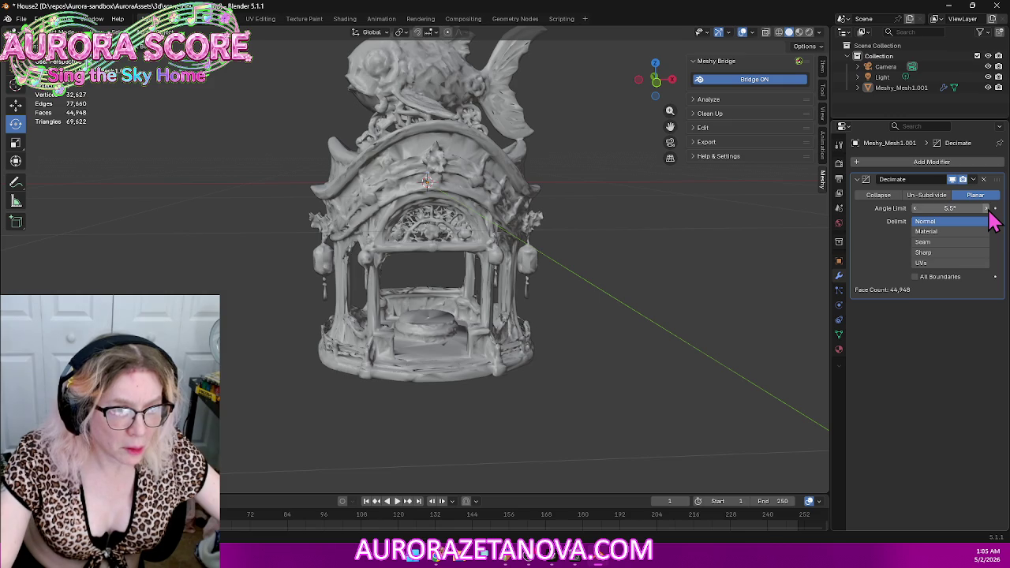
{"action": "left_click", "coordinate": [987, 209]}
{"action": "left_click", "coordinate": [986, 209]}
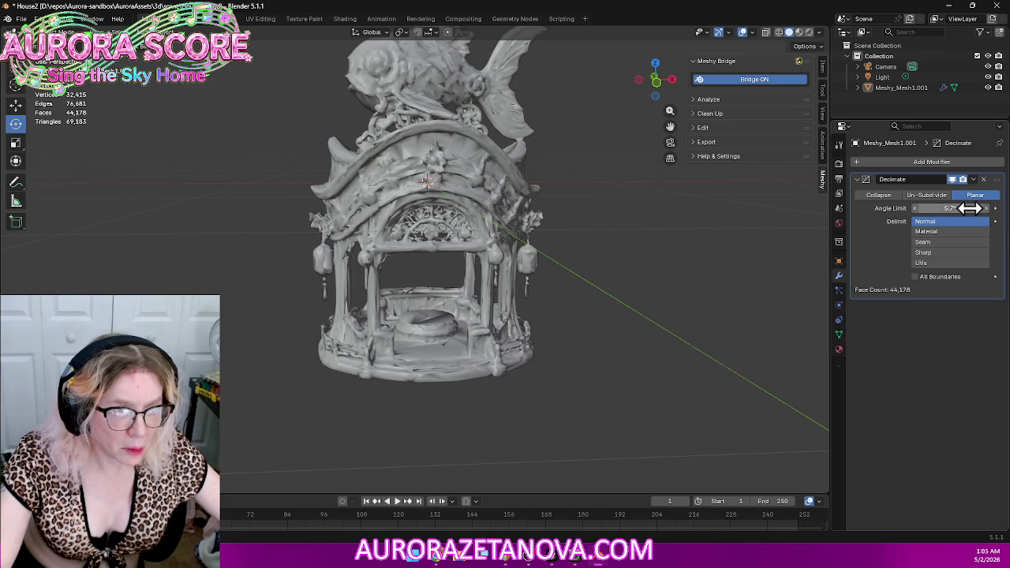
{"action": "left_click", "coordinate": [967, 208]}
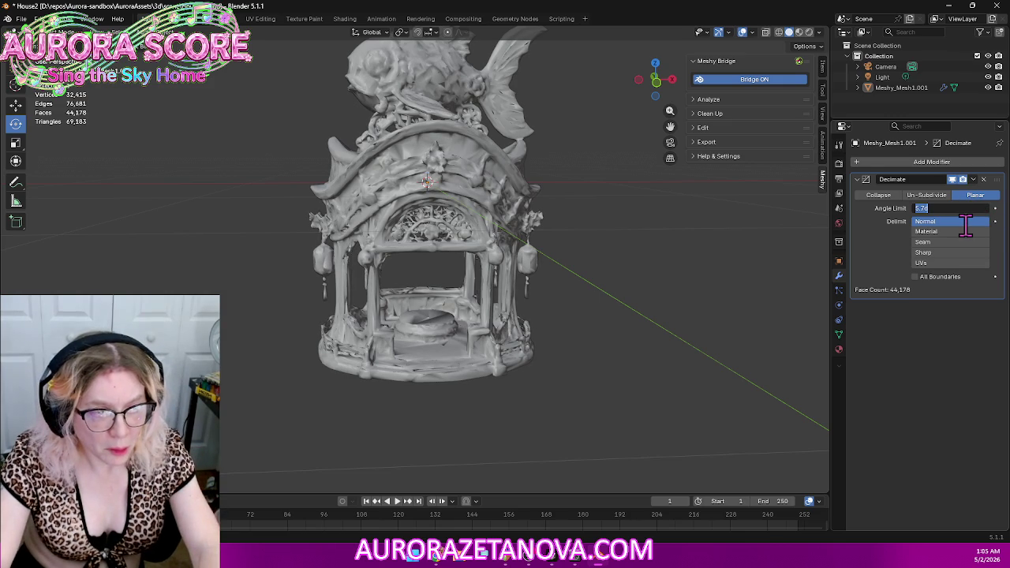
{"action": "type", "text": "9"}
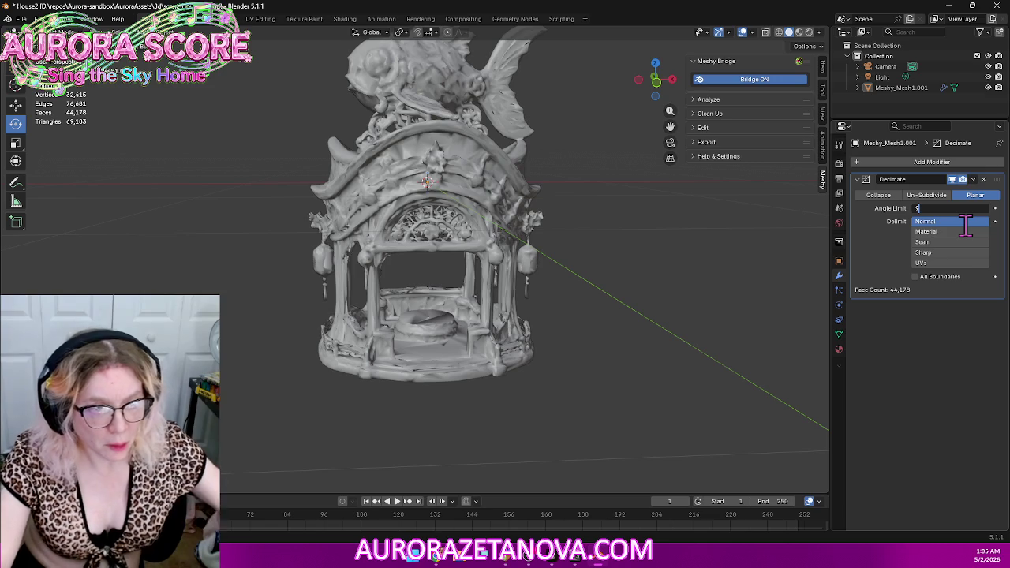
{"action": "key", "text": "Return"}
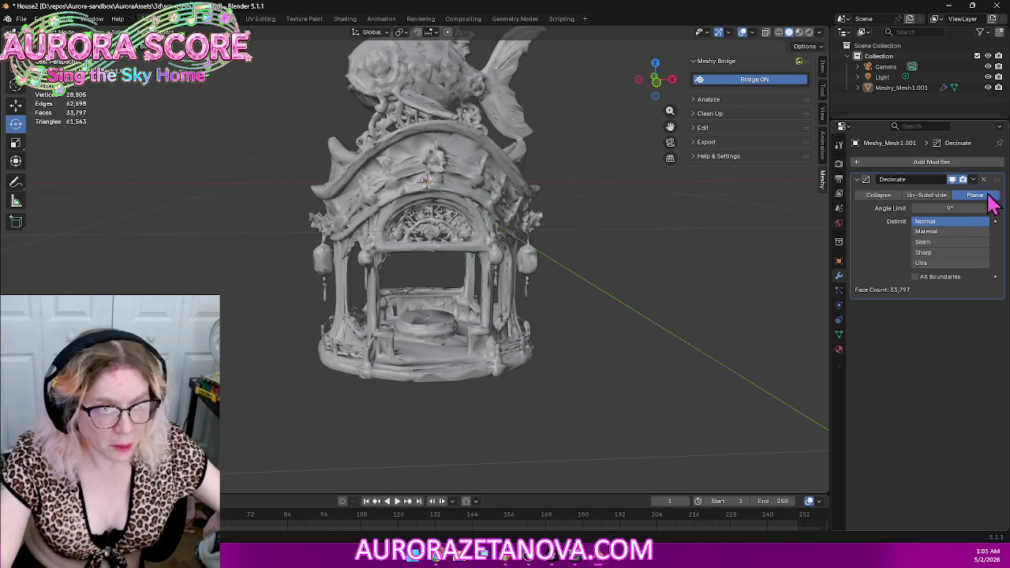
{"action": "left_click", "coordinate": [954, 207]}
{"action": "type", "text": "1rd"}
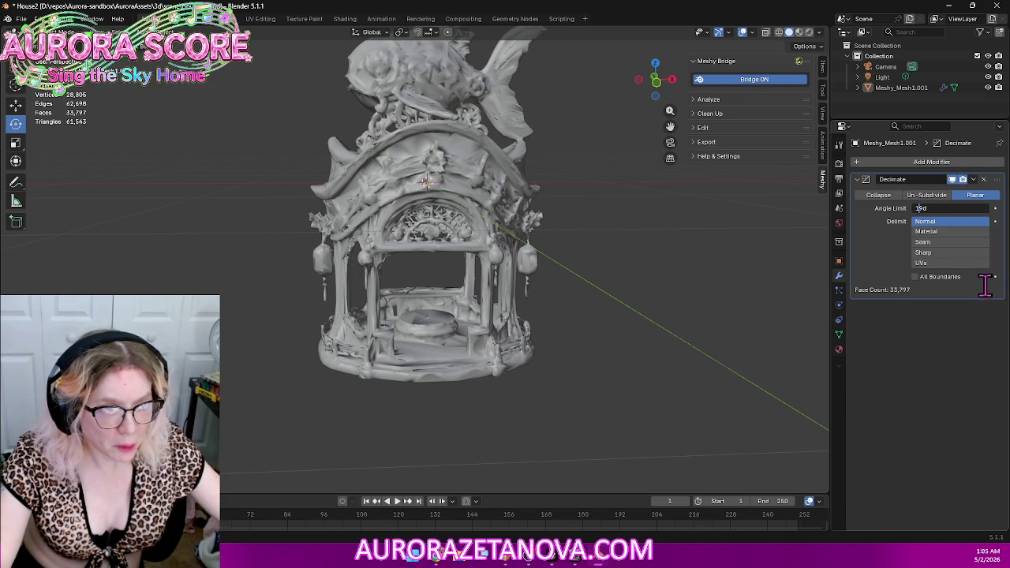
{"action": "key", "text": "Return"}
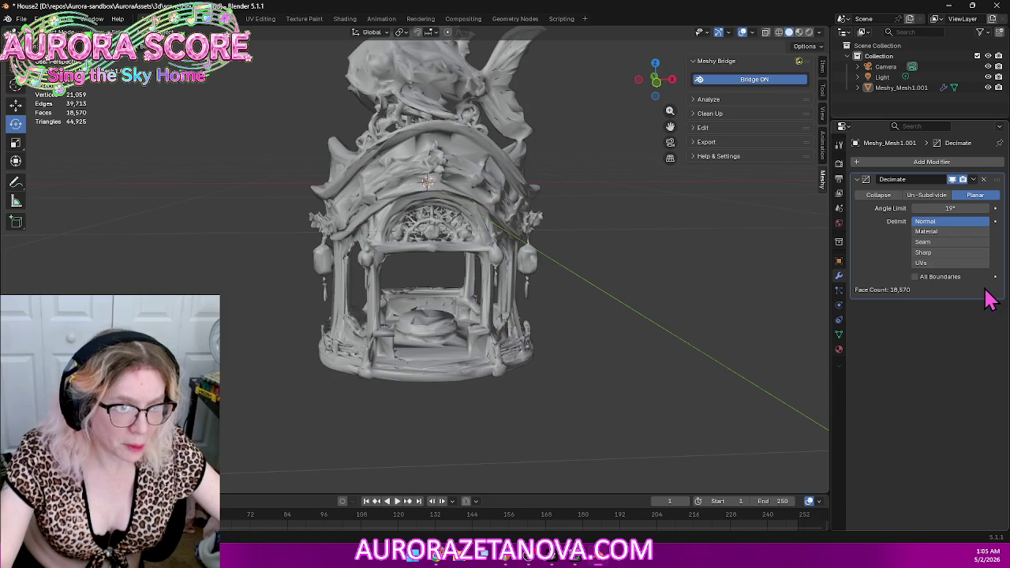
Step: Orbit and zoom to inspect the decimated gazebo from a lower side angle
{"action": "mouse_move", "coordinate": [744, 316]}
{"action": "middle_mouse_down"}
{"action": "mouse_move", "coordinate": [733, 293]}
{"action": "mouse_move", "coordinate": [669, 339]}
{"action": "mouse_move", "coordinate": [759, 315]}
{"action": "middle_mouse_up"}
{"action": "scroll", "coordinate": [732, 316], "scroll_direction": "up", "scroll_amount": 2}
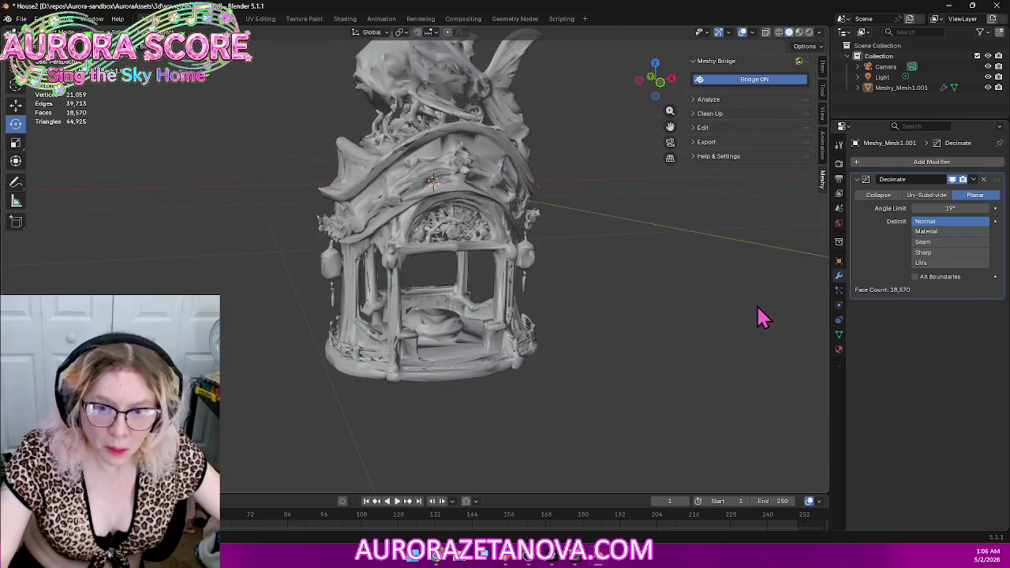
{"action": "scroll", "coordinate": [702, 326], "scroll_direction": "up", "scroll_amount": 3}
{"action": "scroll", "coordinate": [690, 343], "scroll_direction": "up", "scroll_amount": 2}
{"action": "mouse_move", "coordinate": [691, 344]}
{"action": "middle_mouse_down"}
{"action": "mouse_move", "coordinate": [658, 387]}
{"action": "mouse_move", "coordinate": [676, 349]}
{"action": "mouse_move", "coordinate": [725, 316]}
{"action": "mouse_move", "coordinate": [769, 302]}
{"action": "mouse_move", "coordinate": [830, 311]}
{"action": "mouse_move", "coordinate": [769, 348]}
{"action": "mouse_move", "coordinate": [636, 347]}
{"action": "mouse_move", "coordinate": [662, 331]}
{"action": "middle_mouse_up"}
{"action": "scroll", "coordinate": [769, 303], "scroll_direction": "down", "scroll_amount": 2}
{"action": "scroll", "coordinate": [769, 348], "scroll_direction": "up", "scroll_amount": 2}
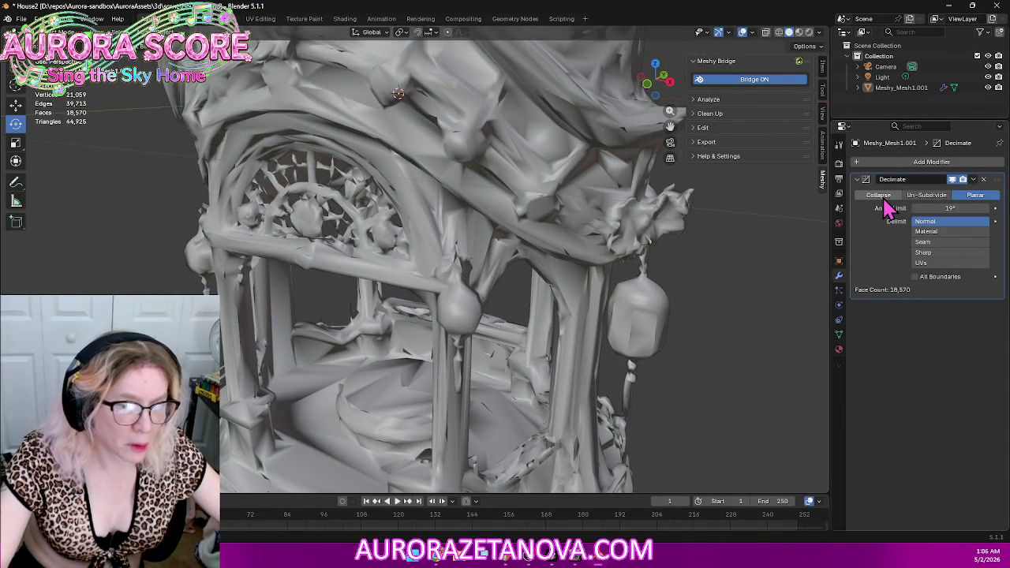
Step: Switch Decimate back to Collapse and test ratios of about 0.89 and 0.53, undoing the reduction
{"action": "left_click", "coordinate": [878, 195]}
{"action": "mouse_move", "coordinate": [570, 384]}
{"action": "middle_mouse_down"}
{"action": "mouse_move", "coordinate": [541, 366]}
{"action": "mouse_move", "coordinate": [575, 345]}
{"action": "mouse_move", "coordinate": [777, 311]}
{"action": "middle_mouse_up"}
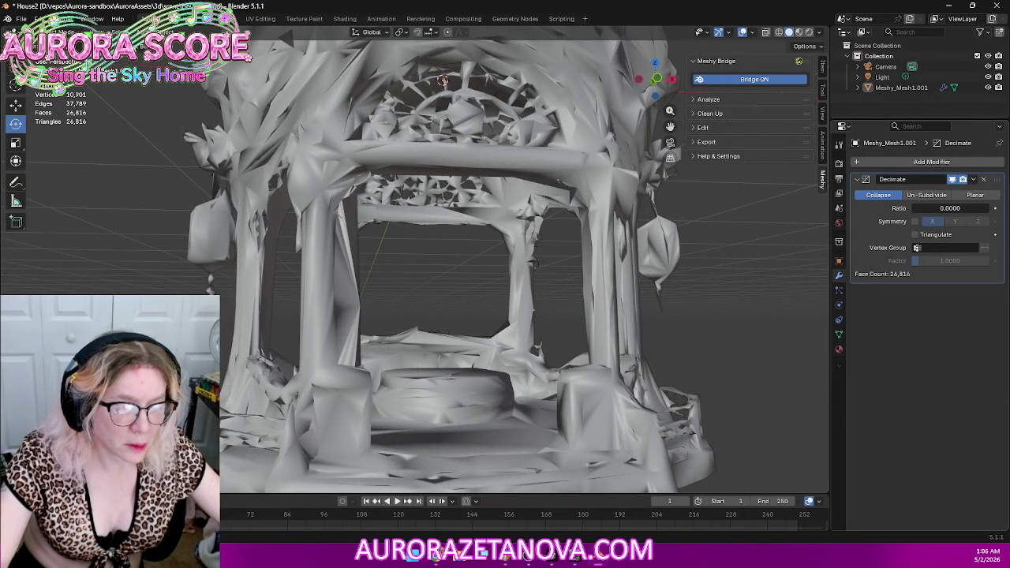
{"action": "left_click_drag", "start_coordinate": [939, 208], "coordinate": [984, 213]}
{"action": "mouse_move", "coordinate": [788, 371]}
{"action": "middle_mouse_down"}
{"action": "mouse_move", "coordinate": [707, 329]}
{"action": "mouse_move", "coordinate": [699, 350]}
{"action": "middle_mouse_up"}
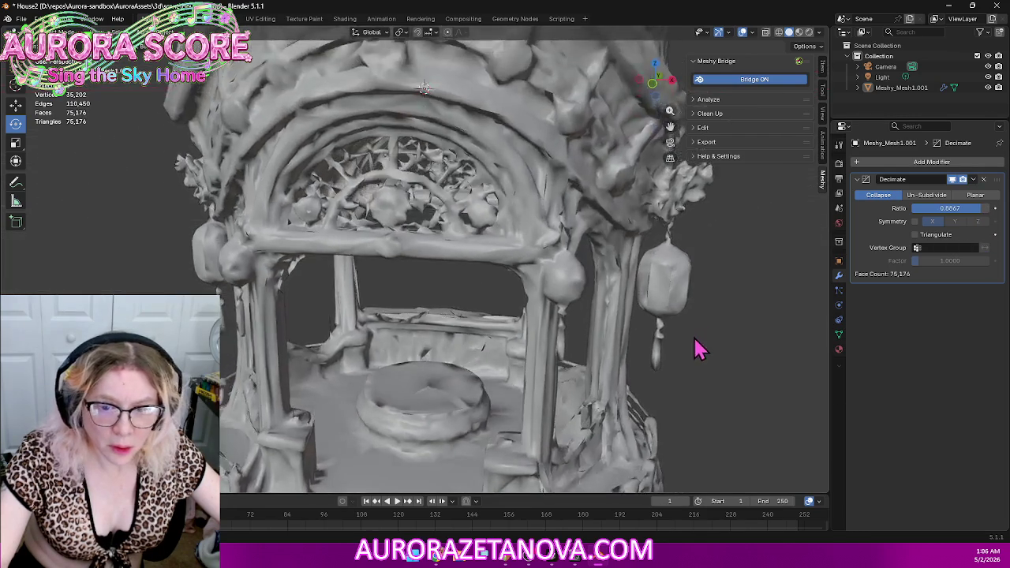
{"action": "scroll", "coordinate": [694, 341], "scroll_direction": "down", "scroll_amount": 3}
{"action": "middle_click_drag", "start_coordinate": [560, 364], "coordinate": [575, 354]}
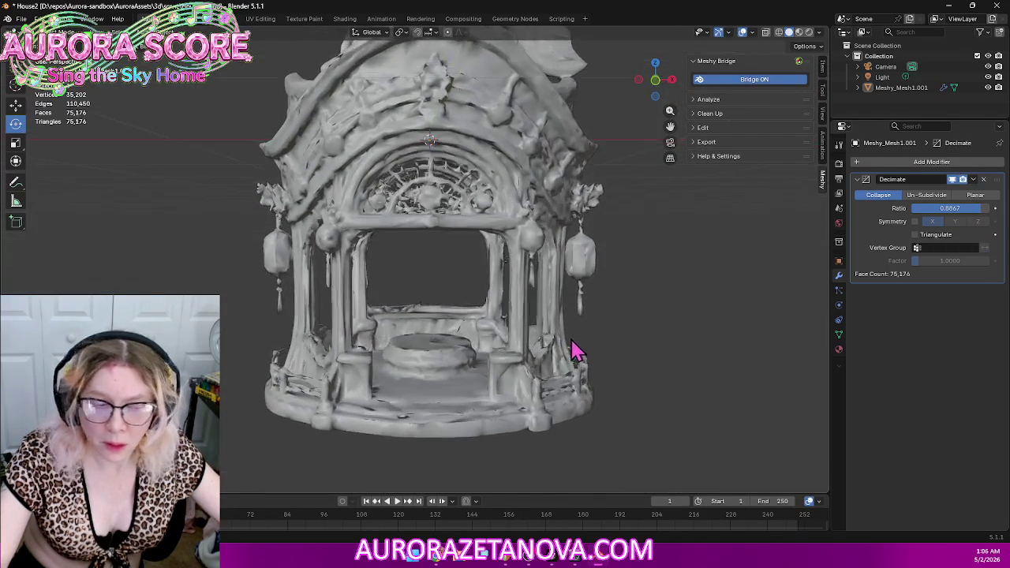
{"action": "left_click_drag", "start_coordinate": [949, 208], "coordinate": [928, 208]}
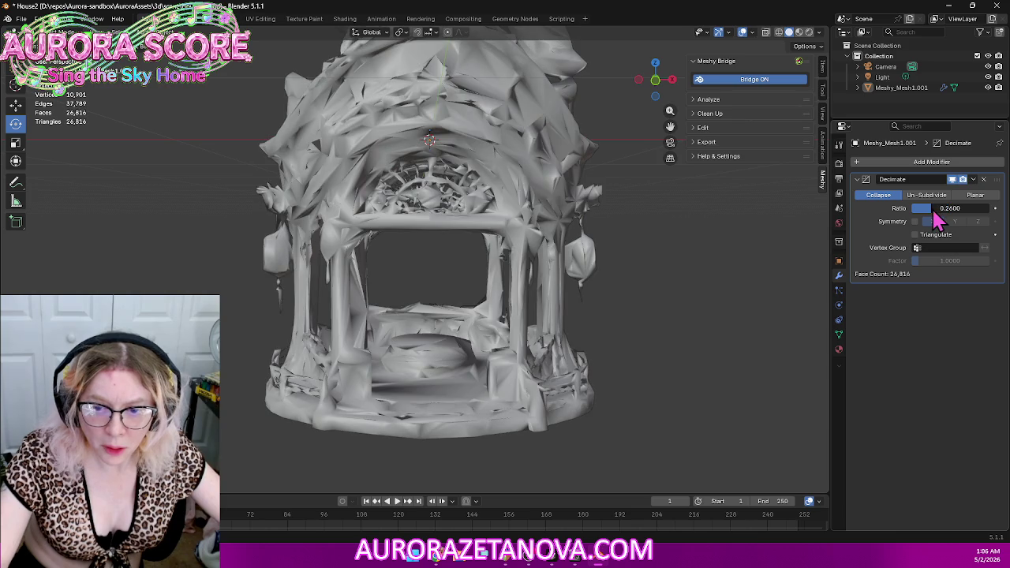
{"action": "key", "text": "ctrl+z"}
Step: Try collapse ratios 0.46, 0.3 and 0.53, then delete the Decimate modifier
{"action": "left_click", "coordinate": [944, 208]}
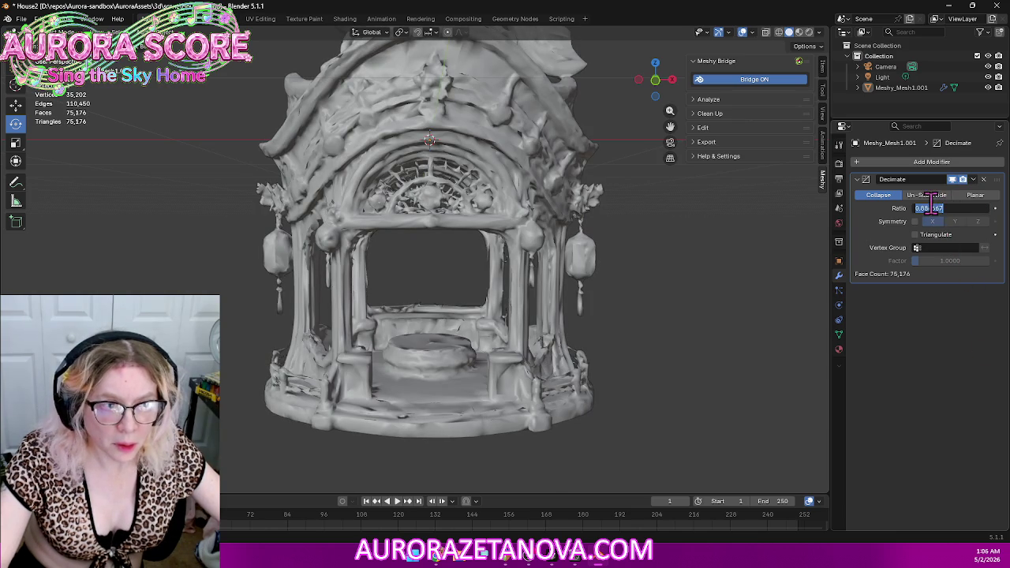
{"action": "key", "text": "Return"}
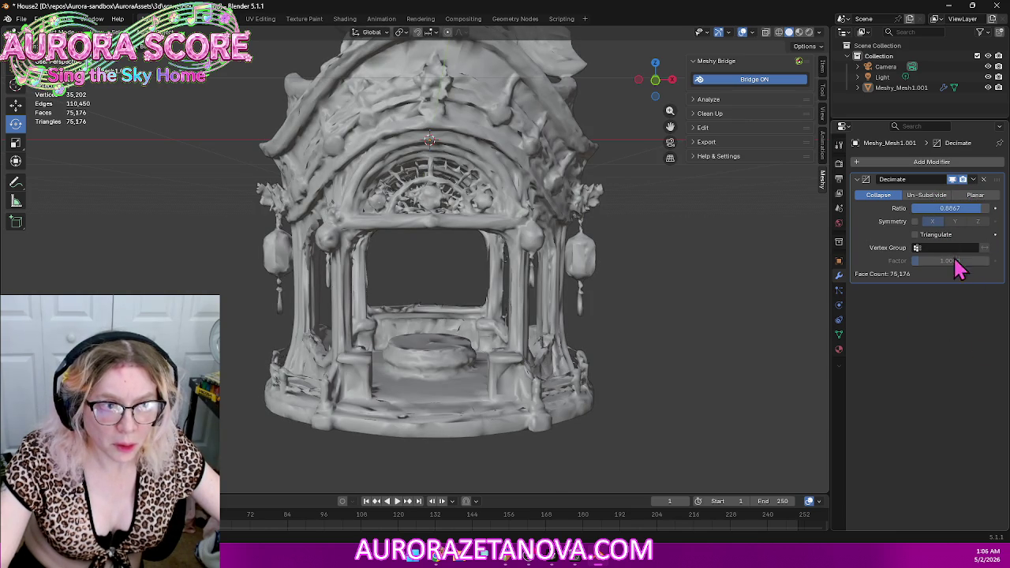
{"action": "left_click_drag", "start_coordinate": [944, 208], "coordinate": [911, 208]}
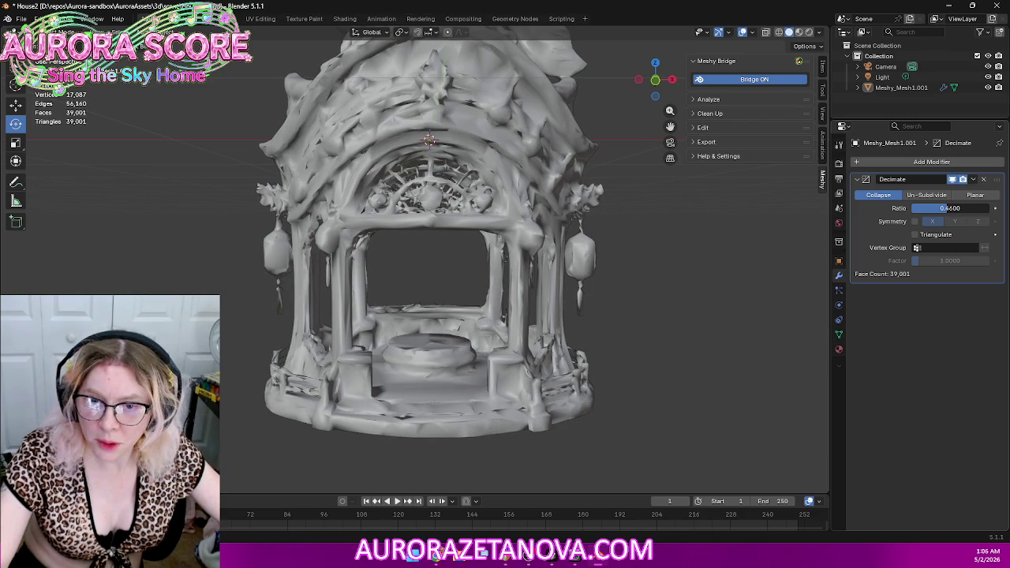
{"action": "left_click_drag", "start_coordinate": [944, 209], "coordinate": [927, 209]}
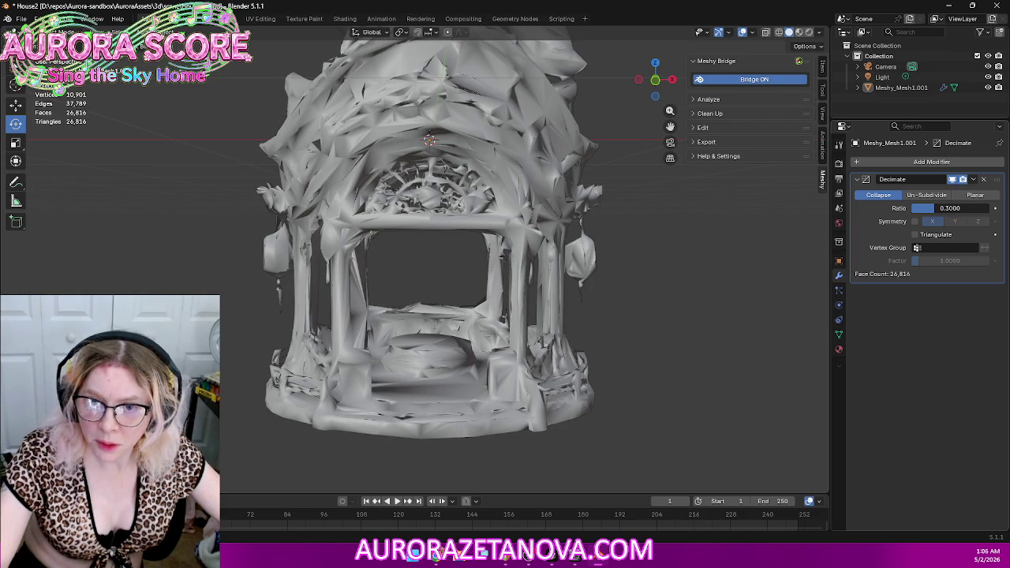
{"action": "left_click_drag", "start_coordinate": [947, 209], "coordinate": [995, 209]}
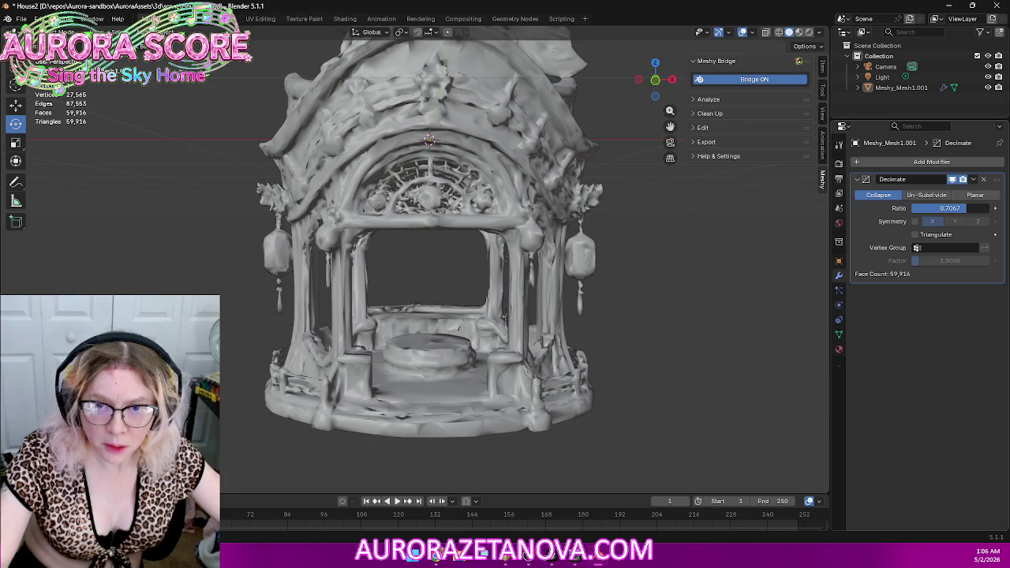
{"action": "left_click", "coordinate": [986, 180]}
Step: Add a Volume to Mesh modifier, raise its threshold, then delete it once the gazebo vanishes
{"action": "left_click", "coordinate": [927, 162]}
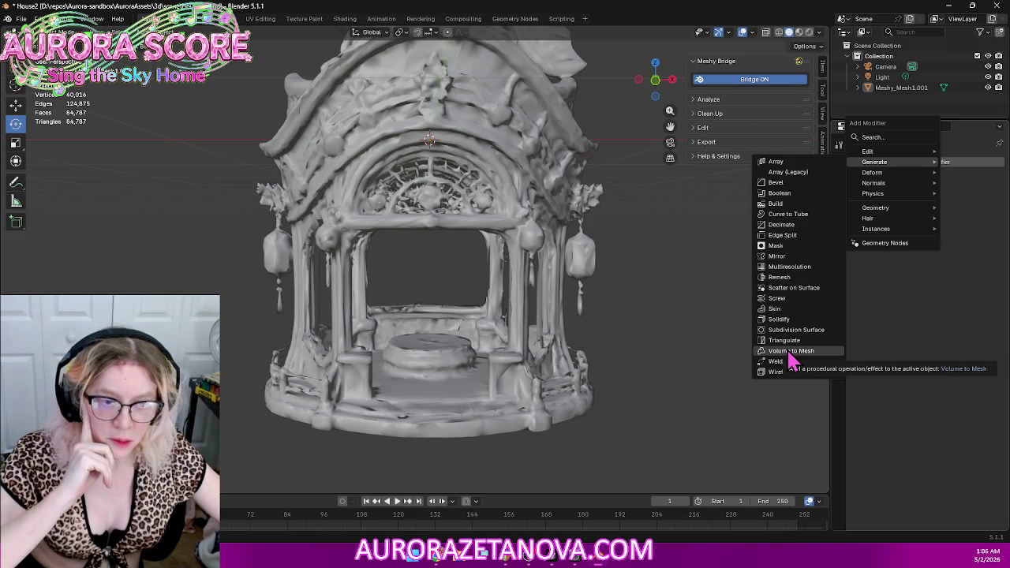
{"action": "left_click", "coordinate": [789, 351]}
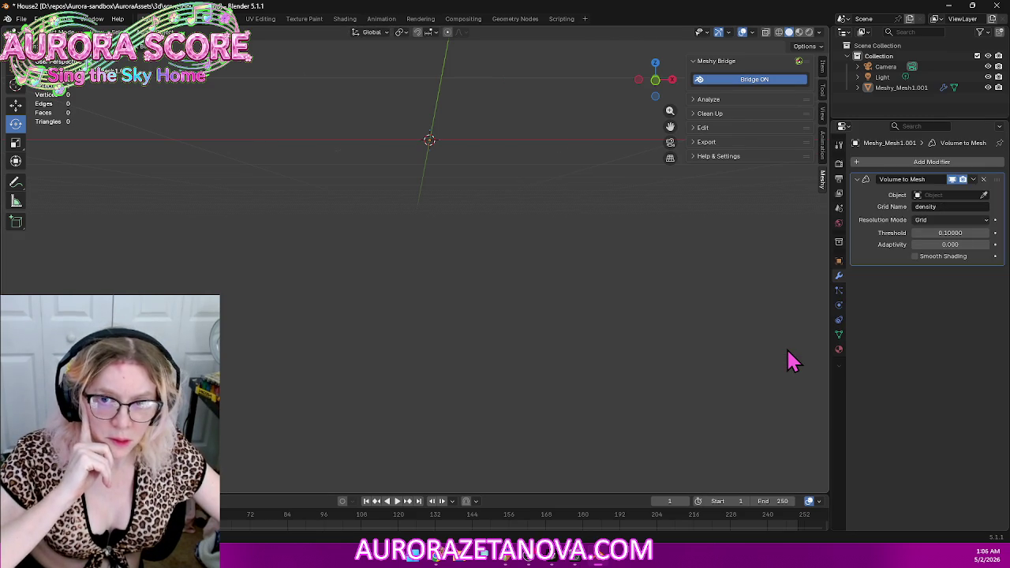
{"action": "mouse_move", "coordinate": [649, 300]}
{"action": "middle_mouse_down"}
{"action": "mouse_move", "coordinate": [584, 321]}
{"action": "mouse_move", "coordinate": [568, 354]}
{"action": "mouse_move", "coordinate": [583, 357]}
{"action": "middle_mouse_up"}
{"action": "scroll", "coordinate": [582, 356], "scroll_direction": "down", "scroll_amount": 4}
{"action": "scroll", "coordinate": [582, 356], "scroll_direction": "down", "scroll_amount": 2}
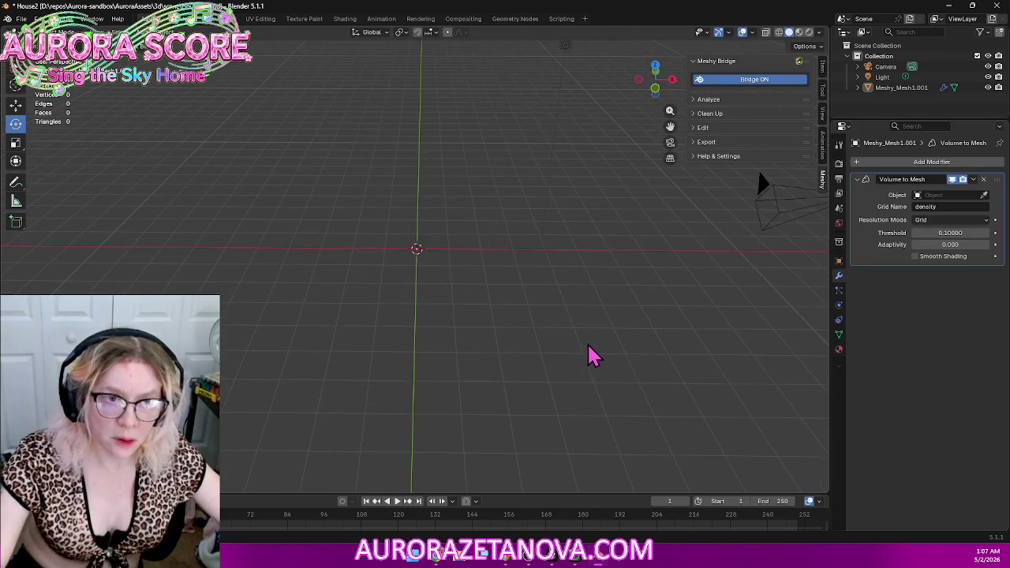
{"action": "mouse_move", "coordinate": [959, 232]}
{"action": "left_mouse_down"}
{"action": "mouse_move", "coordinate": [946, 233]}
{"action": "mouse_move", "coordinate": [970, 245]}
{"action": "left_mouse_up"}
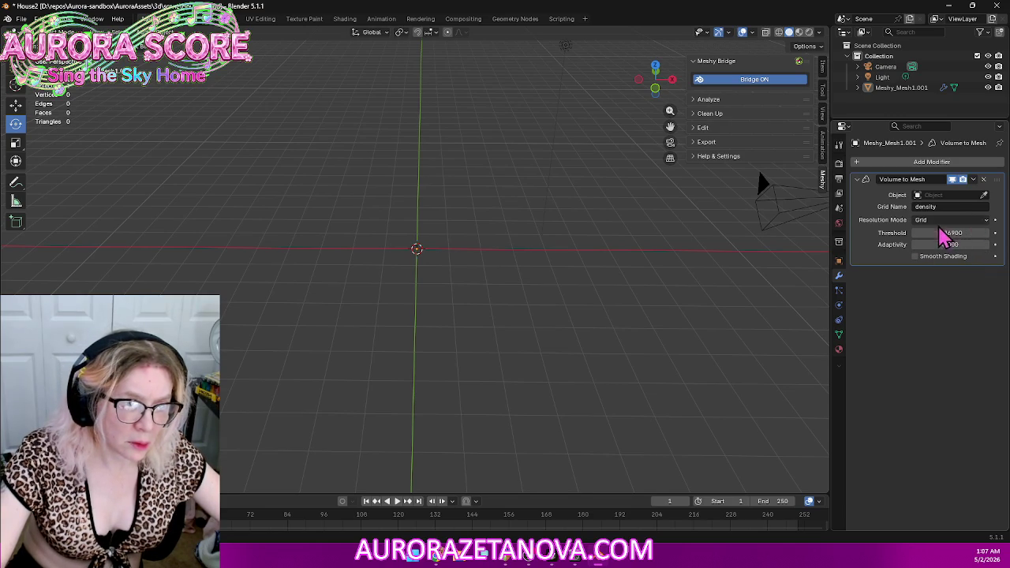
{"action": "left_click", "coordinate": [983, 180]}
{"action": "scroll", "coordinate": [491, 277], "scroll_direction": "up", "scroll_amount": 5}
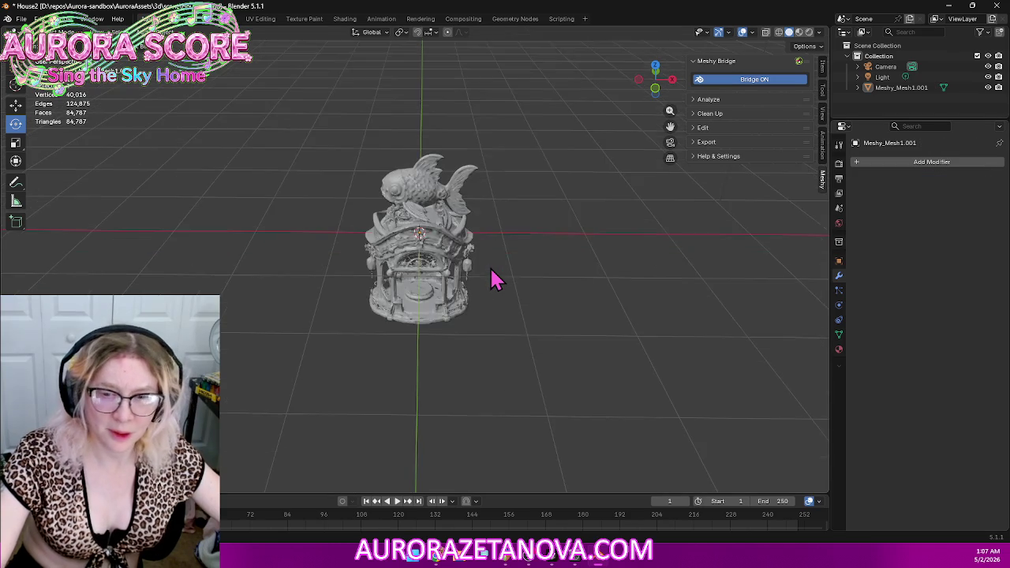
Step: Add a Weld modifier to the gazebo, viewed front-on
{"action": "scroll", "coordinate": [497, 280], "scroll_direction": "up", "scroll_amount": 3}
{"action": "mouse_move", "coordinate": [534, 300]}
{"action": "middle_mouse_down"}
{"action": "mouse_move", "coordinate": [541, 277]}
{"action": "mouse_move", "coordinate": [537, 284]}
{"action": "mouse_move", "coordinate": [708, 203]}
{"action": "middle_mouse_up"}
{"action": "scroll", "coordinate": [708, 204], "scroll_direction": "up", "scroll_amount": 3}
{"action": "left_click", "coordinate": [901, 164]}
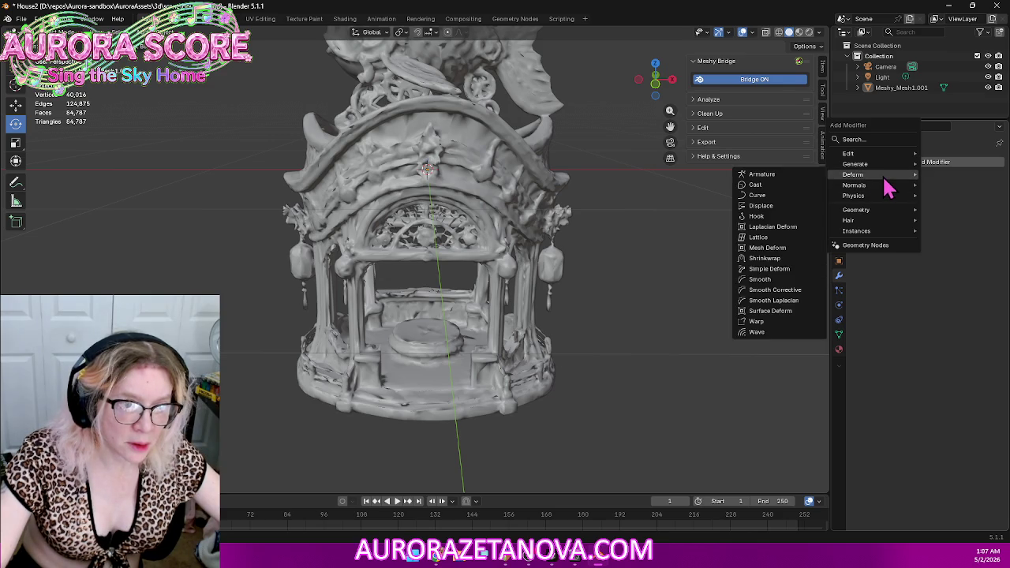
{"action": "mouse_move", "coordinate": [855, 164]}
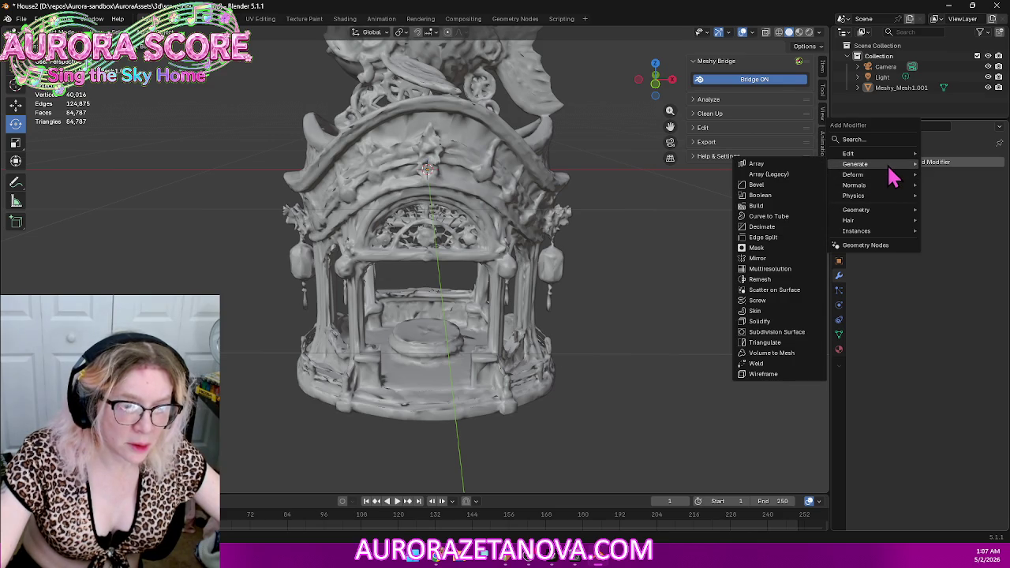
{"action": "left_click", "coordinate": [776, 364]}
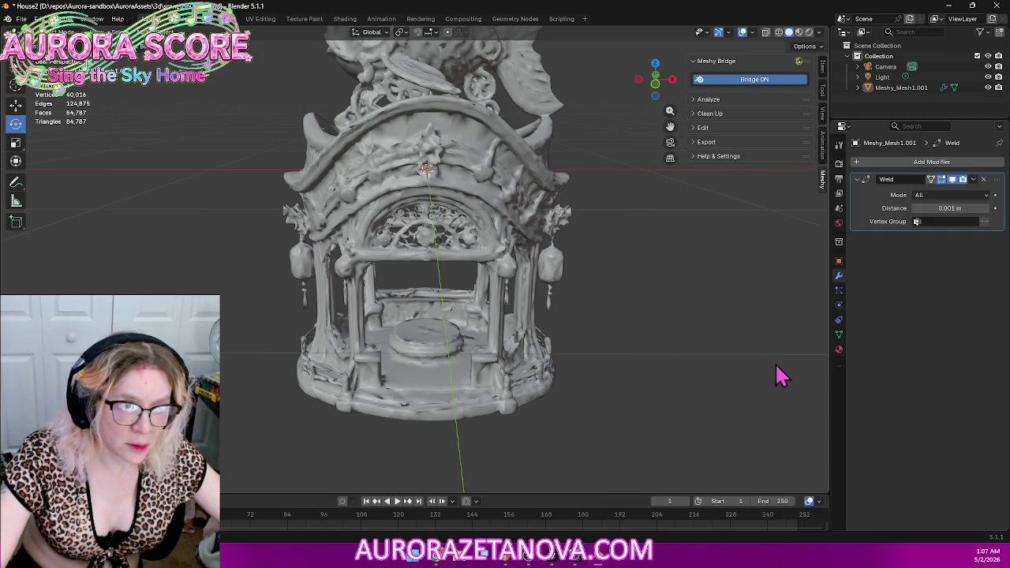
Step: Raise the Weld distance step by step to 0.028 m, cutting the gazebo to 7,322 vertices
{"action": "left_click", "coordinate": [986, 212]}
{"action": "left_click", "coordinate": [985, 209]}
{"action": "left_click", "coordinate": [985, 209]}
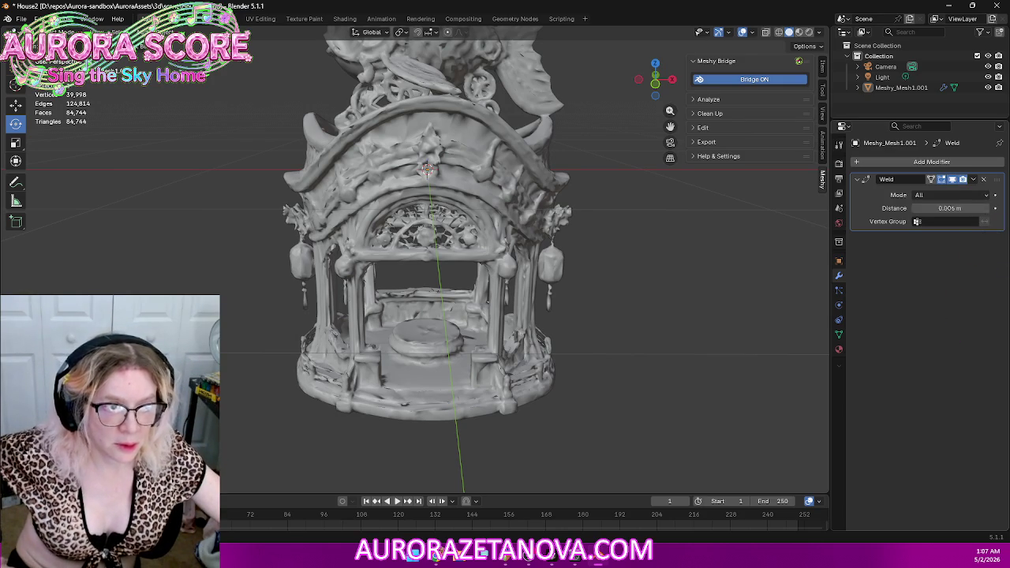
{"action": "left_click", "coordinate": [986, 209]}
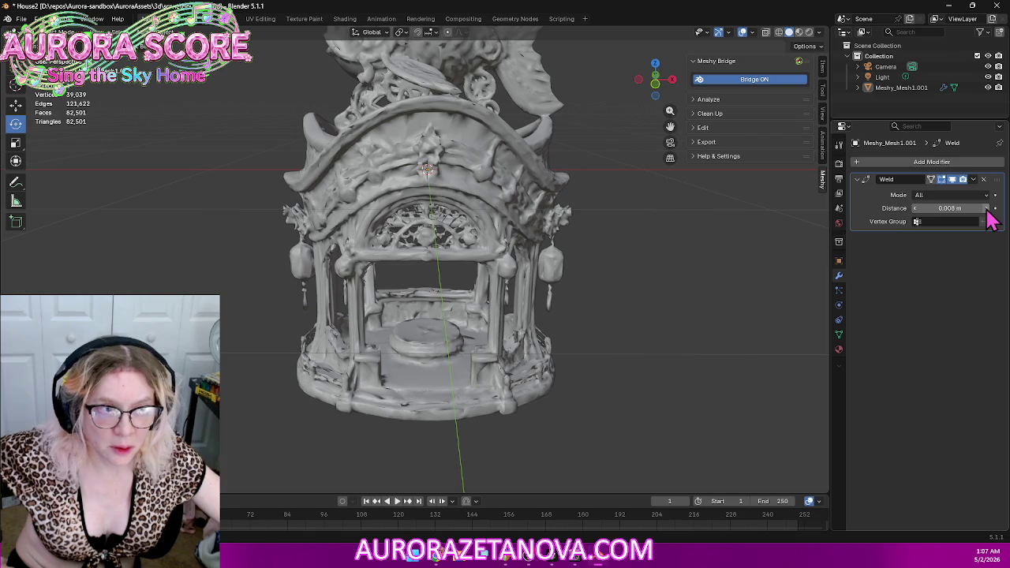
{"action": "left_click", "coordinate": [986, 209]}
{"action": "left_click", "coordinate": [986, 209]}
{"action": "left_click", "coordinate": [986, 209]}
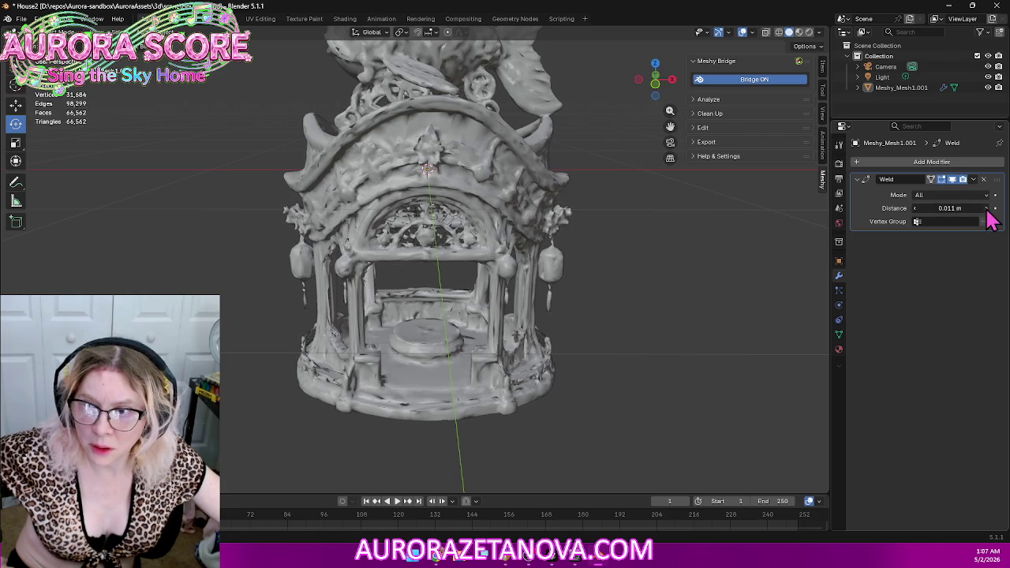
{"action": "left_click", "coordinate": [986, 209]}
{"action": "left_click", "coordinate": [986, 209]}
{"action": "left_click", "coordinate": [986, 209]}
{"action": "left_click", "coordinate": [987, 209]}
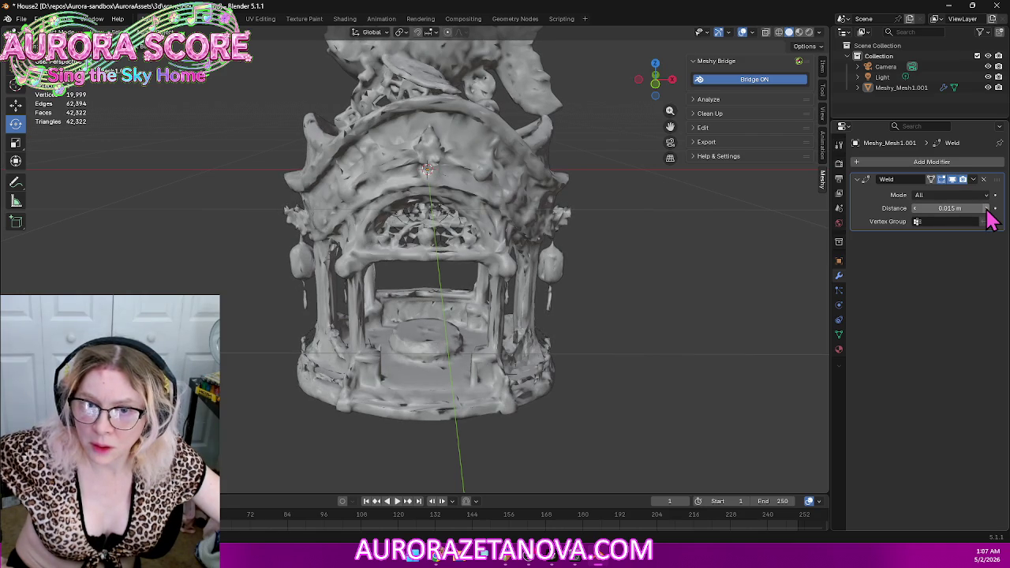
{"action": "left_click", "coordinate": [986, 209]}
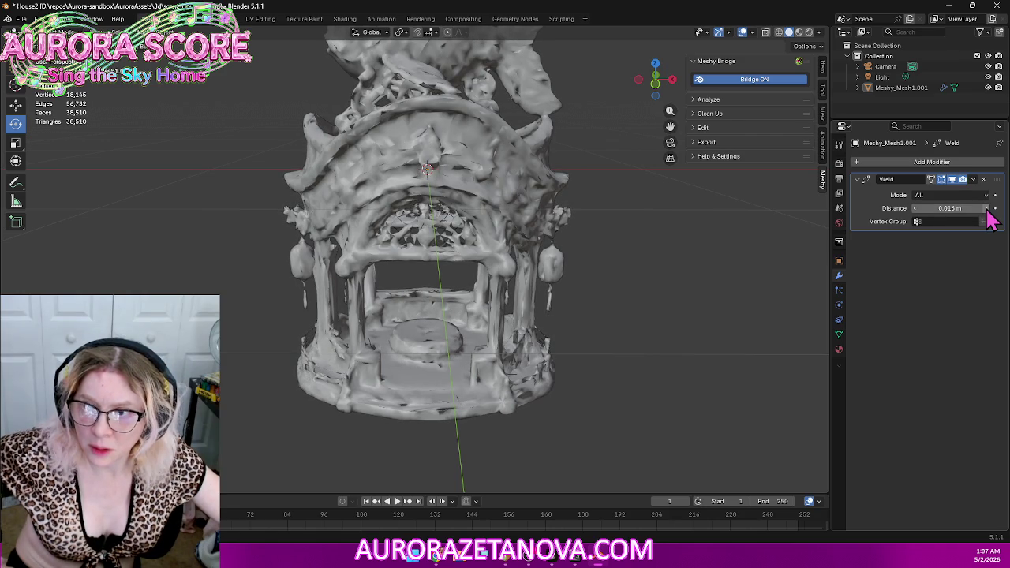
{"action": "left_click", "coordinate": [986, 209]}
{"action": "left_click", "coordinate": [986, 209]}
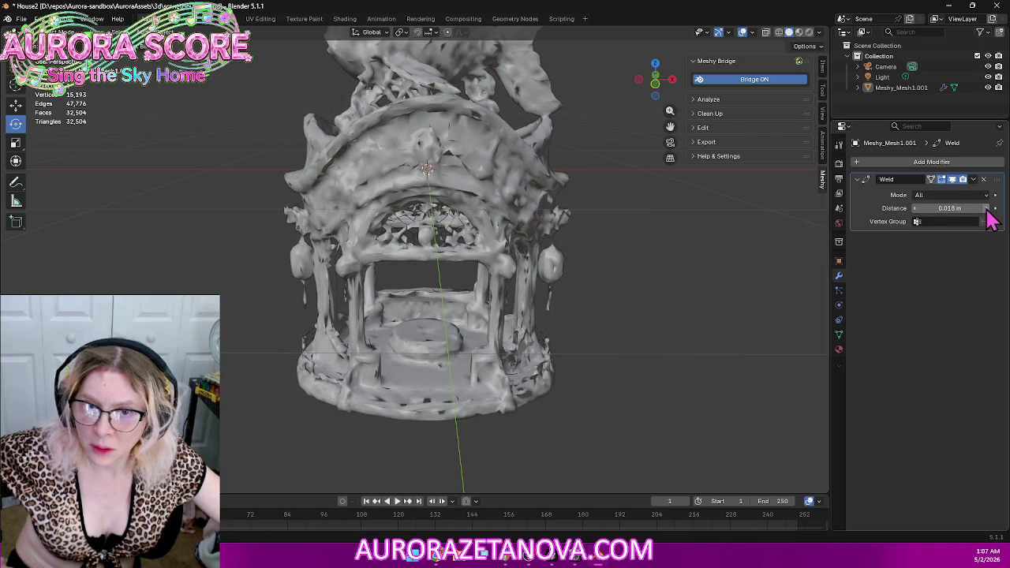
{"action": "left_click", "coordinate": [986, 209]}
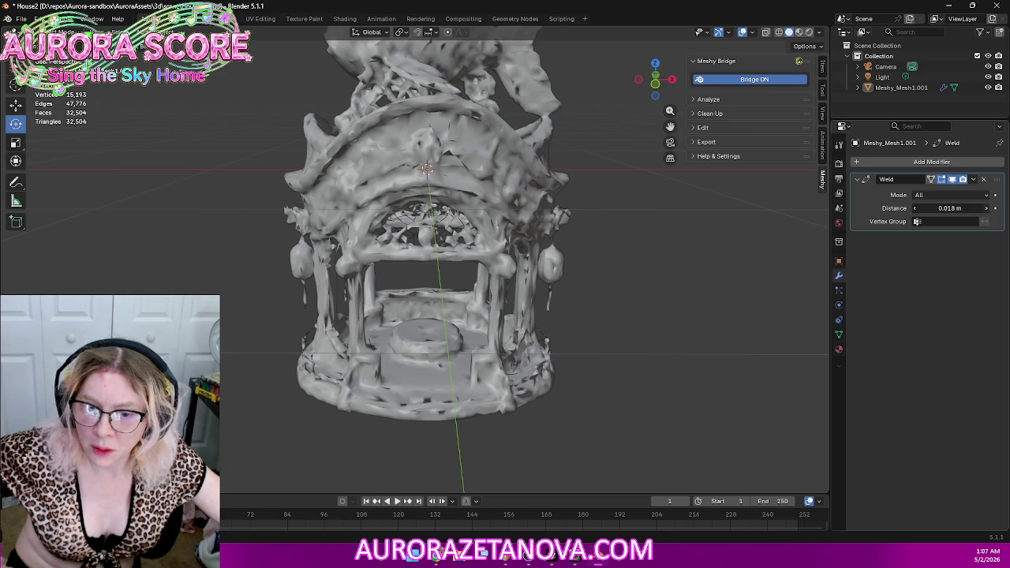
{"action": "left_click", "coordinate": [986, 209]}
{"action": "left_click", "coordinate": [986, 209]}
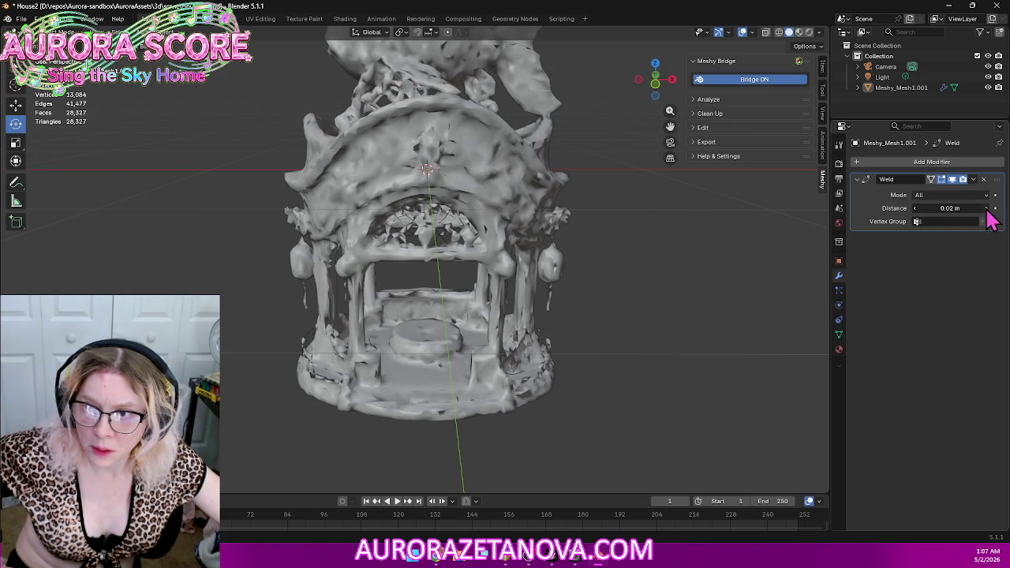
{"action": "left_click", "coordinate": [986, 209]}
{"action": "left_click", "coordinate": [986, 209]}
{"action": "left_click", "coordinate": [986, 209]}
{"action": "left_click", "coordinate": [986, 209]}
{"action": "left_click", "coordinate": [986, 210]}
{"action": "left_click", "coordinate": [986, 209]}
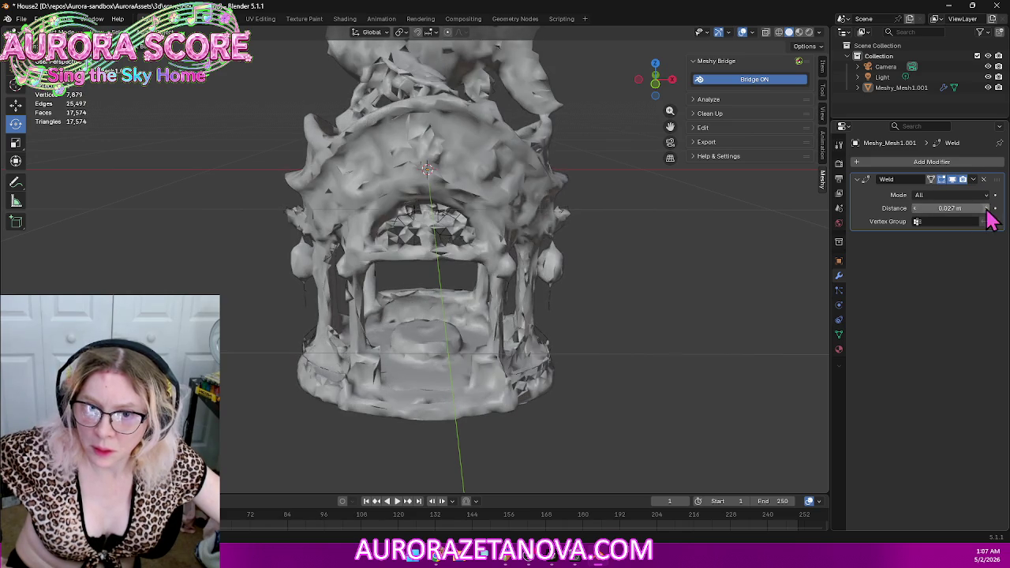
{"action": "left_click", "coordinate": [986, 209]}
{"action": "mouse_move", "coordinate": [695, 320]}
{"action": "middle_mouse_down"}
{"action": "mouse_move", "coordinate": [602, 296]}
{"action": "mouse_move", "coordinate": [322, 329]}
{"action": "mouse_move", "coordinate": [396, 338]}
{"action": "mouse_move", "coordinate": [374, 356]}
{"action": "mouse_move", "coordinate": [371, 391]}
{"action": "mouse_move", "coordinate": [491, 338]}
{"action": "mouse_move", "coordinate": [613, 339]}
{"action": "mouse_move", "coordinate": [561, 333]}
{"action": "mouse_move", "coordinate": [577, 297]}
{"action": "mouse_move", "coordinate": [570, 372]}
{"action": "mouse_move", "coordinate": [546, 298]}
{"action": "mouse_move", "coordinate": [770, 292]}
{"action": "mouse_move", "coordinate": [753, 279]}
{"action": "mouse_move", "coordinate": [692, 284]}
{"action": "middle_mouse_up"}
{"action": "scroll", "coordinate": [571, 372], "scroll_direction": "down", "scroll_amount": 3}
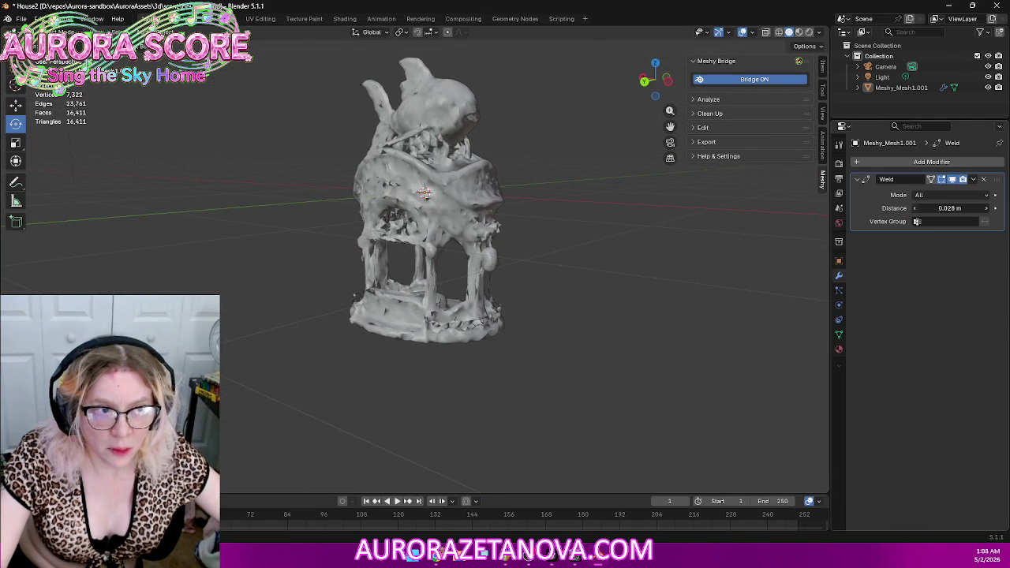
Step: Try Weld distances of 0.02 m and 0 m, then step it up to 0.012 m
{"action": "scroll", "coordinate": [907, 210], "scroll_direction": "down", "scroll_amount": 1, "text": "ctrl"}
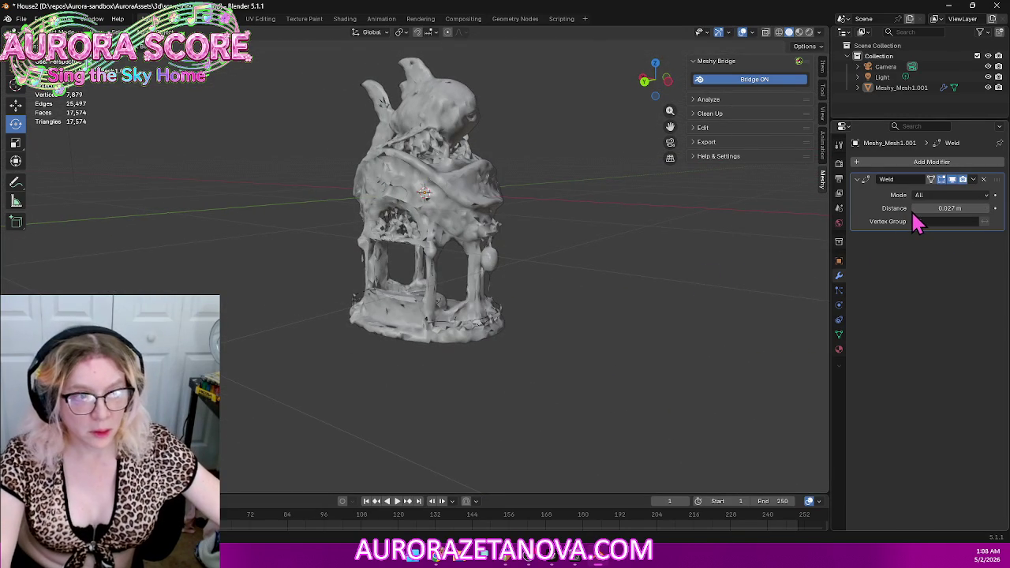
{"action": "scroll", "coordinate": [915, 211], "scroll_direction": "down", "scroll_amount": 1, "text": "ctrl"}
{"action": "scroll", "coordinate": [916, 218], "scroll_direction": "down", "scroll_amount": 1, "text": "ctrl"}
{"action": "scroll", "coordinate": [916, 219], "scroll_direction": "down", "scroll_amount": 1, "text": "ctrl"}
{"action": "scroll", "coordinate": [915, 219], "scroll_direction": "down", "scroll_amount": 1, "text": "ctrl"}
{"action": "scroll", "coordinate": [917, 221], "scroll_direction": "down", "scroll_amount": 2, "text": "ctrl"}
{"action": "scroll", "coordinate": [917, 221], "scroll_direction": "down", "scroll_amount": 2, "text": "ctrl"}
{"action": "scroll", "coordinate": [917, 221], "scroll_direction": "down", "scroll_amount": 2, "text": "ctrl"}
{"action": "scroll", "coordinate": [917, 221], "scroll_direction": "down", "scroll_amount": 1, "text": "ctrl"}
{"action": "scroll", "coordinate": [917, 221], "scroll_direction": "down", "scroll_amount": 2, "text": "ctrl"}
{"action": "scroll", "coordinate": [917, 222], "scroll_direction": "down", "scroll_amount": 2, "text": "ctrl"}
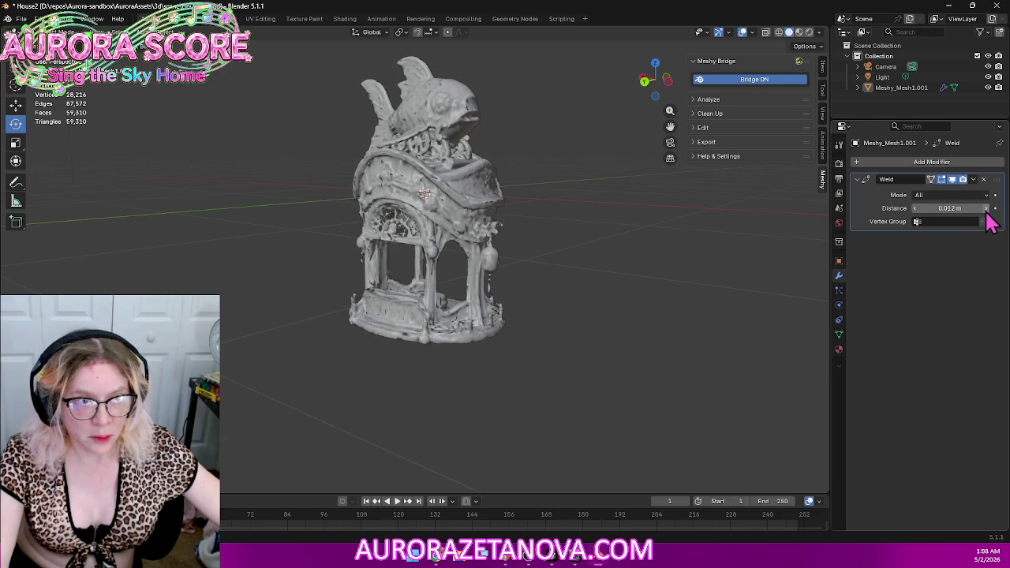
{"action": "mouse_move", "coordinate": [950, 207]}
{"action": "left_mouse_down"}
{"action": "mouse_move", "coordinate": [987, 216]}
{"action": "mouse_move", "coordinate": [919, 223]}
{"action": "mouse_move", "coordinate": [884, 211]}
{"action": "left_mouse_up"}
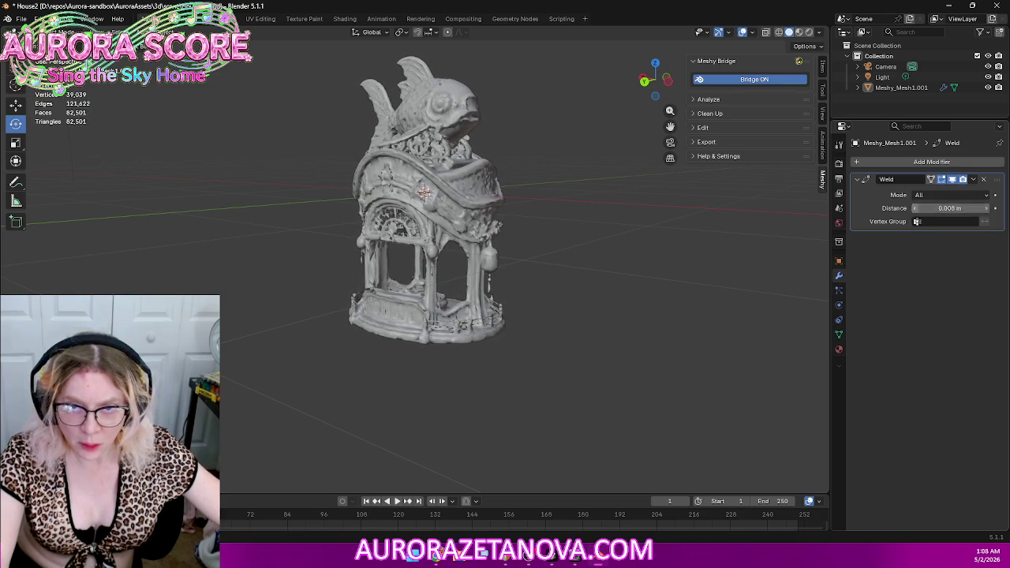
{"action": "left_click_drag", "start_coordinate": [958, 207], "coordinate": [915, 208]}
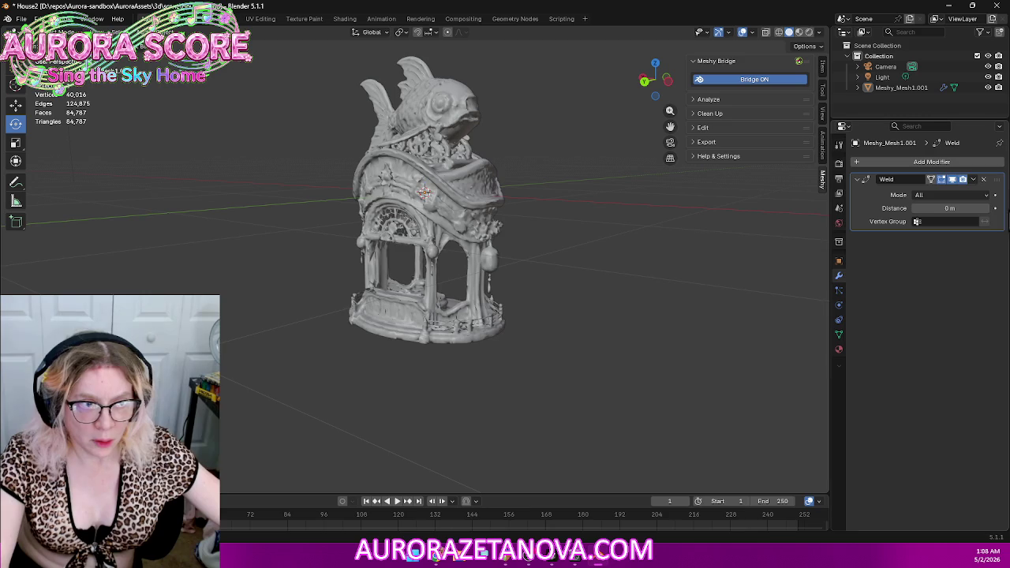
{"action": "left_click_drag", "start_coordinate": [987, 211], "coordinate": [998, 212]}
{"action": "left_click", "coordinate": [987, 211]}
{"action": "left_click", "coordinate": [988, 211]}
{"action": "left_click", "coordinate": [986, 208]}
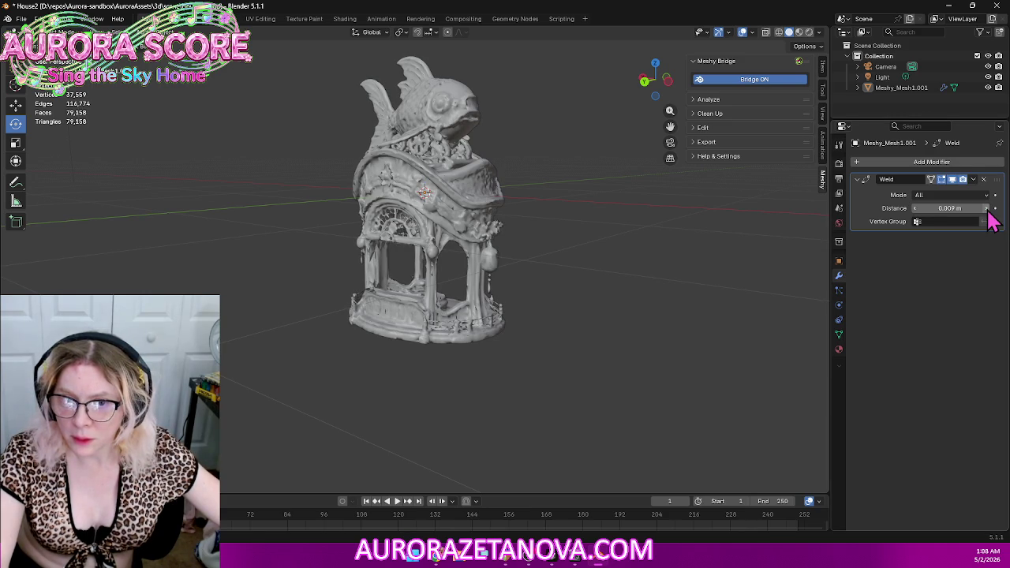
{"action": "left_click", "coordinate": [987, 208]}
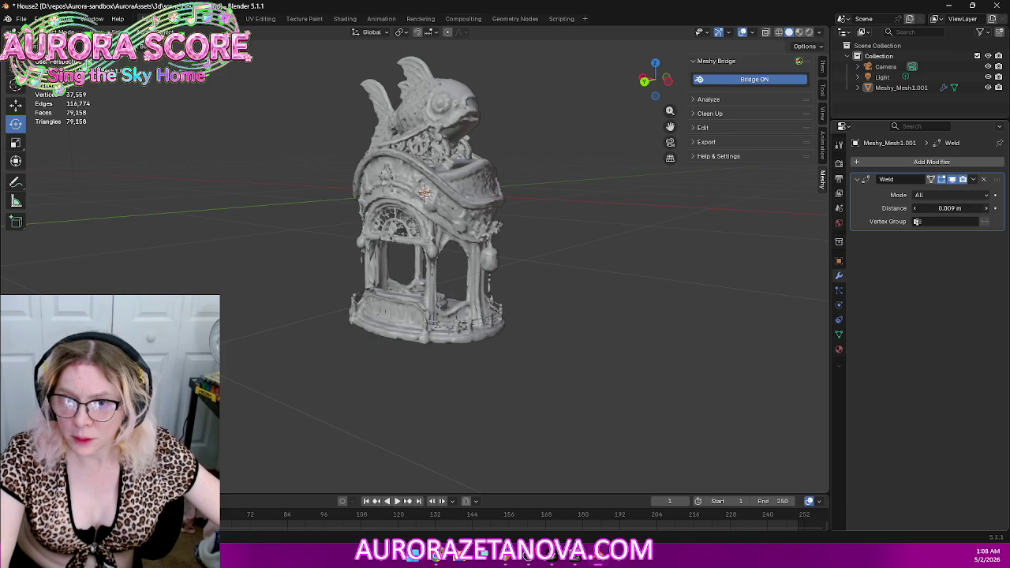
{"action": "left_click", "coordinate": [987, 209]}
{"action": "left_click", "coordinate": [987, 209]}
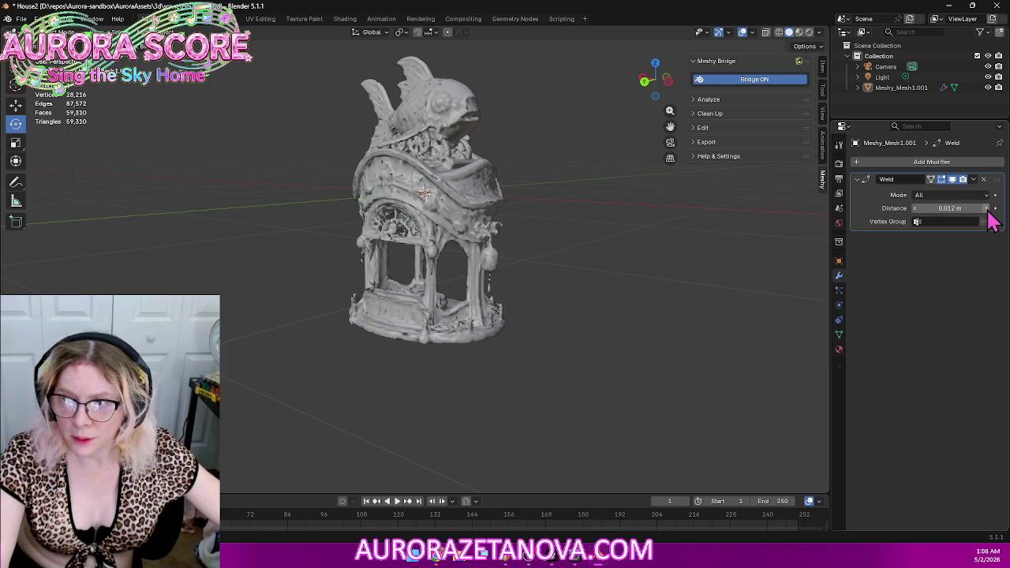
Step: Inspect the welded mesh, try 0.013 and 0.014 m, and return to 0.012 m
{"action": "mouse_move", "coordinate": [607, 302]}
{"action": "middle_mouse_down"}
{"action": "mouse_move", "coordinate": [539, 227]}
{"action": "mouse_move", "coordinate": [429, 244]}
{"action": "mouse_move", "coordinate": [419, 342]}
{"action": "mouse_move", "coordinate": [457, 158]}
{"action": "middle_mouse_up"}
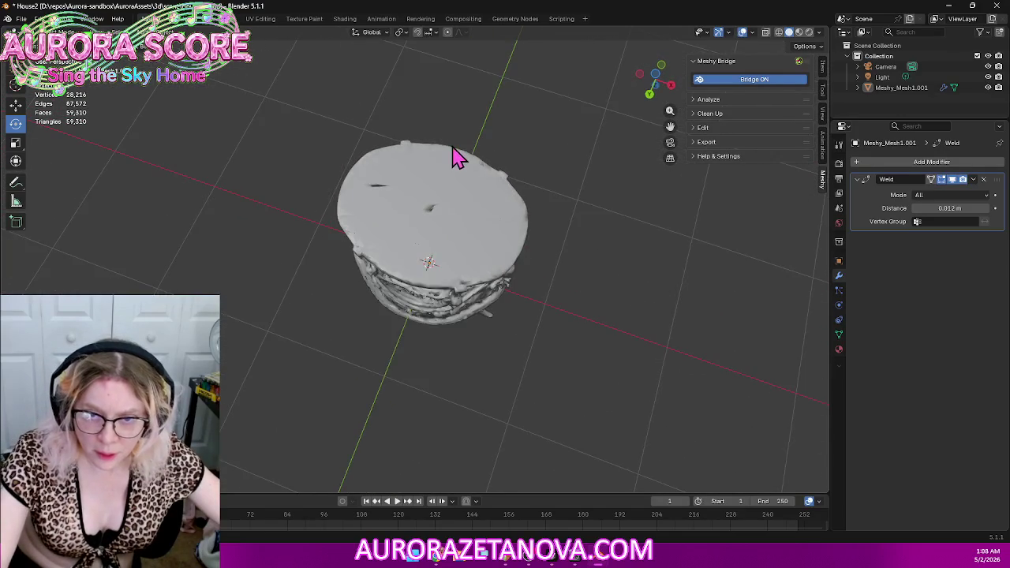
{"action": "scroll", "coordinate": [471, 190], "scroll_direction": "up", "scroll_amount": 2}
{"action": "scroll", "coordinate": [489, 191], "scroll_direction": "up", "scroll_amount": 3}
{"action": "mouse_move", "coordinate": [489, 191]}
{"action": "middle_mouse_down"}
{"action": "mouse_move", "coordinate": [516, 250]}
{"action": "mouse_move", "coordinate": [554, 239]}
{"action": "mouse_move", "coordinate": [582, 260]}
{"action": "middle_mouse_up"}
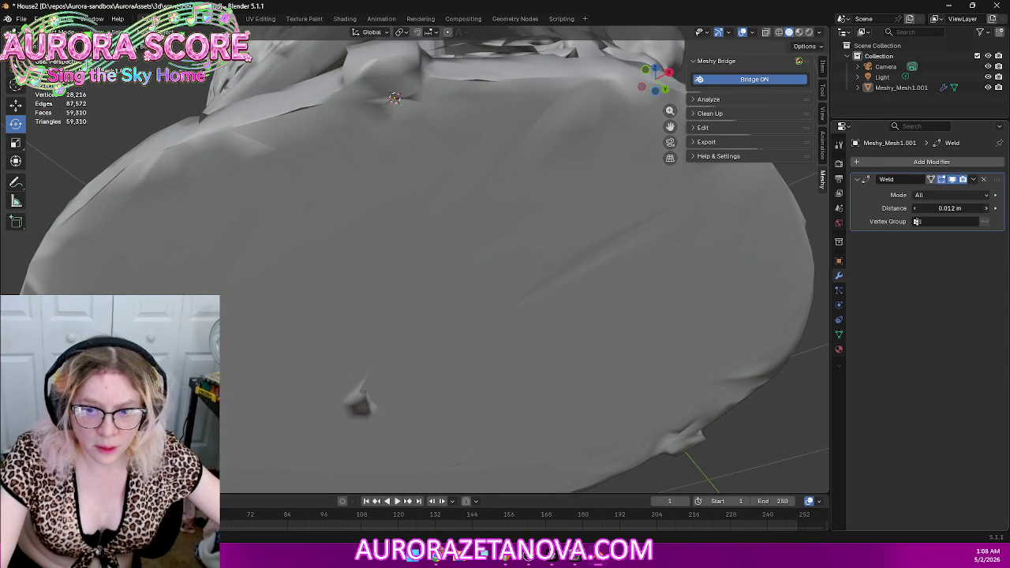
{"action": "left_click", "coordinate": [986, 208]}
{"action": "left_click", "coordinate": [988, 210]}
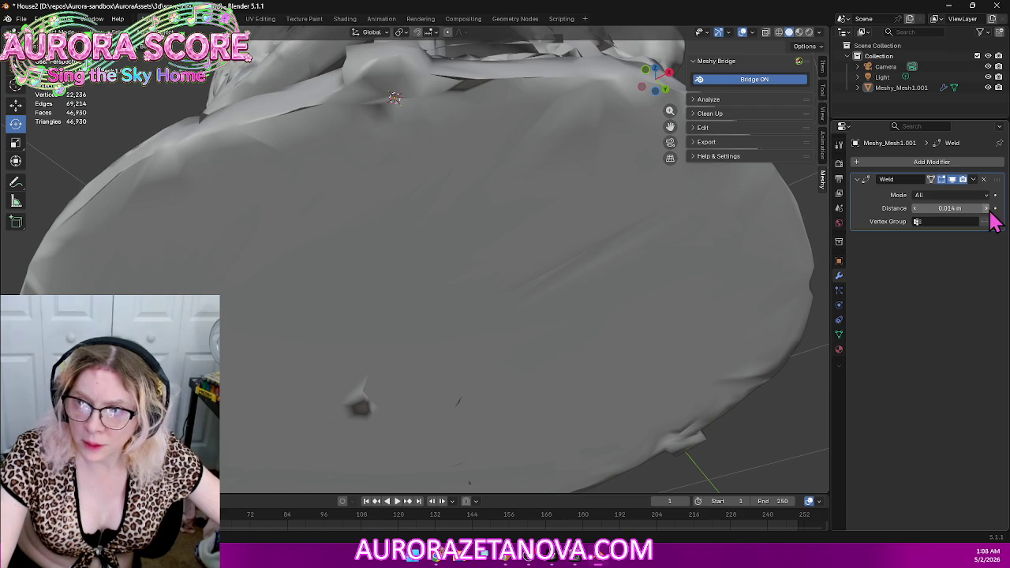
{"action": "left_click", "coordinate": [915, 209]}
{"action": "left_click", "coordinate": [915, 208]}
Step: Check the gazebo's arch and underside, then lower the weld distance to 0.01 m
{"action": "mouse_move", "coordinate": [388, 190]}
{"action": "middle_mouse_down"}
{"action": "mouse_move", "coordinate": [429, 210]}
{"action": "mouse_move", "coordinate": [443, 268]}
{"action": "middle_mouse_up"}
{"action": "scroll", "coordinate": [445, 270], "scroll_direction": "down", "scroll_amount": 2}
{"action": "scroll", "coordinate": [433, 278], "scroll_direction": "down", "scroll_amount": 3}
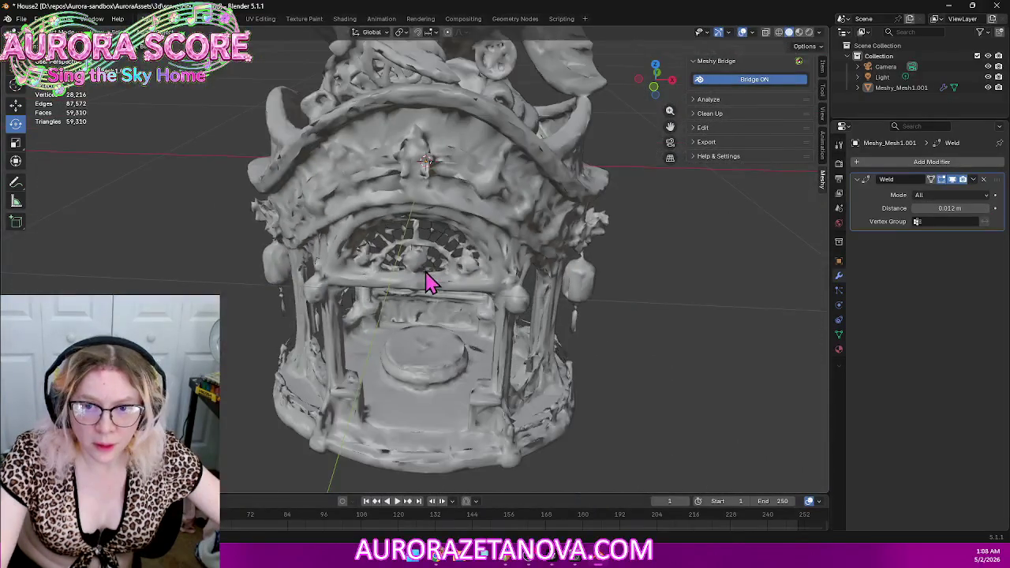
{"action": "scroll", "coordinate": [432, 278], "scroll_direction": "down", "scroll_amount": 2}
{"action": "scroll", "coordinate": [433, 278], "scroll_direction": "down", "scroll_amount": 2}
{"action": "mouse_move", "coordinate": [445, 221]}
{"action": "middle_mouse_down"}
{"action": "mouse_move", "coordinate": [463, 184]}
{"action": "mouse_move", "coordinate": [451, 268]}
{"action": "mouse_move", "coordinate": [440, 281]}
{"action": "middle_mouse_up"}
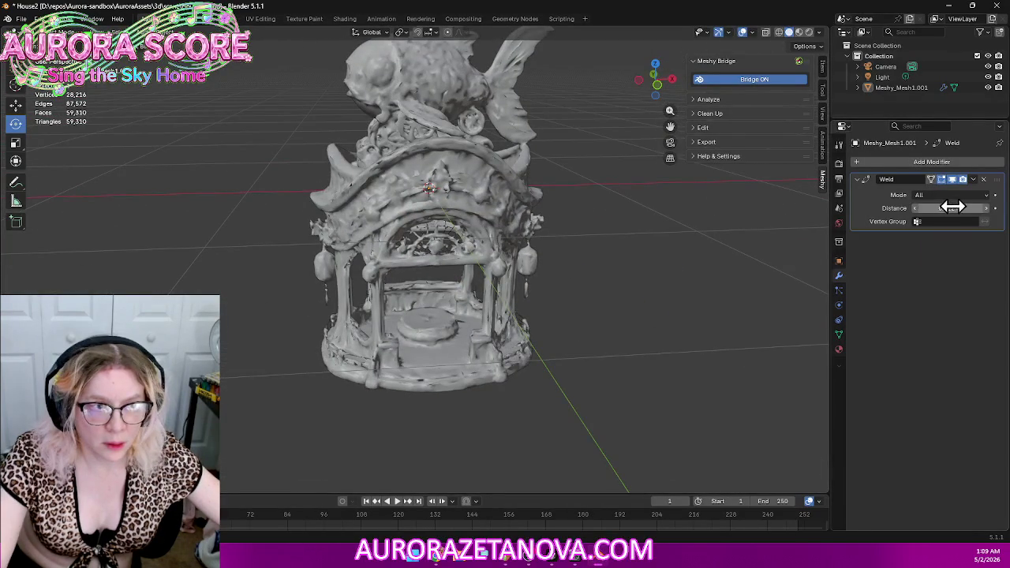
{"action": "left_click", "coordinate": [915, 209]}
Step: Set the weld distance to 0.01 m and apply the Weld modifier permanently
{"action": "left_click", "coordinate": [915, 209]}
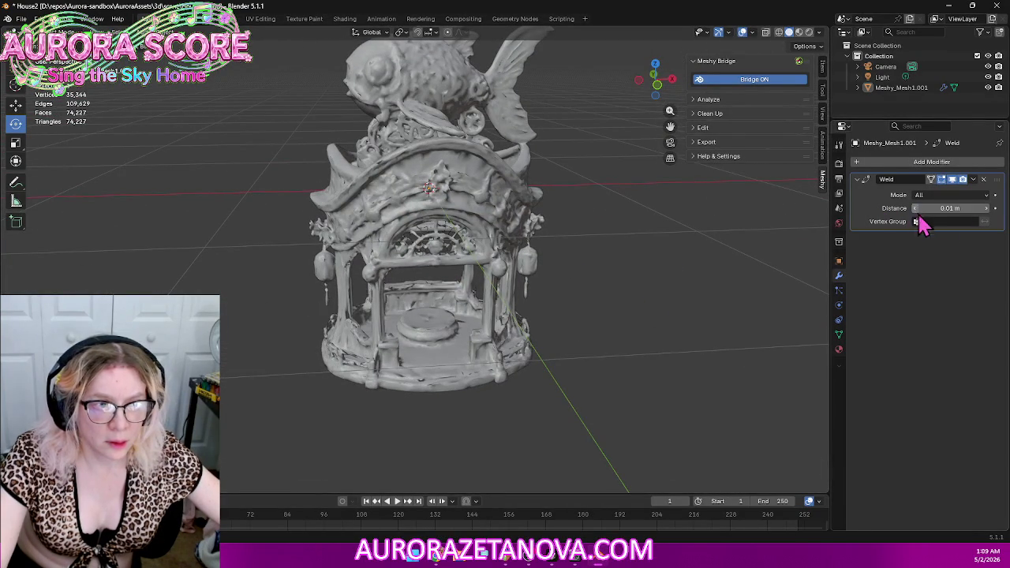
{"action": "left_click", "coordinate": [972, 179]}
{"action": "left_click", "coordinate": [964, 196]}
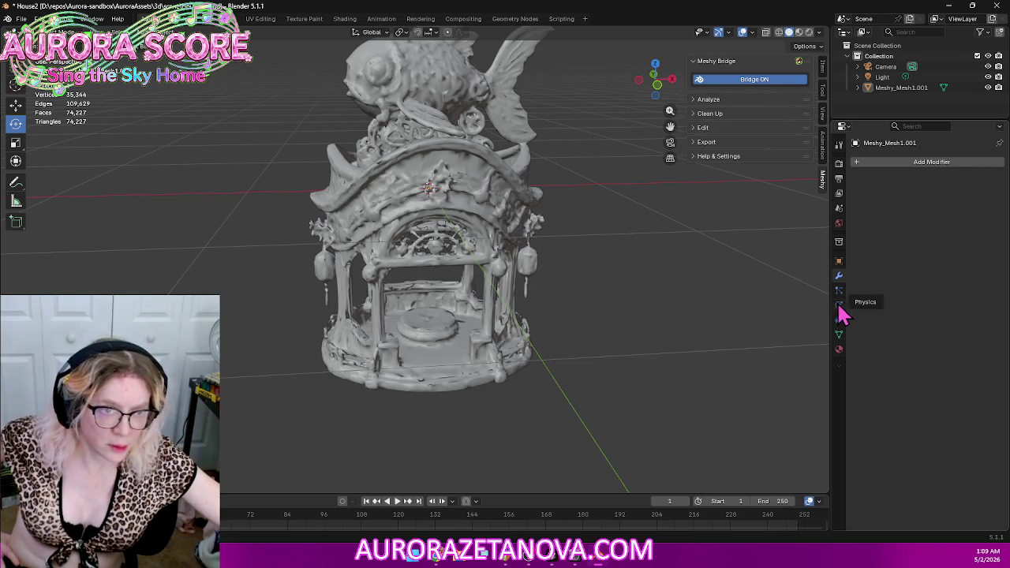
Step: Voxel-remesh the gazebo at 0.05 m voxel size from its mesh data settings
{"action": "left_click", "coordinate": [839, 335]}
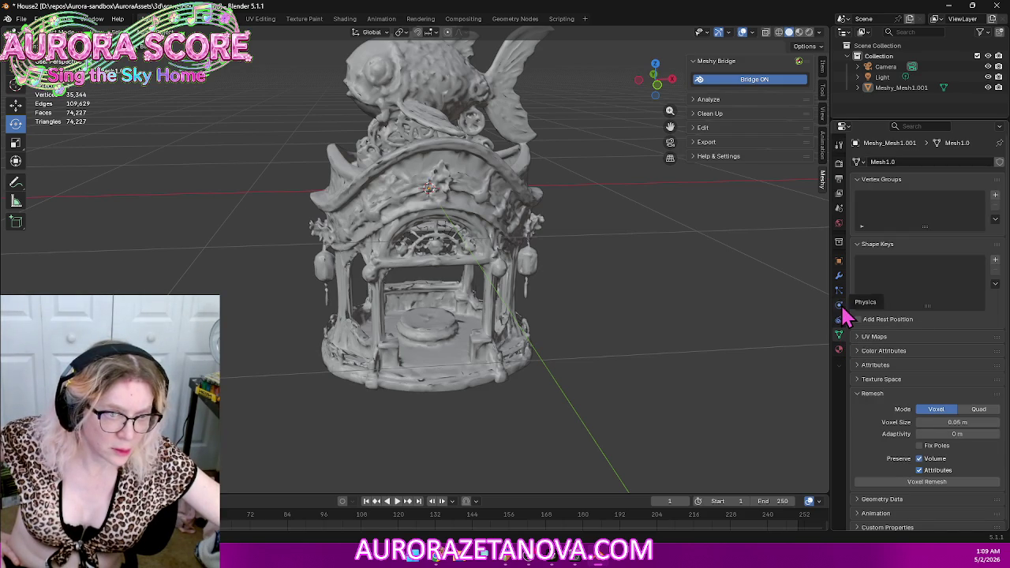
{"action": "scroll", "coordinate": [882, 369], "scroll_direction": "down", "scroll_amount": 1}
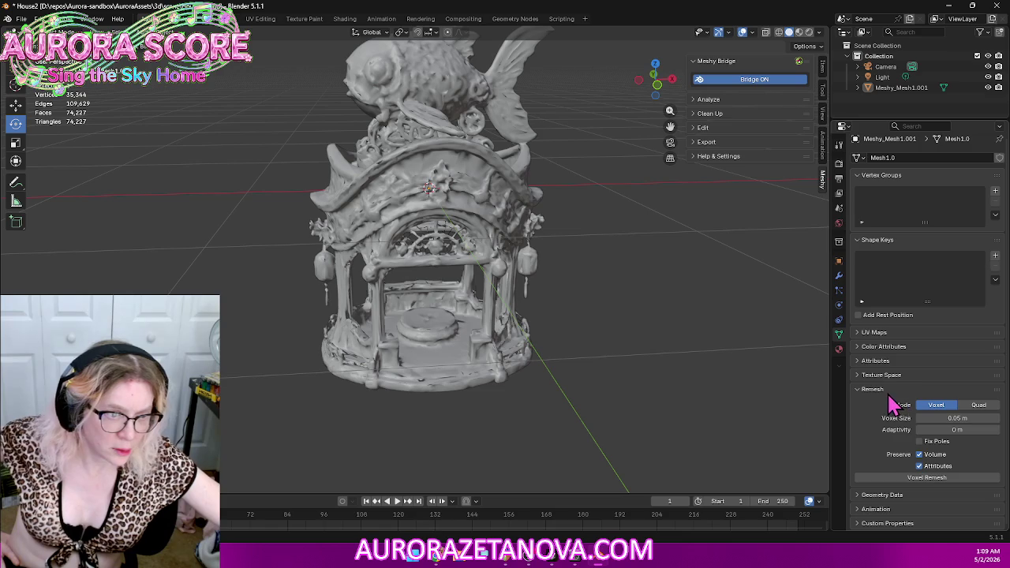
{"action": "left_click", "coordinate": [934, 479]}
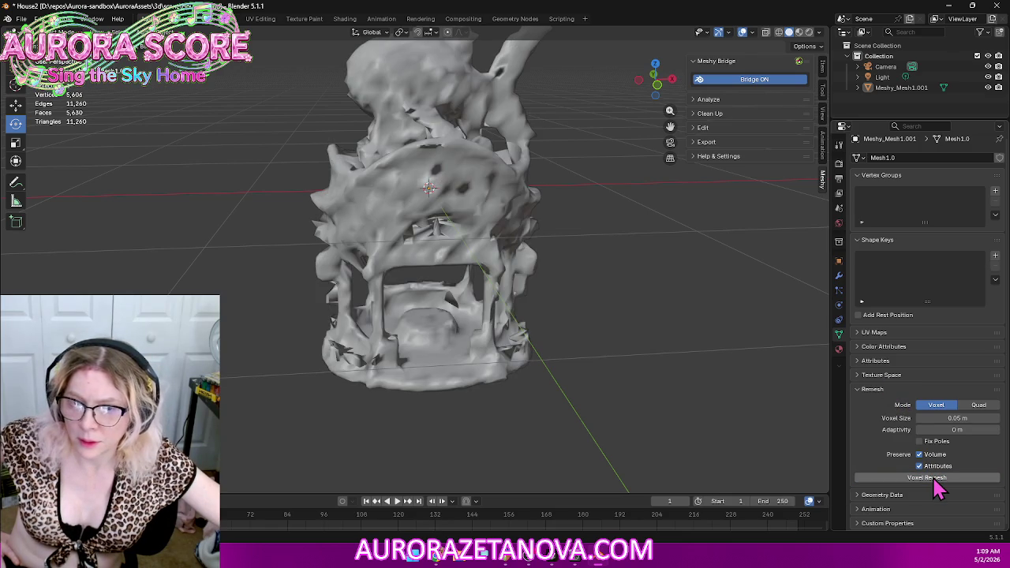
{"action": "mouse_move", "coordinate": [604, 356]}
{"action": "middle_mouse_down"}
{"action": "mouse_move", "coordinate": [557, 304]}
{"action": "mouse_move", "coordinate": [576, 280]}
{"action": "mouse_move", "coordinate": [602, 322]}
{"action": "mouse_move", "coordinate": [593, 334]}
{"action": "middle_mouse_up"}
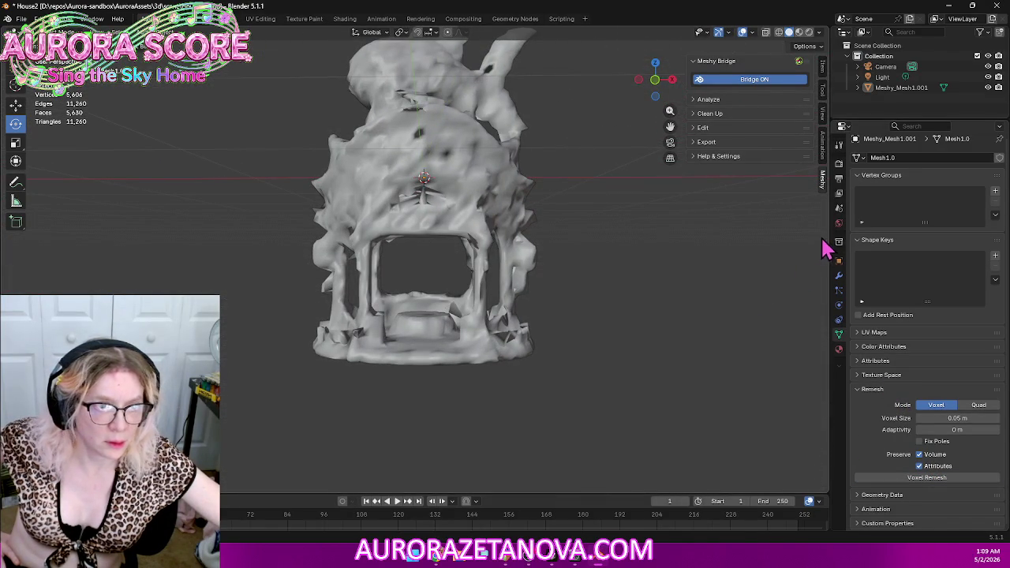
Step: Add a Weld modifier to the remeshed gazebo and raise its merge distance step by step
{"action": "left_click", "coordinate": [839, 276]}
{"action": "left_click", "coordinate": [953, 162]}
{"action": "mouse_move", "coordinate": [907, 161]}
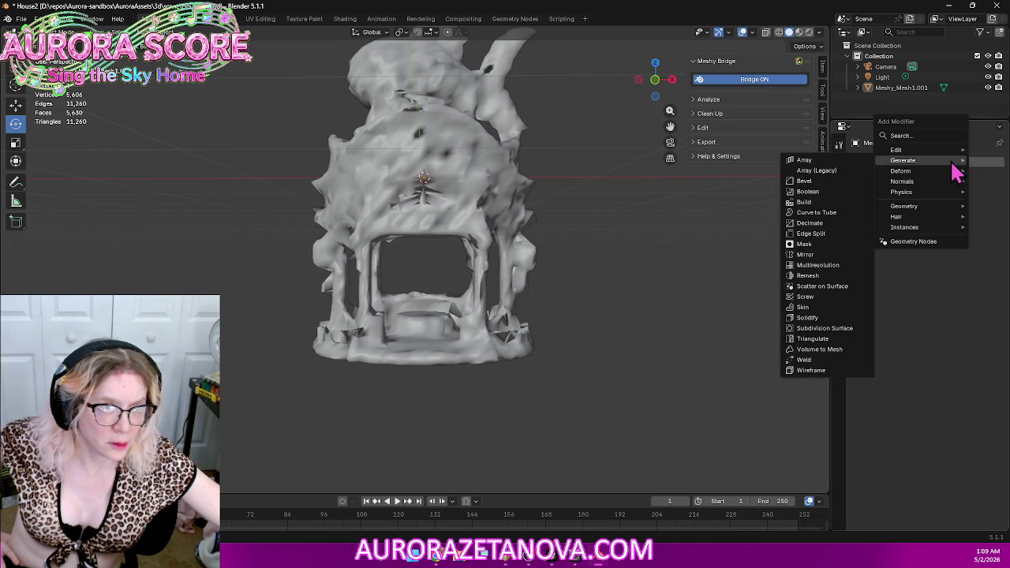
{"action": "left_click", "coordinate": [813, 361]}
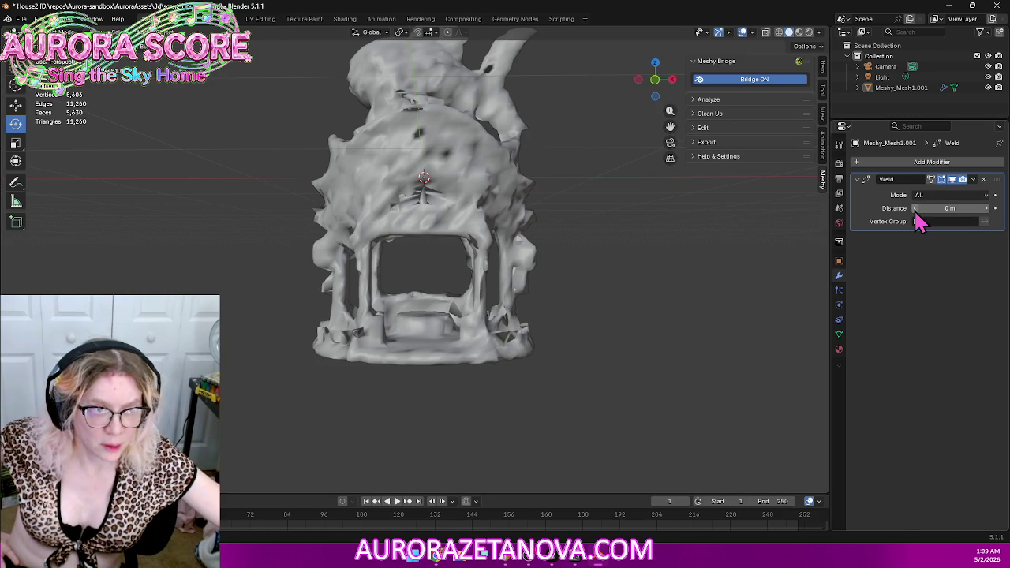
{"action": "left_click", "coordinate": [985, 208]}
{"action": "left_click", "coordinate": [985, 208]}
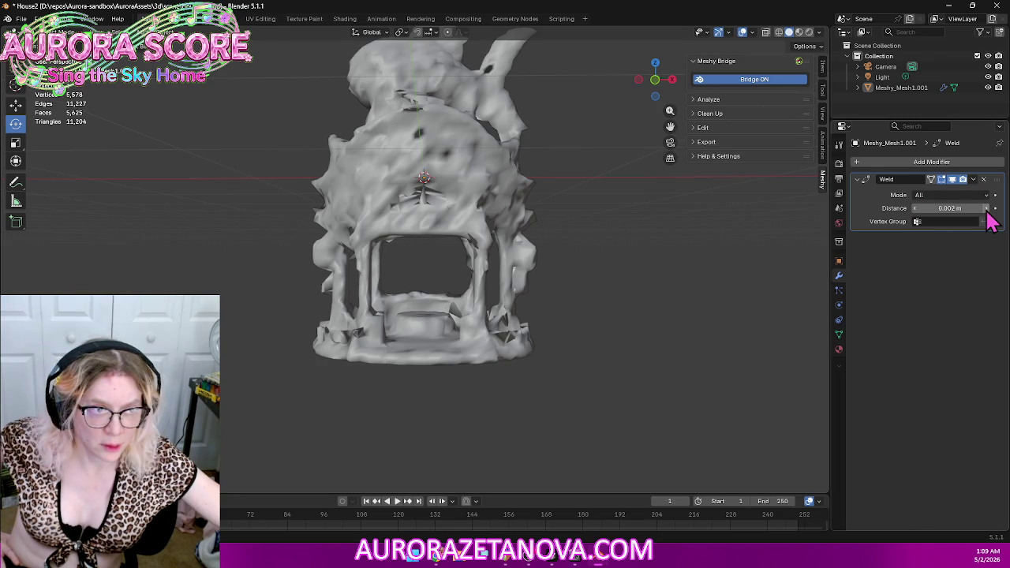
{"action": "left_click", "coordinate": [986, 208]}
{"action": "left_click", "coordinate": [985, 208]}
{"action": "left_click", "coordinate": [985, 209]}
{"action": "left_click", "coordinate": [985, 208]}
{"action": "left_click", "coordinate": [985, 209]}
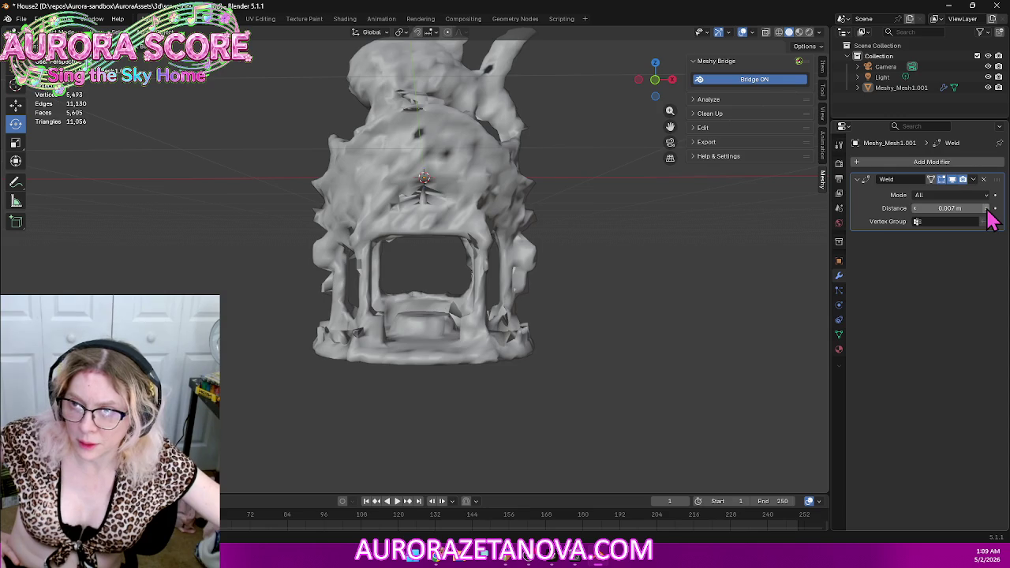
{"action": "left_click", "coordinate": [985, 208]}
{"action": "left_click", "coordinate": [985, 208]}
{"action": "left_click", "coordinate": [986, 208]}
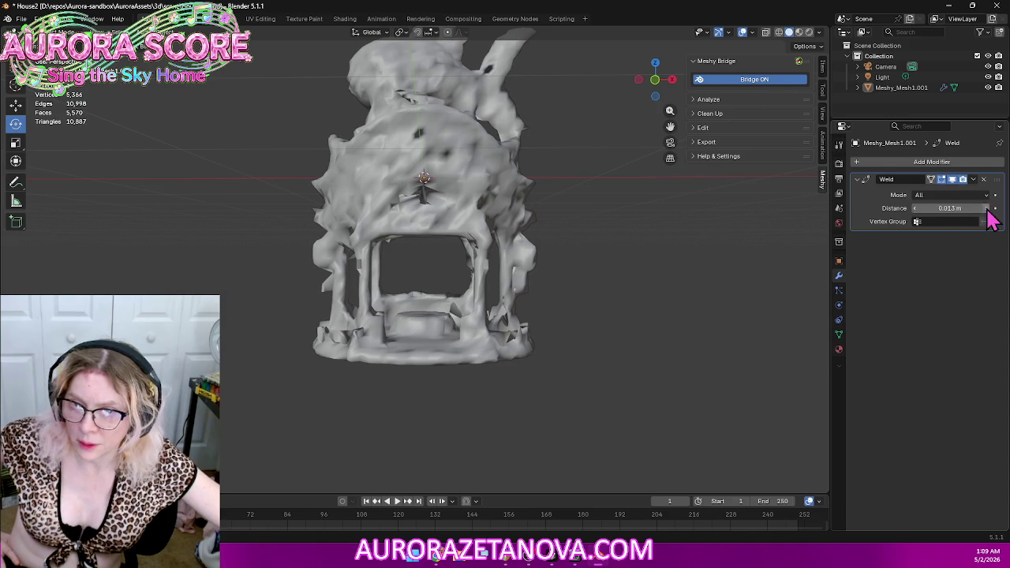
{"action": "left_click", "coordinate": [985, 209]}
{"action": "left_click", "coordinate": [985, 208]}
{"action": "left_click", "coordinate": [985, 208]}
{"action": "left_click", "coordinate": [986, 208]}
{"action": "left_click", "coordinate": [985, 208]}
{"action": "left_click", "coordinate": [985, 208]}
{"action": "left_click", "coordinate": [985, 208]}
{"action": "left_click", "coordinate": [986, 208]}
{"action": "left_click", "coordinate": [986, 208]}
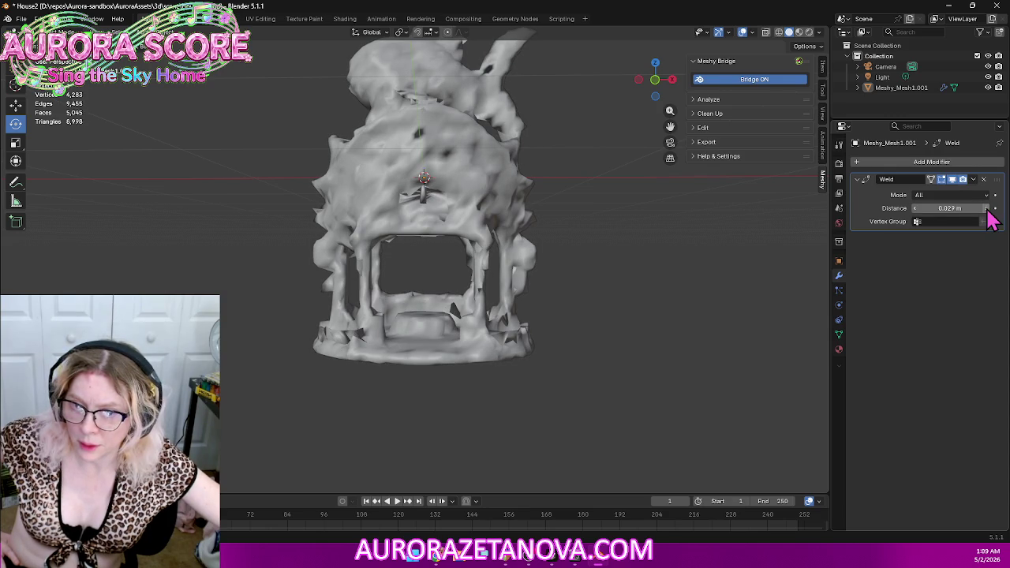
{"action": "left_click", "coordinate": [986, 208]}
{"action": "left_click", "coordinate": [985, 208]}
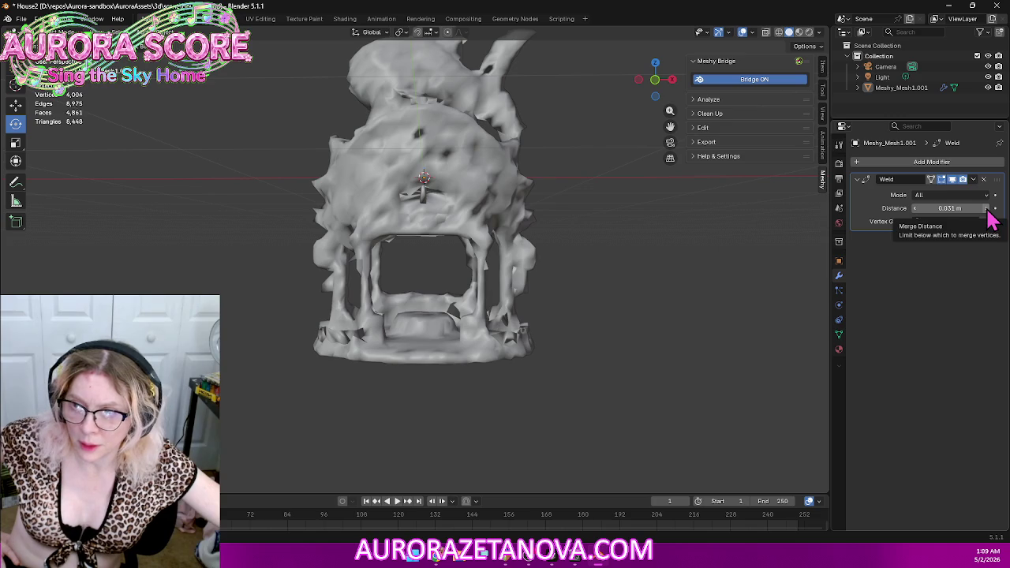
{"action": "left_click", "coordinate": [986, 209]}
{"action": "left_click", "coordinate": [985, 208]}
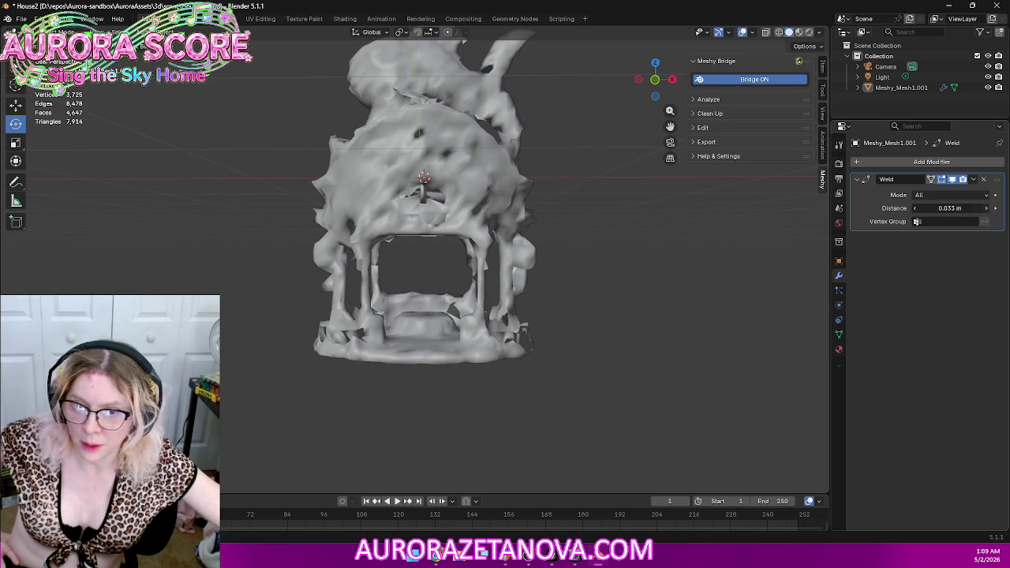
{"action": "left_click", "coordinate": [985, 208]}
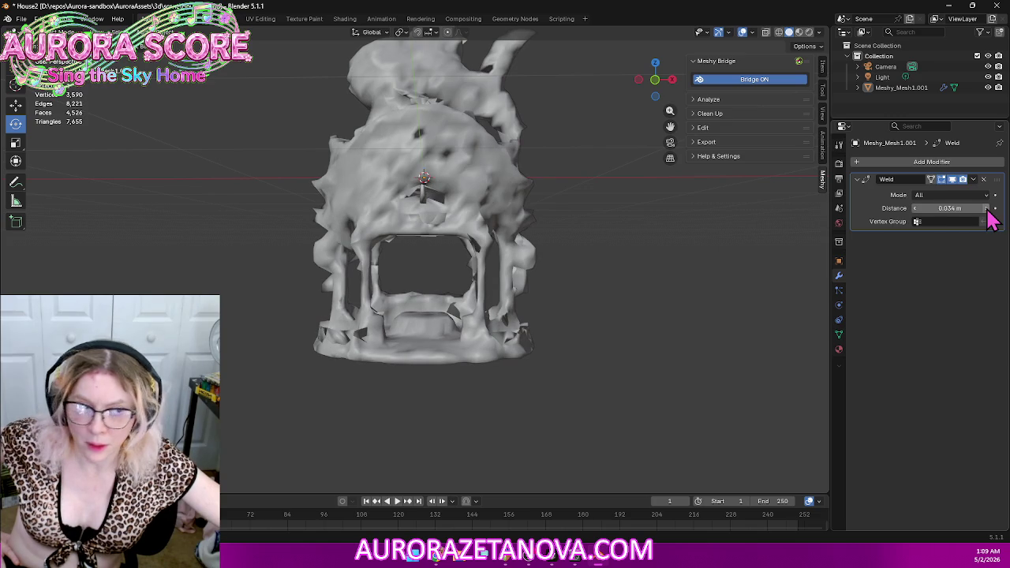
Step: Bring the weld distance back to about 0.01 m and apply the modifier
{"action": "left_click", "coordinate": [915, 209]}
{"action": "left_click", "coordinate": [915, 210]}
{"action": "left_click", "coordinate": [915, 210]}
{"action": "left_click", "coordinate": [915, 210]}
{"action": "left_click", "coordinate": [915, 209]}
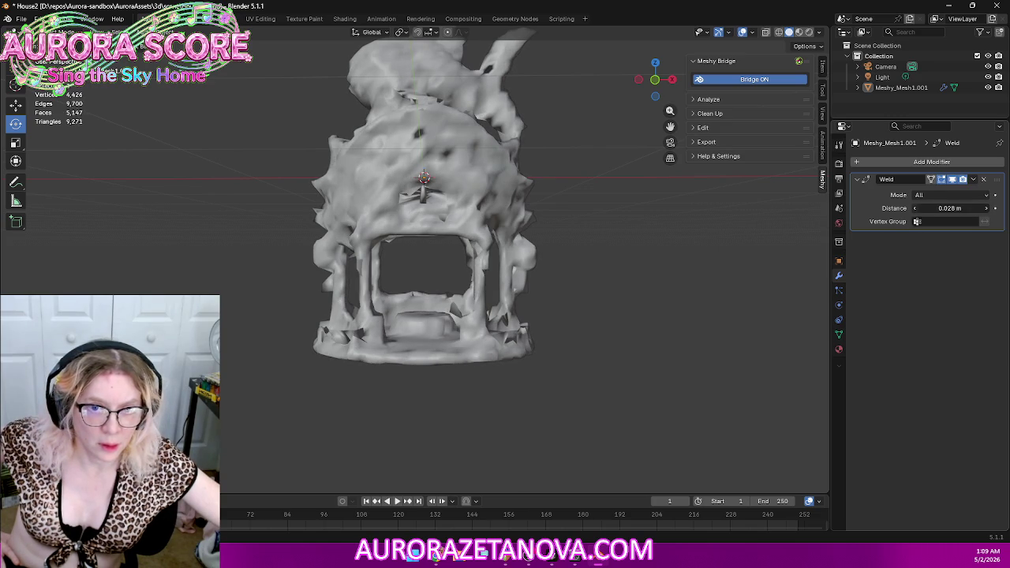
{"action": "left_click", "coordinate": [915, 209]}
{"action": "left_click", "coordinate": [915, 213]}
{"action": "left_click", "coordinate": [915, 213]}
{"action": "left_click", "coordinate": [915, 213]}
{"action": "left_click", "coordinate": [915, 213]}
{"action": "left_click", "coordinate": [915, 213]}
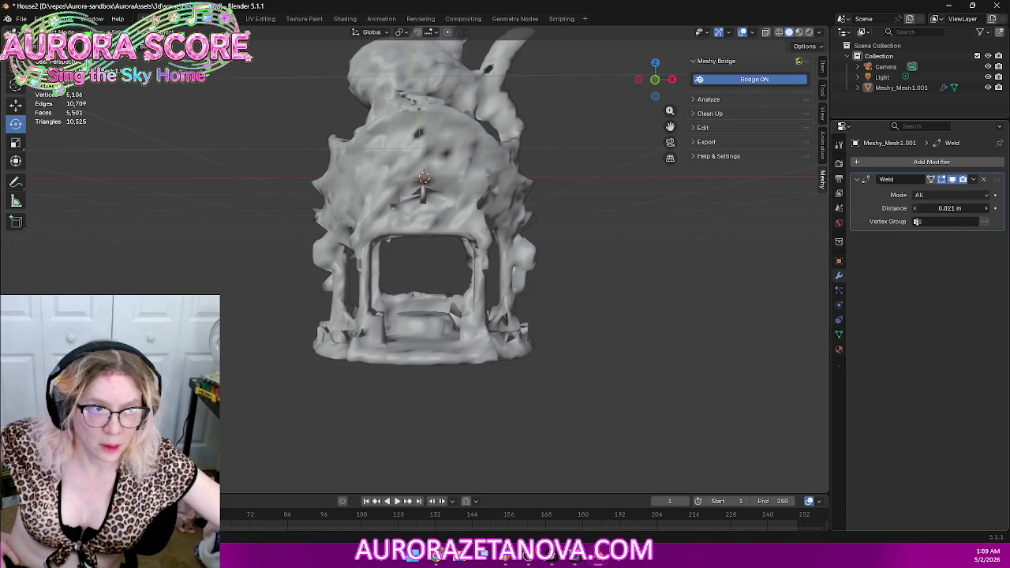
{"action": "left_click", "coordinate": [915, 213]}
{"action": "left_click", "coordinate": [915, 213]}
{"action": "left_click", "coordinate": [915, 213]}
{"action": "left_click", "coordinate": [915, 213]}
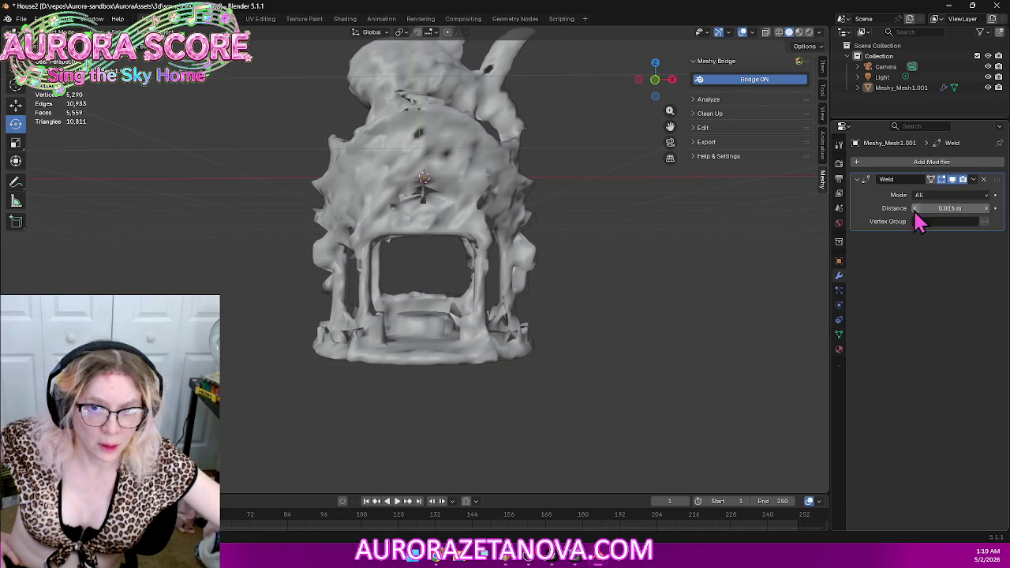
{"action": "left_click", "coordinate": [915, 209]}
{"action": "left_click", "coordinate": [915, 210]}
{"action": "left_click", "coordinate": [915, 212]}
{"action": "left_click", "coordinate": [915, 212]}
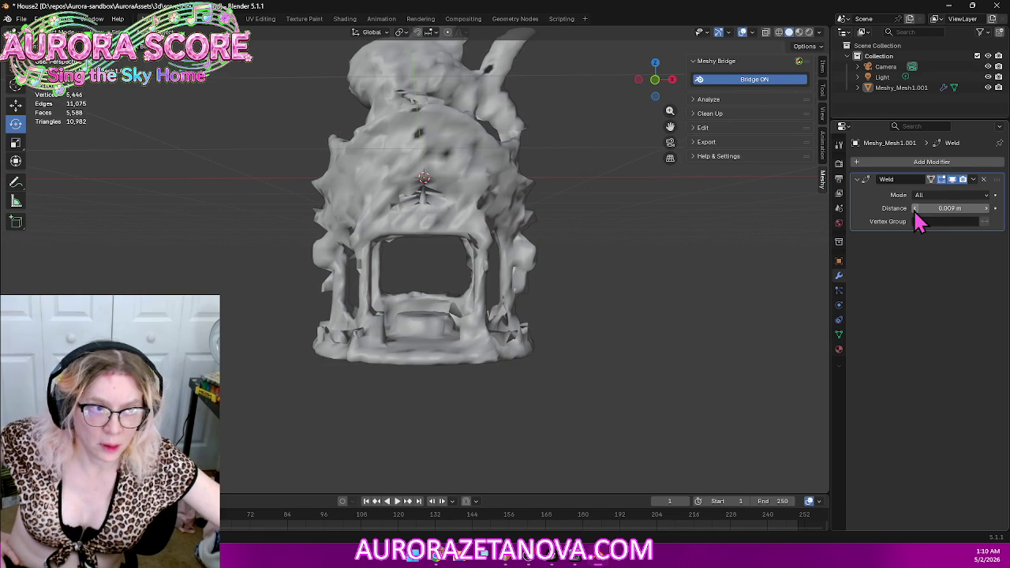
{"action": "left_click", "coordinate": [986, 212]}
{"action": "left_click", "coordinate": [986, 211]}
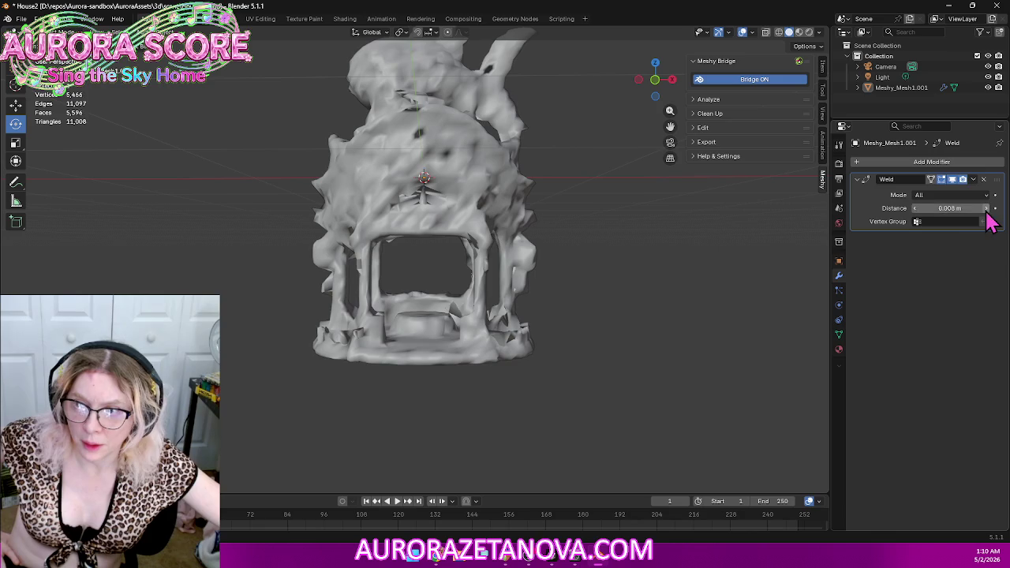
{"action": "left_click", "coordinate": [986, 210]}
{"action": "left_click", "coordinate": [986, 210]}
{"action": "left_click", "coordinate": [986, 210]}
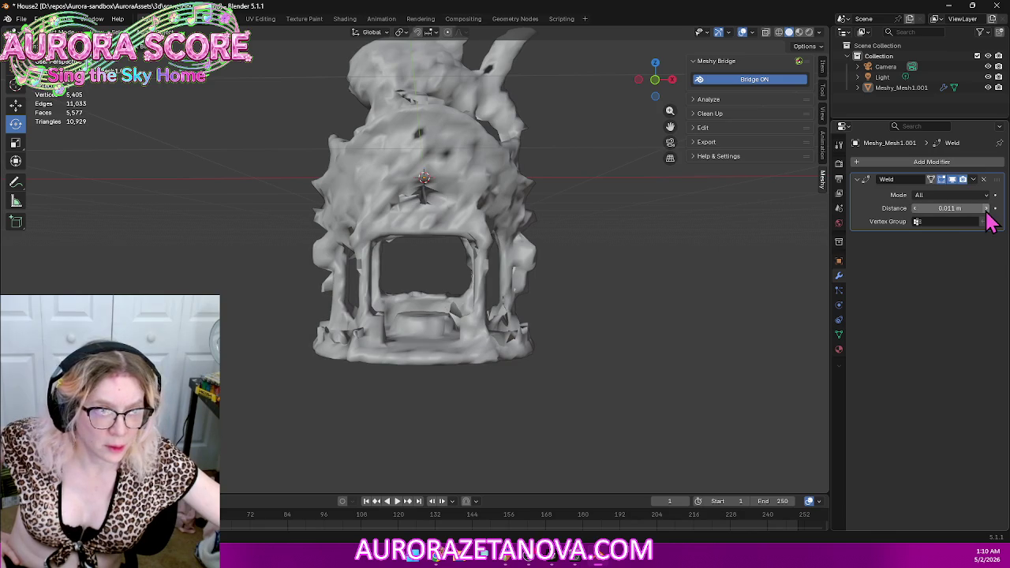
{"action": "left_click", "coordinate": [915, 210]}
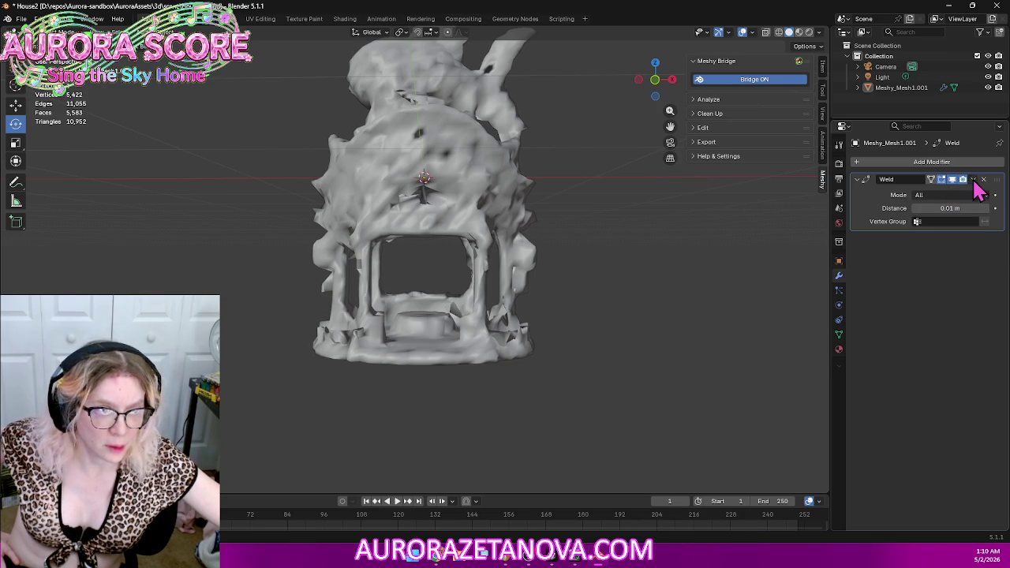
{"action": "left_click", "coordinate": [973, 179]}
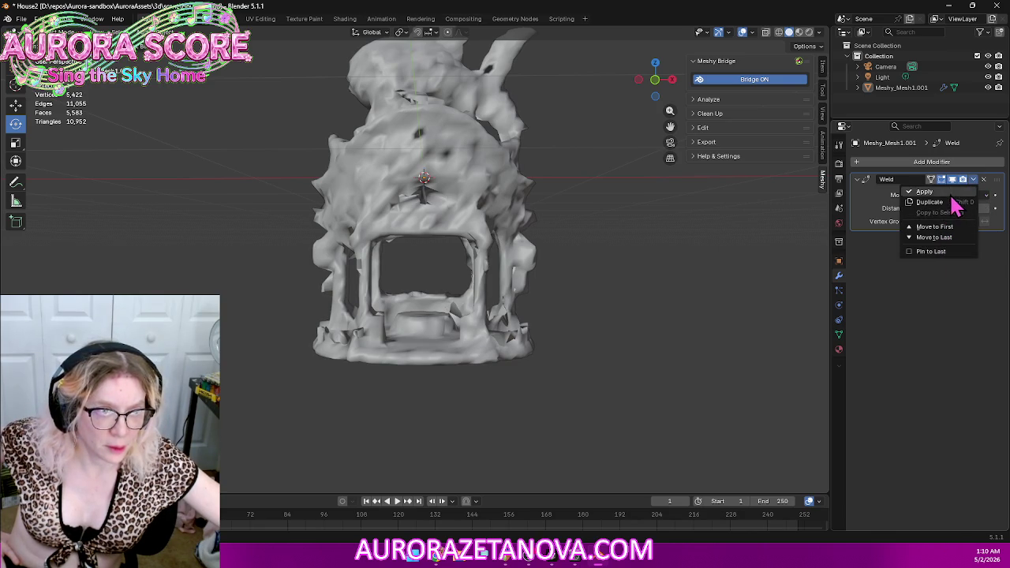
{"action": "left_click", "coordinate": [941, 192]}
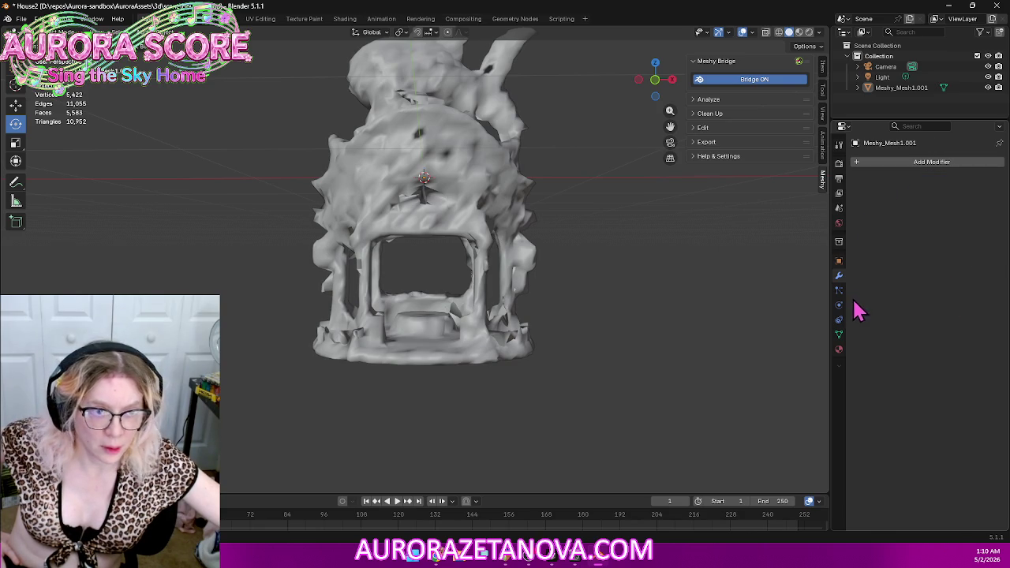
Step: Voxel-remesh the welded gazebo, then undo that remesh
{"action": "left_click", "coordinate": [839, 336]}
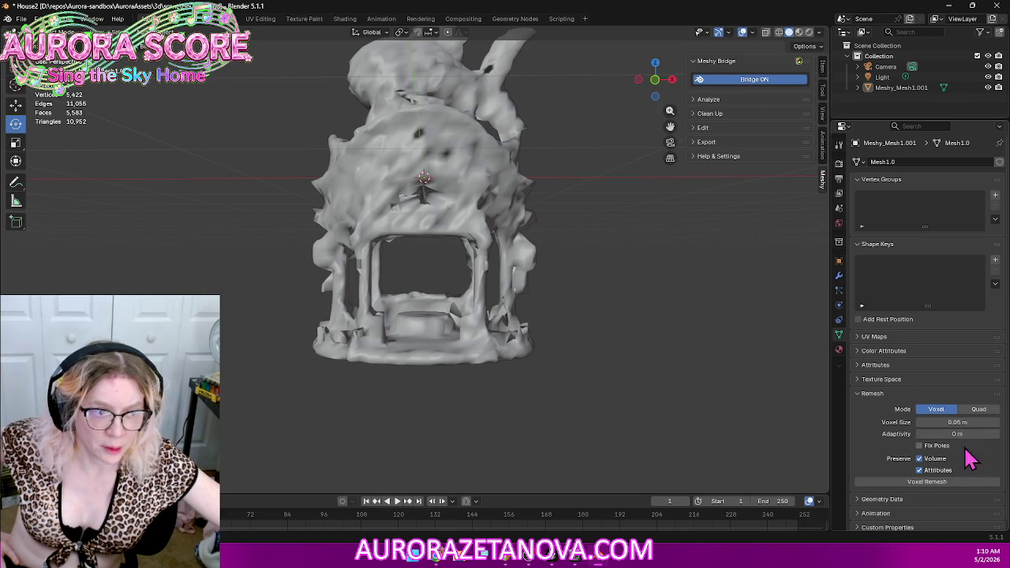
{"action": "left_click", "coordinate": [933, 483]}
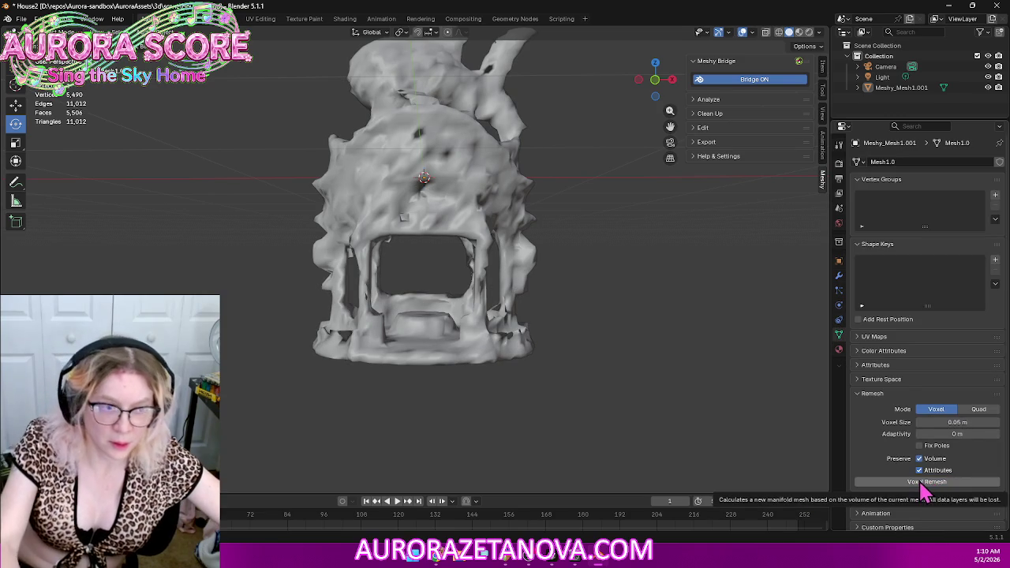
{"action": "key", "text": "ctrl+z"}
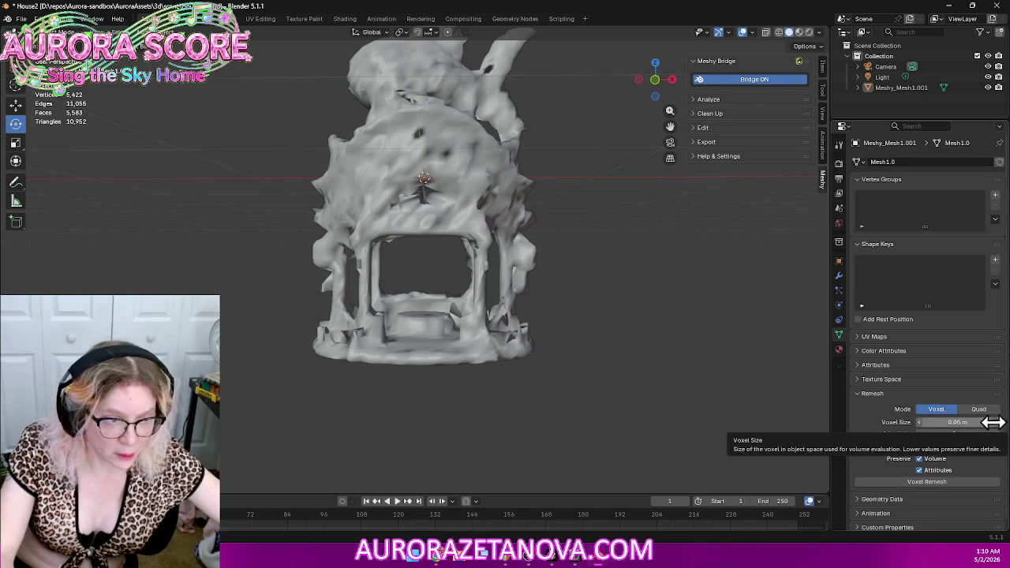
Step: Set the voxel size to 0.06 m and remesh the gazebo down to 3,746 vertices
{"action": "left_click", "coordinate": [919, 422]}
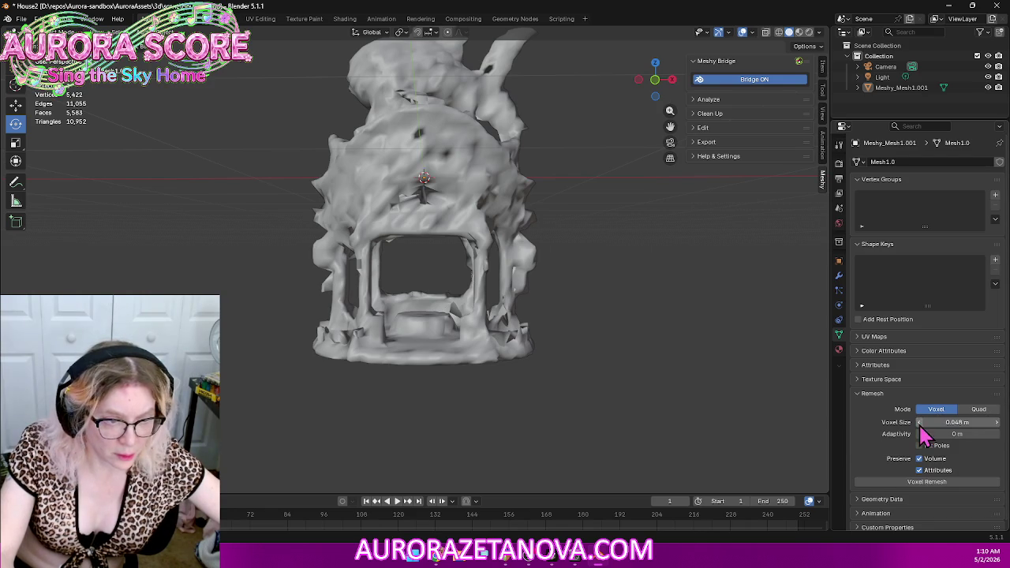
{"action": "left_click", "coordinate": [996, 423]}
{"action": "left_click", "coordinate": [995, 422]}
{"action": "left_click", "coordinate": [995, 423]}
{"action": "left_click", "coordinate": [997, 422]}
{"action": "left_click", "coordinate": [997, 423]}
{"action": "left_click", "coordinate": [997, 423]}
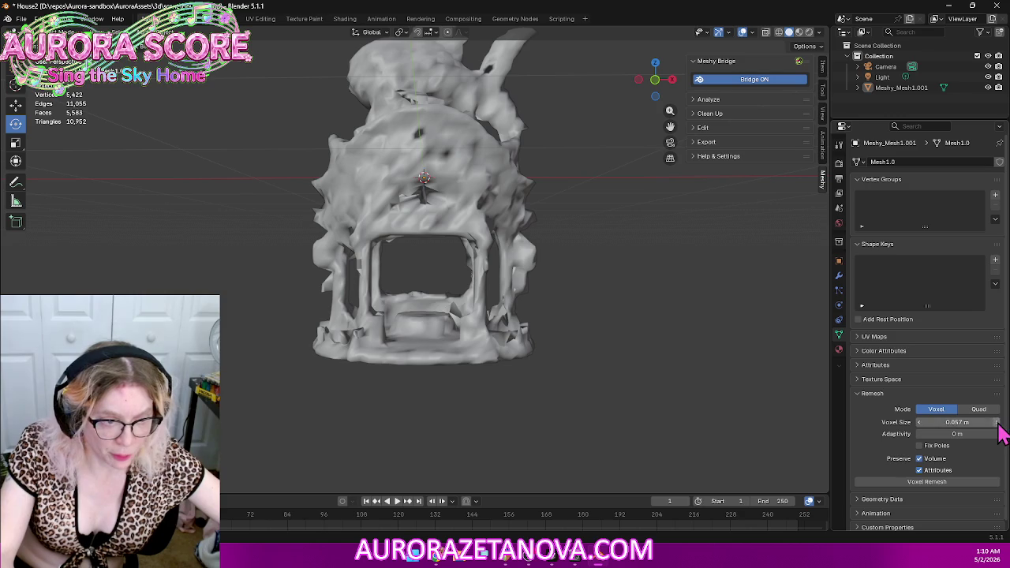
{"action": "left_click", "coordinate": [996, 423]}
{"action": "left_click", "coordinate": [997, 423]}
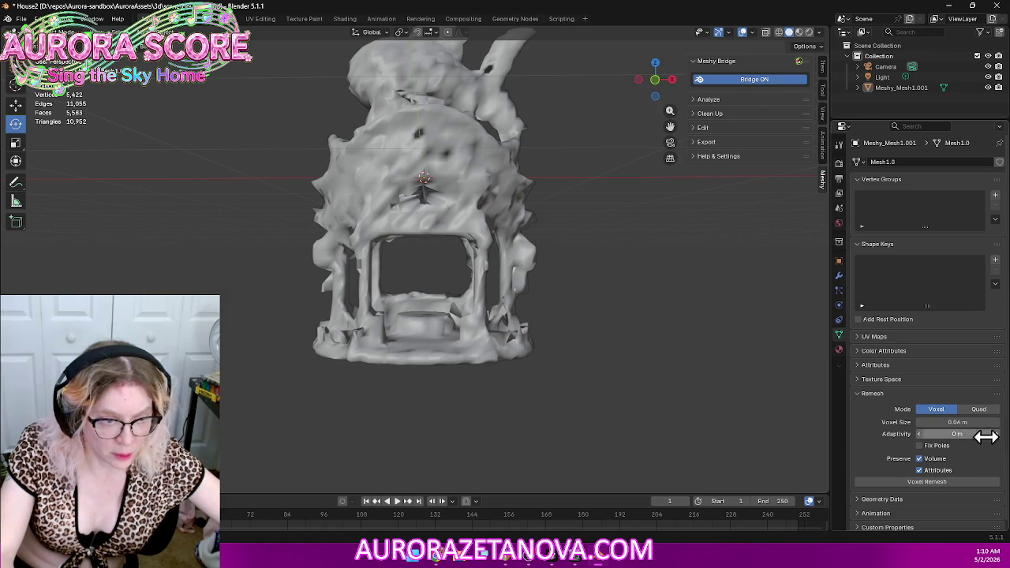
{"action": "left_click", "coordinate": [921, 483]}
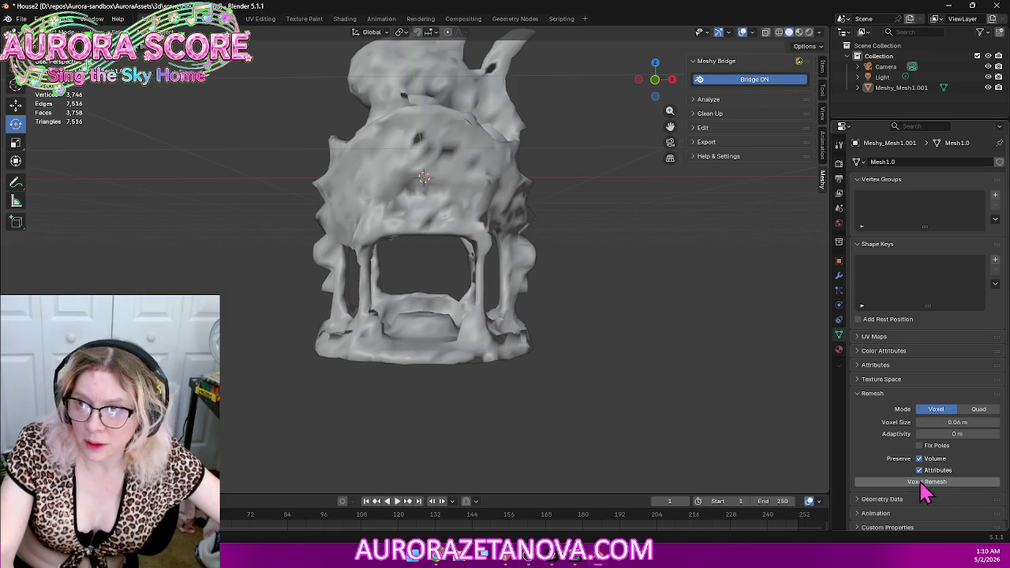
{"action": "mouse_move", "coordinate": [661, 306]}
{"action": "middle_mouse_down"}
{"action": "mouse_move", "coordinate": [440, 297]}
{"action": "mouse_move", "coordinate": [705, 290]}
{"action": "middle_mouse_up"}
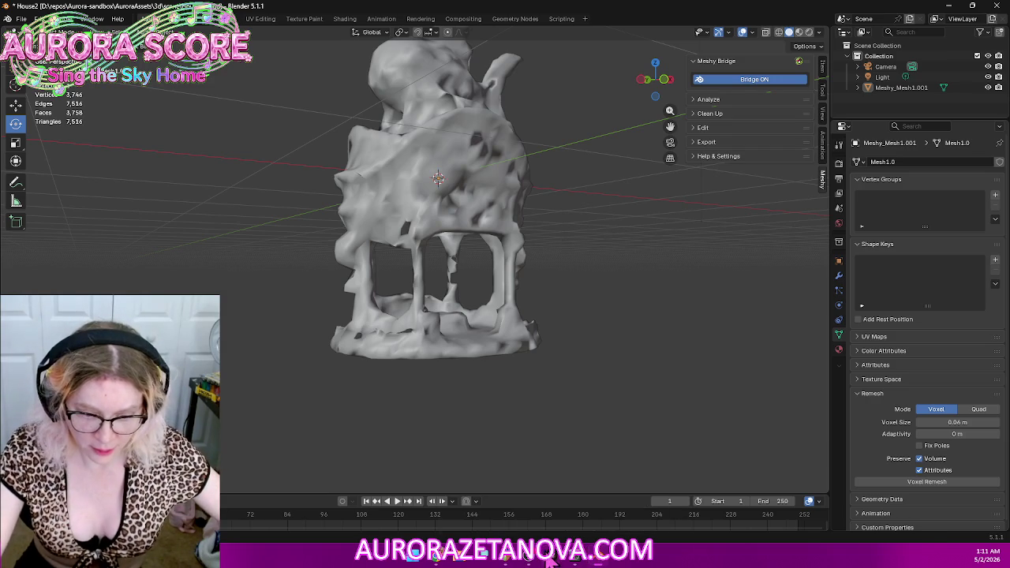
{"action": "mouse_move", "coordinate": [555, 562]}
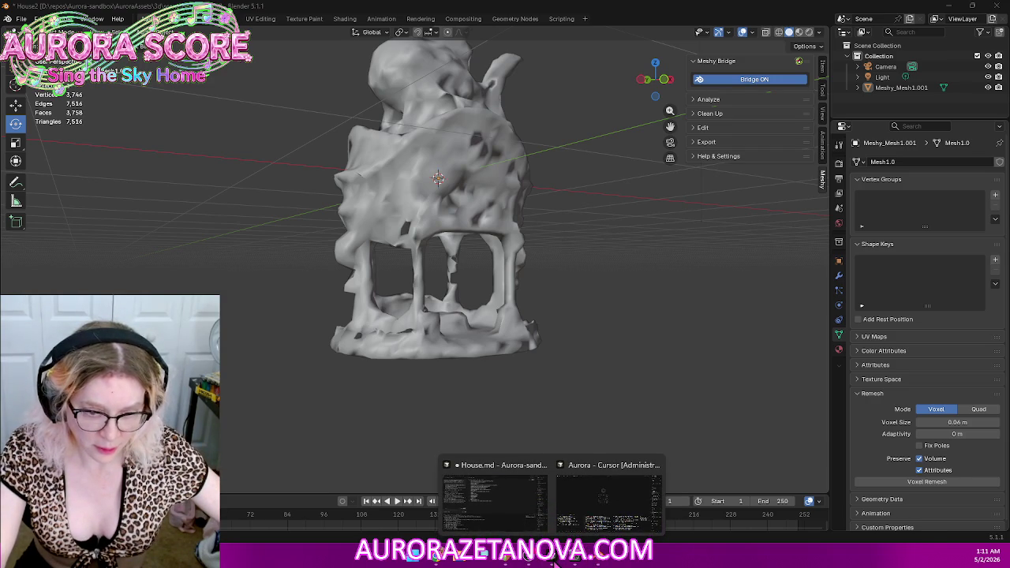
Step: Bring the Meshy browser window forward with the Gemini side panel open
{"action": "left_click", "coordinate": [443, 556]}
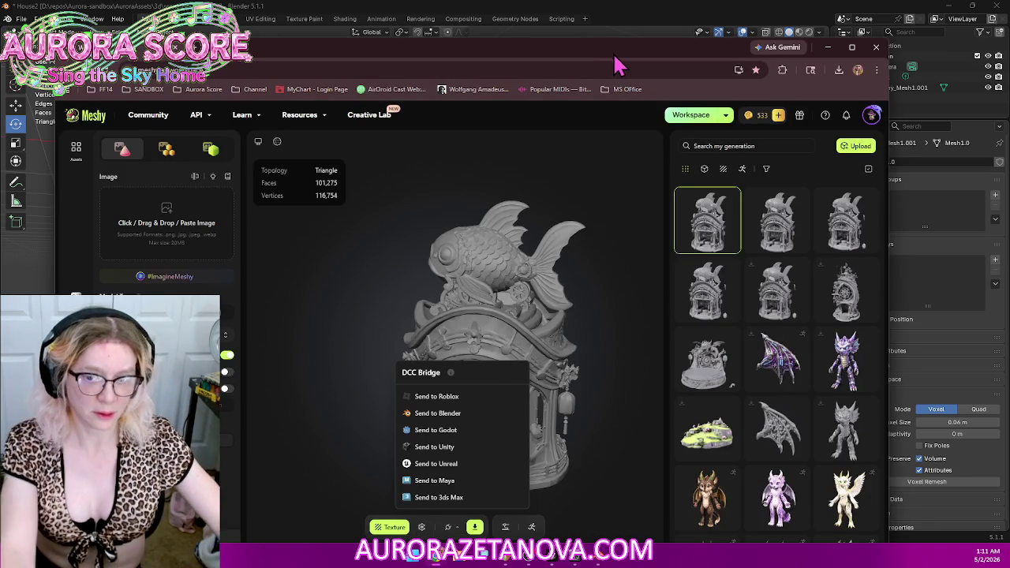
{"action": "left_click", "coordinate": [781, 47]}
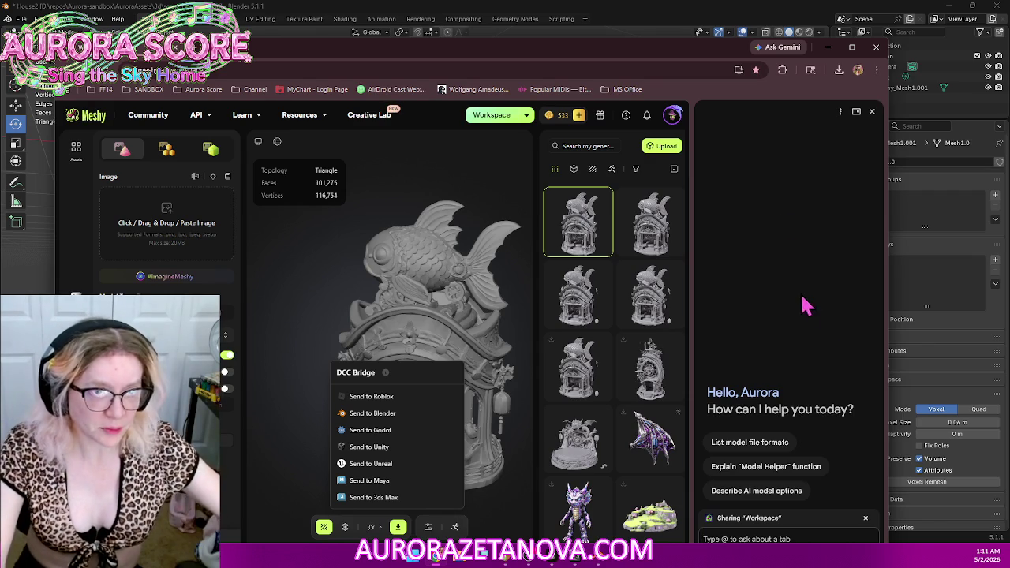
{"action": "left_click_drag", "start_coordinate": [698, 55], "coordinate": [698, 40]}
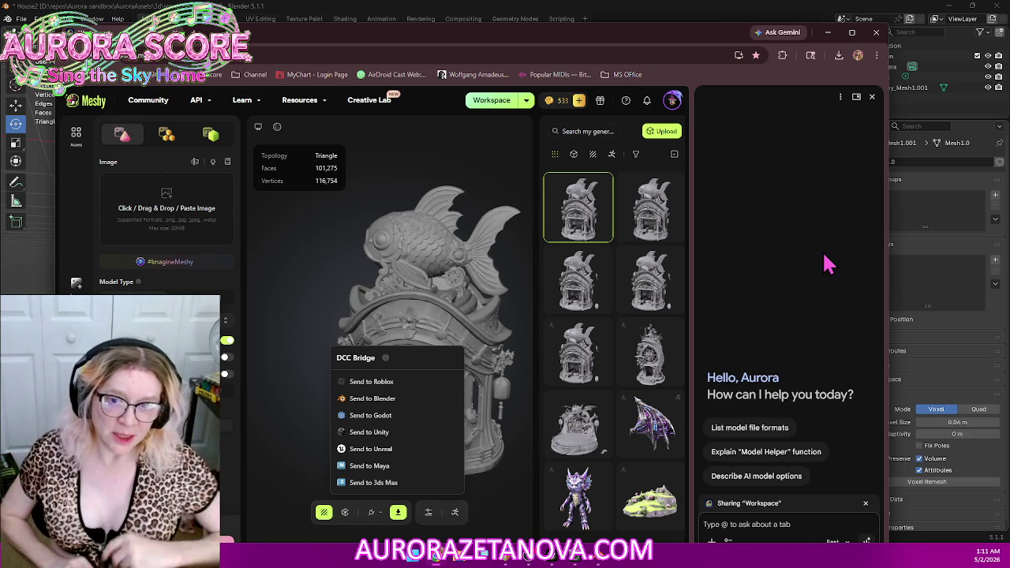
Step: Ask Gemini whether a Blender script or built-in tool rebuilds an object from simple shapes
{"action": "type", "text": "Is there a script or some sort of built-in thing in blender that will take an object"}
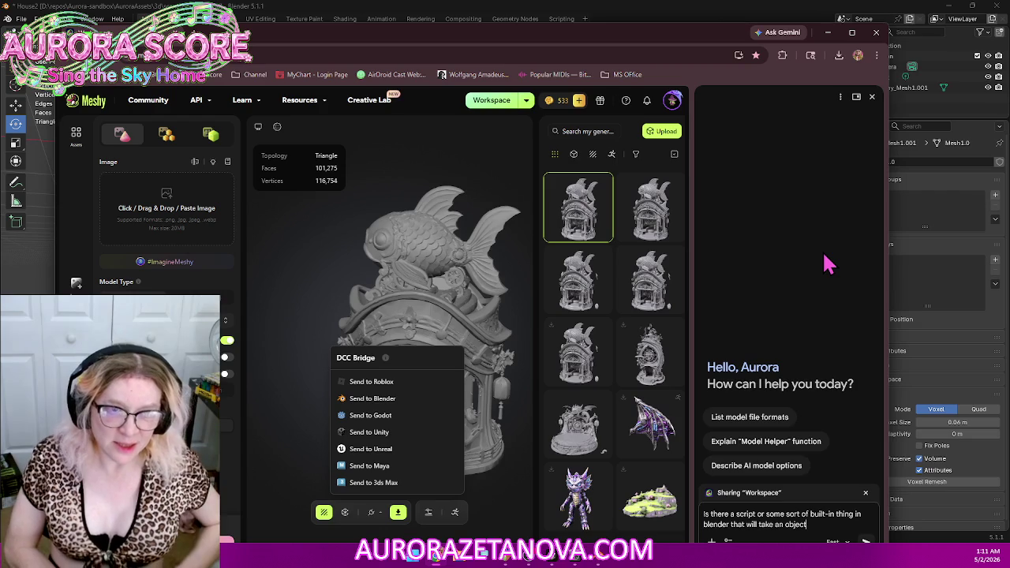
{"action": "type", "text": " and try to recreate it"}
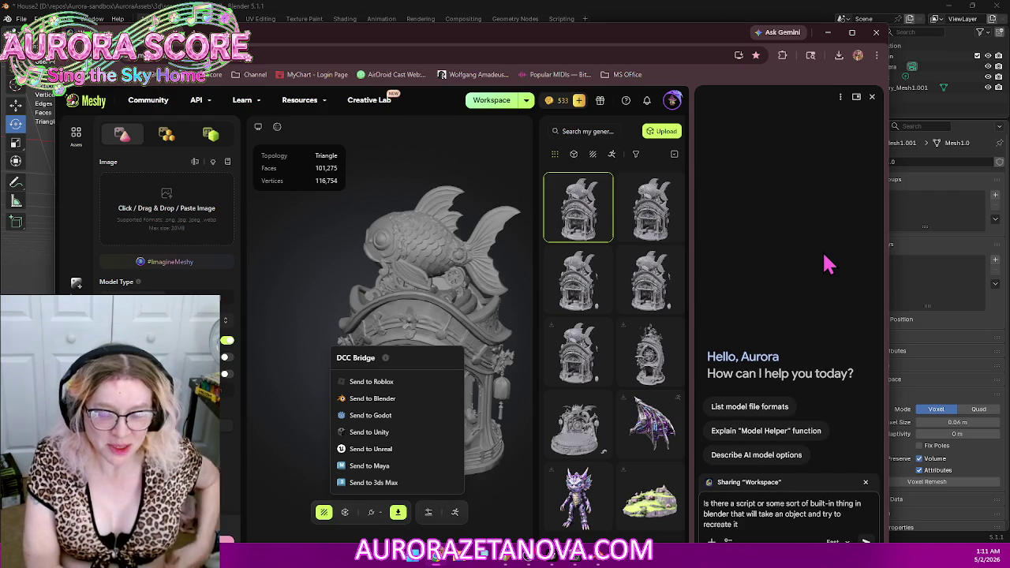
{"action": "type", "text": " using very very basic shapes kind of like creating"}
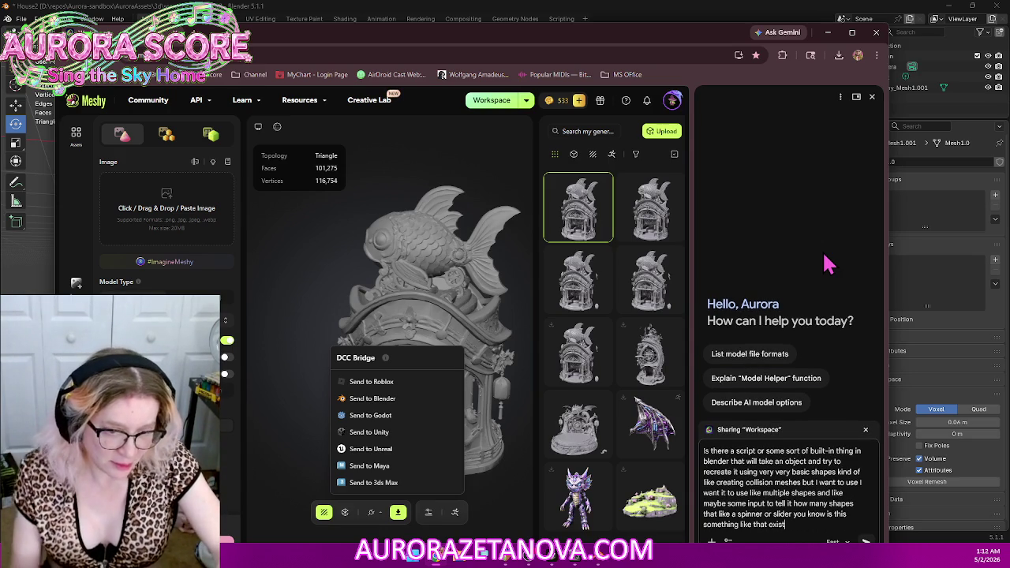
{"action": "key", "text": "Return"}
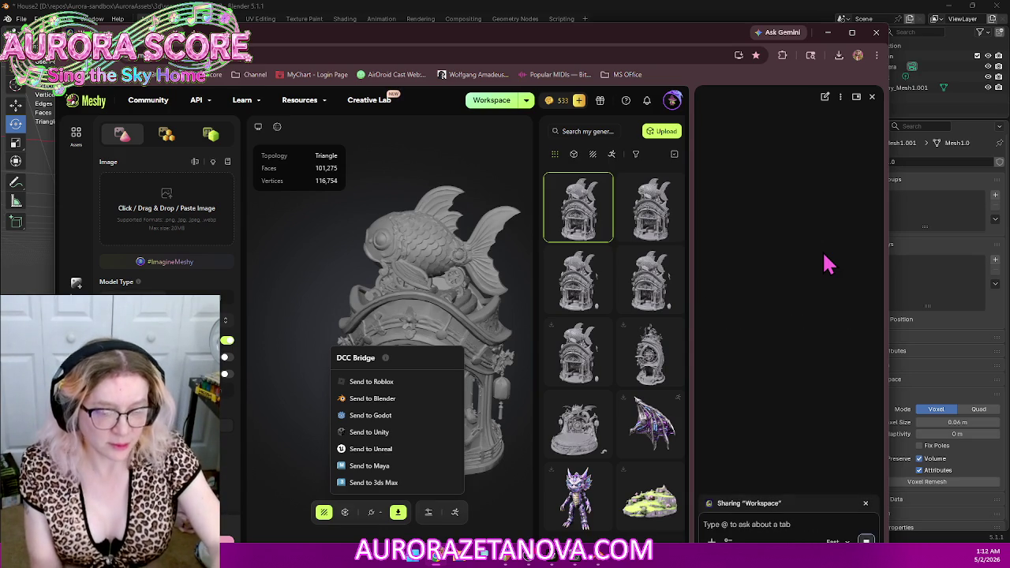
Step: Maximize Chrome, widen the Gemini panel to read its answer, then minimize the browser
{"action": "left_click", "coordinate": [851, 32]}
{"action": "left_click_drag", "start_coordinate": [811, 177], "coordinate": [687, 177]}
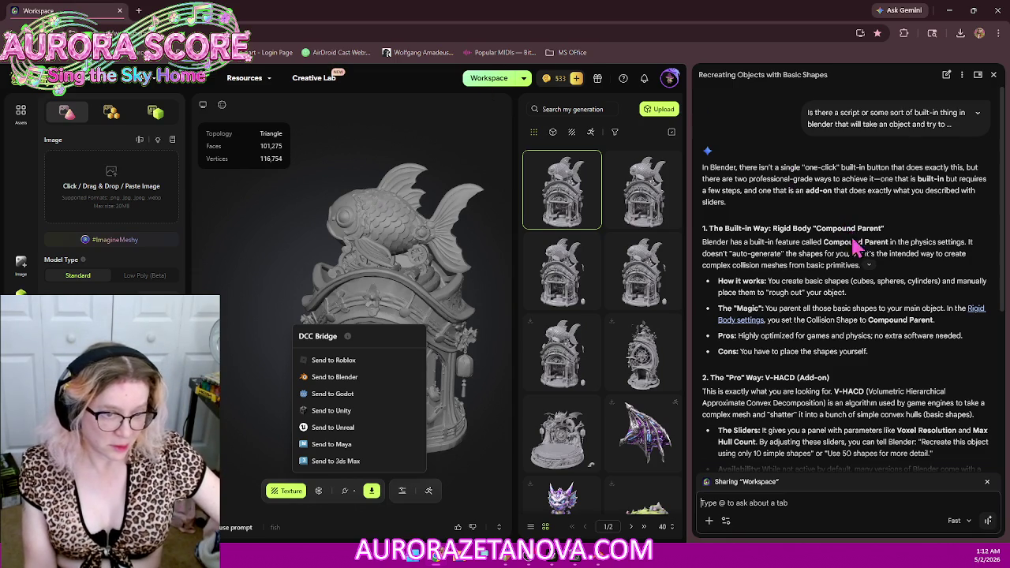
{"action": "scroll", "coordinate": [875, 245], "scroll_direction": "down", "scroll_amount": 3}
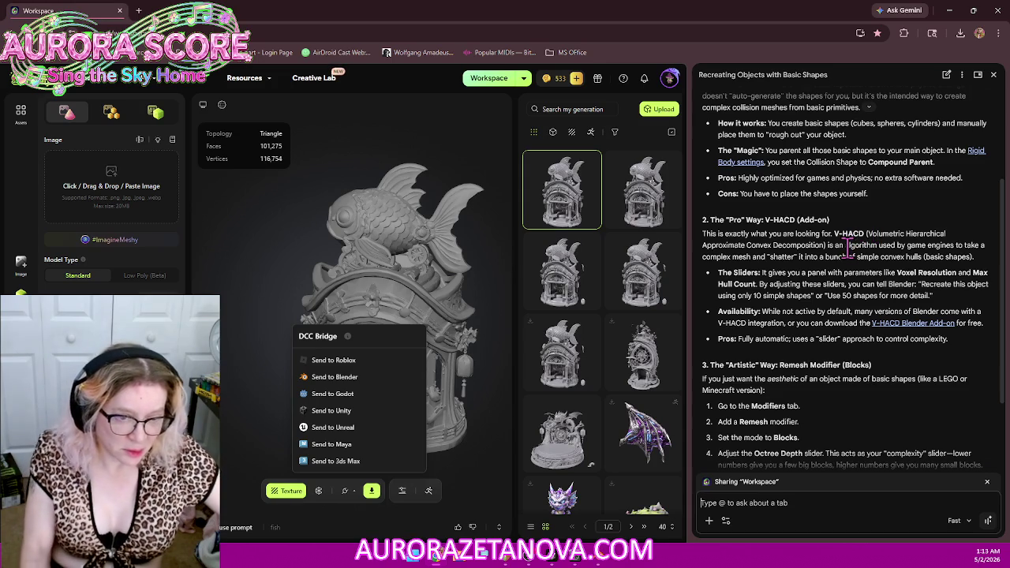
{"action": "left_click", "coordinate": [949, 12]}
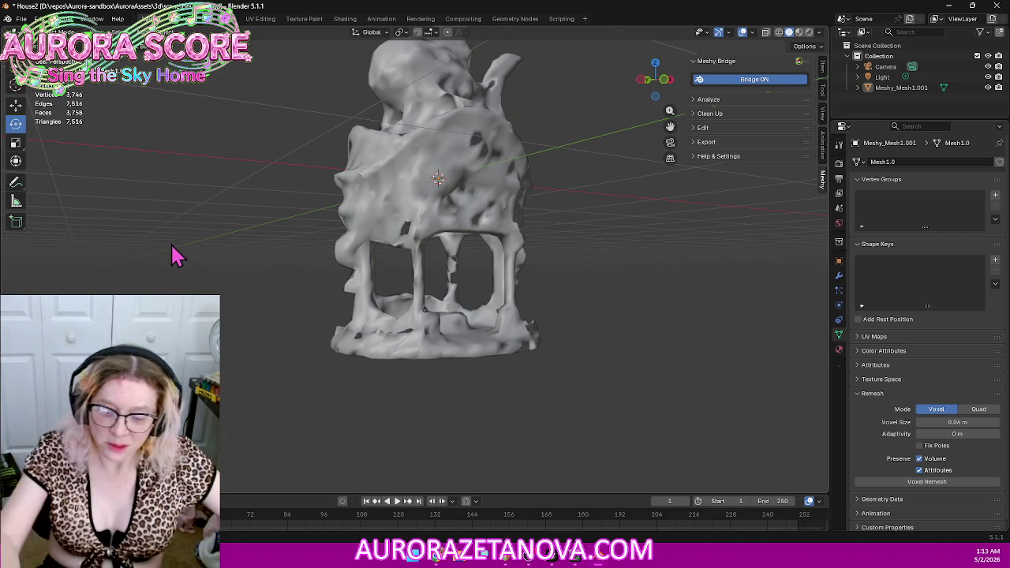
Step: Undo back to the 5,422-vertex welded gazebo with the voxel size at 0.049 m
{"action": "key", "text": "ctrl+z"}
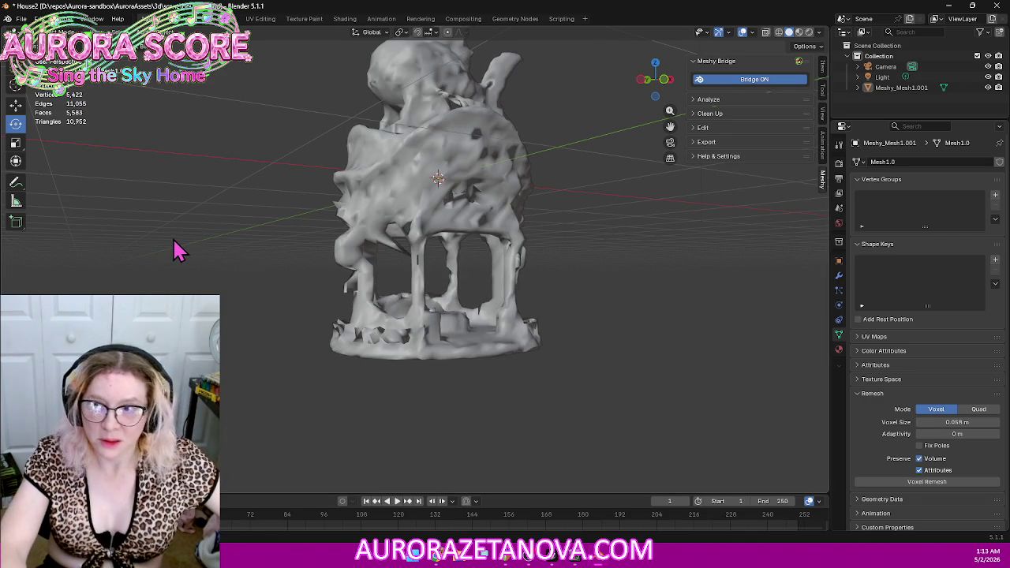
{"action": "key", "text": "ctrl+z"}
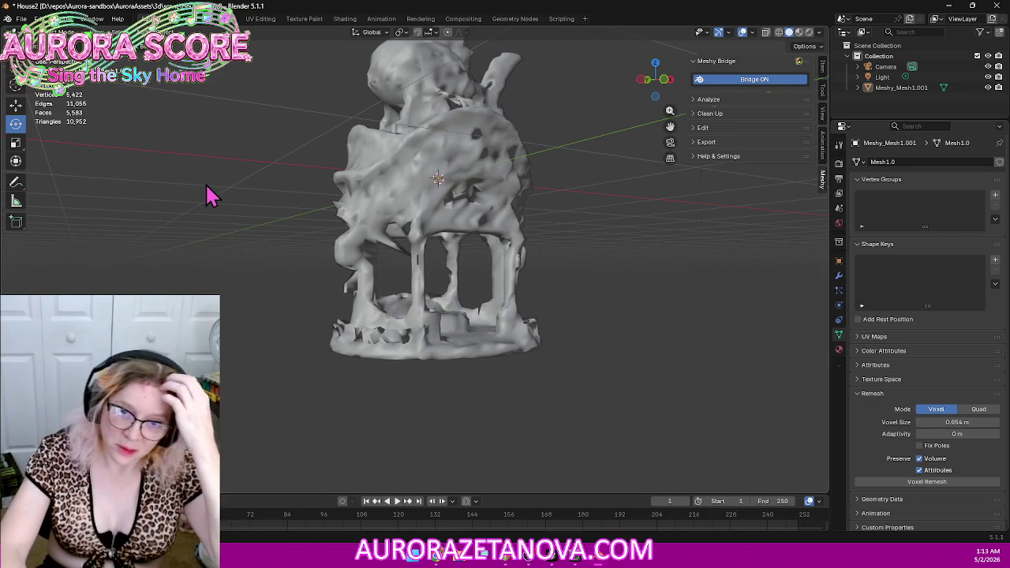
{"action": "key", "text": "ctrl+z"}
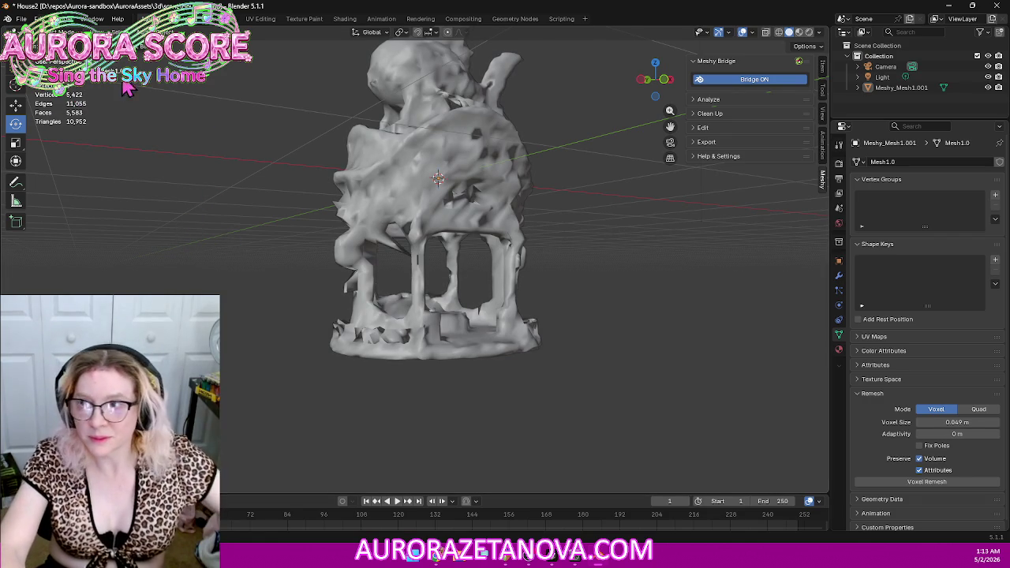
{"action": "left_click", "coordinate": [21, 18]}
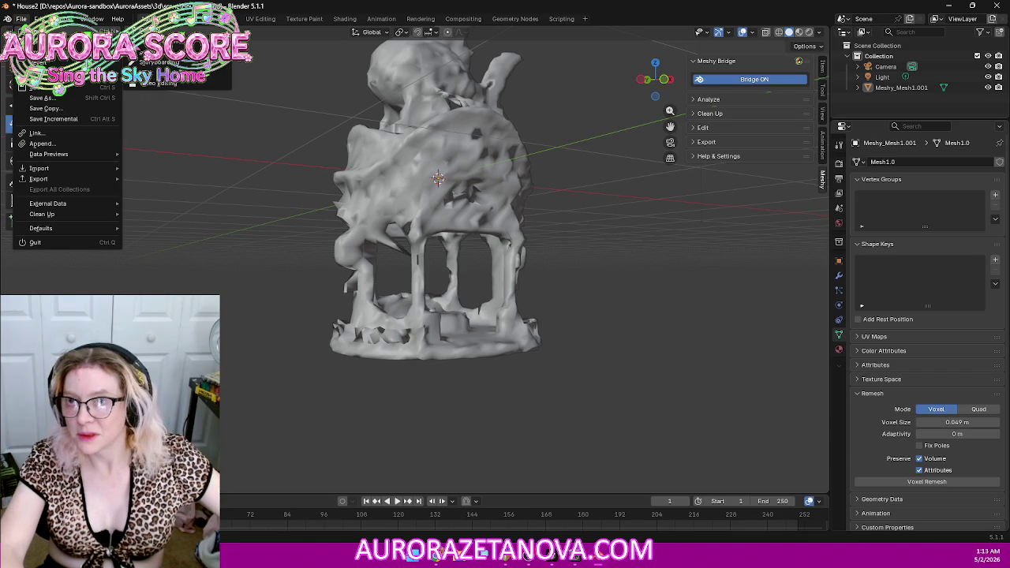
Step: Start a new General scene without saving and delete the default cube
{"action": "left_click", "coordinate": [157, 31]}
{"action": "left_click", "coordinate": [534, 298]}
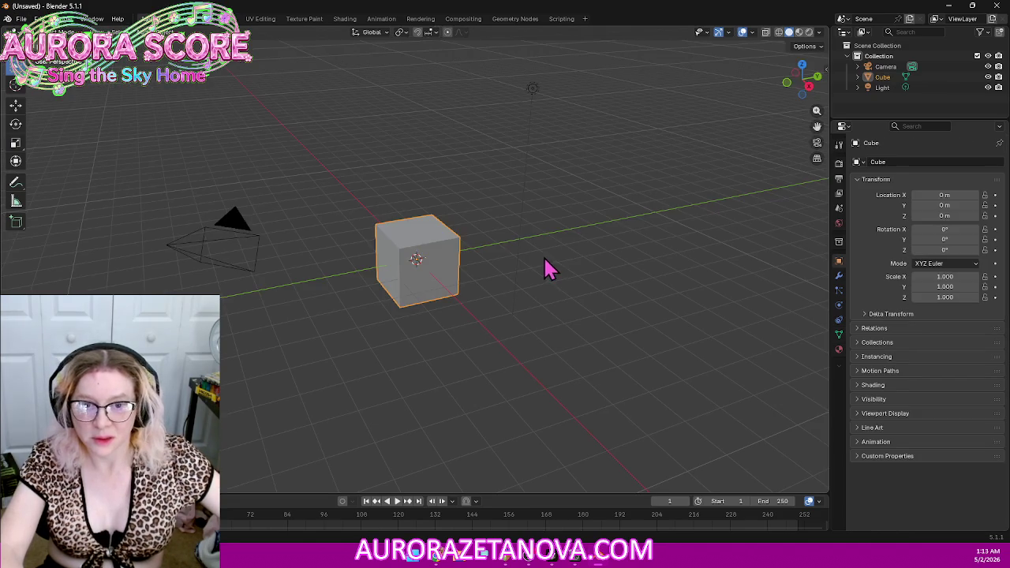
{"action": "left_click", "coordinate": [464, 254]}
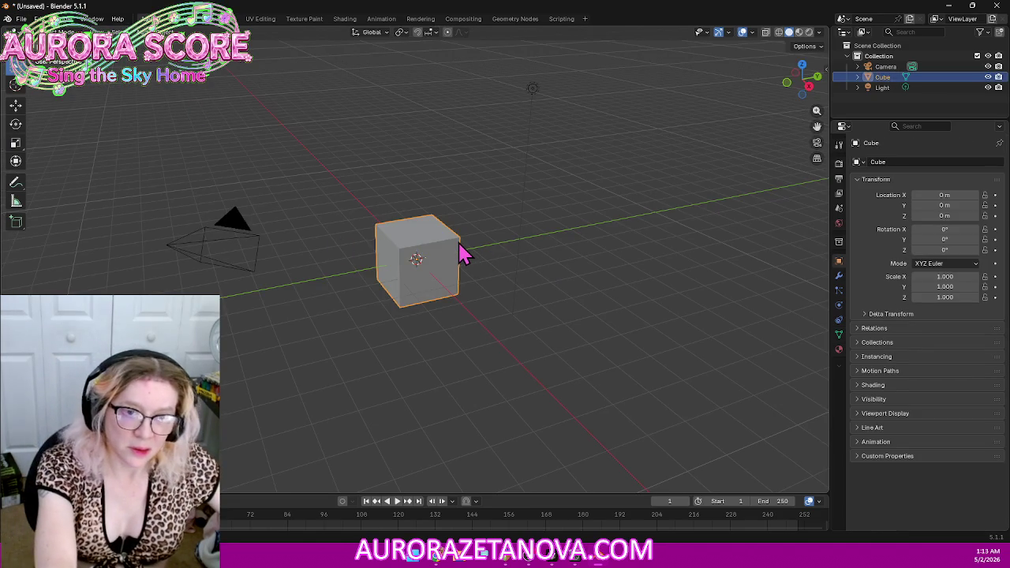
{"action": "key", "text": "Delete"}
Step: Import the Meshy clockwork fish store .glb from Downloads as glTF 2.0 and view it from the front
{"action": "left_click", "coordinate": [22, 18]}
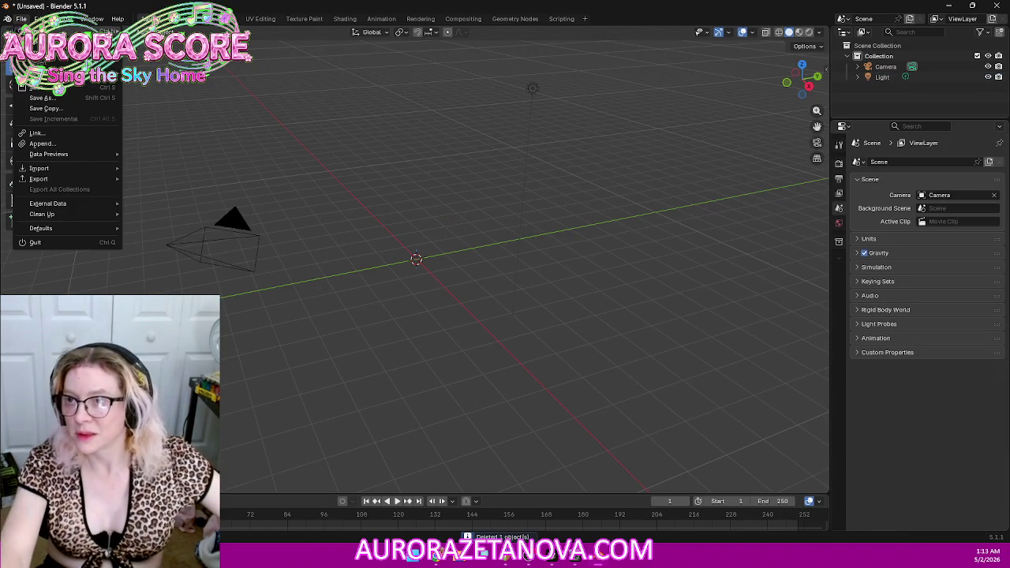
{"action": "mouse_move", "coordinate": [38, 168]}
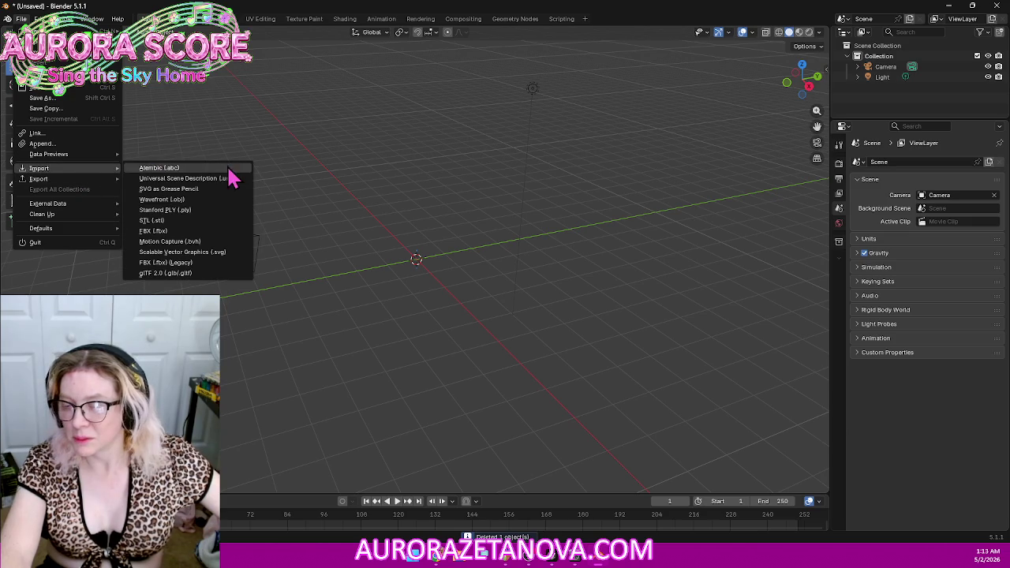
{"action": "left_click", "coordinate": [177, 273]}
{"action": "left_click", "coordinate": [203, 116]}
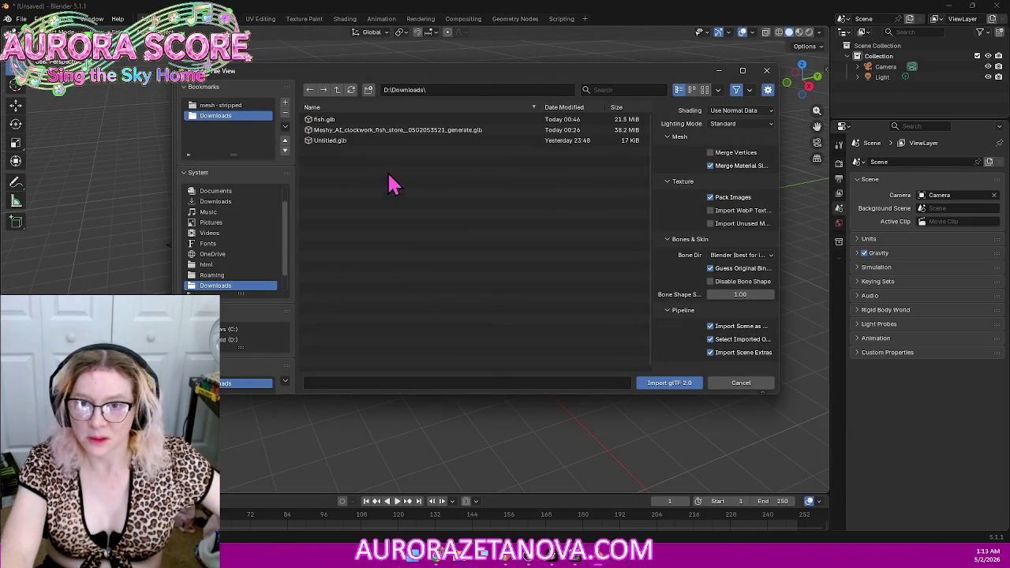
{"action": "double_click", "coordinate": [406, 130]}
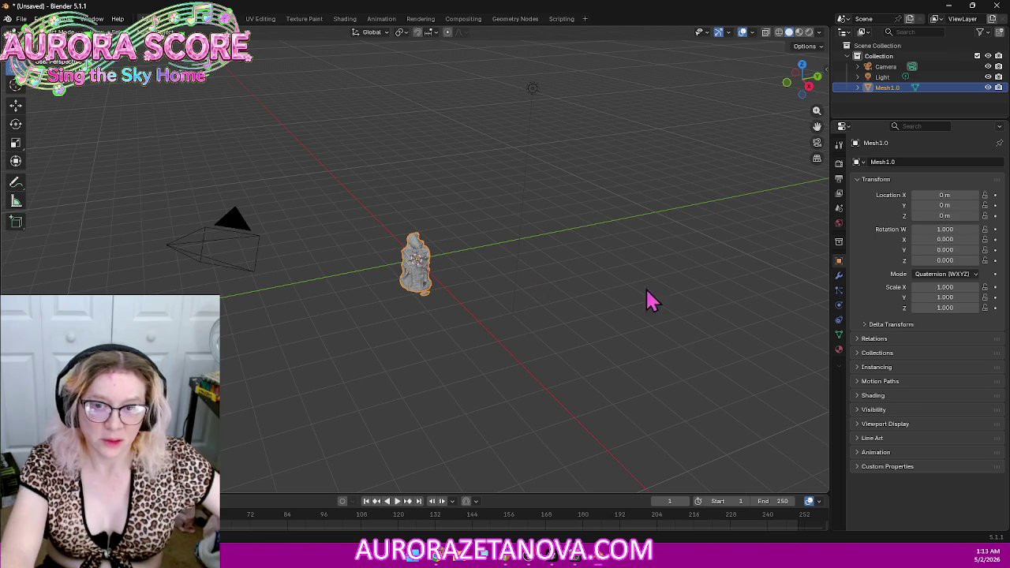
{"action": "mouse_move", "coordinate": [584, 313]}
{"action": "middle_mouse_down"}
{"action": "mouse_move", "coordinate": [457, 309]}
{"action": "mouse_move", "coordinate": [560, 300]}
{"action": "mouse_move", "coordinate": [582, 278]}
{"action": "middle_mouse_up"}
{"action": "scroll", "coordinate": [512, 303], "scroll_direction": "up", "scroll_amount": 8}
{"action": "left_click", "coordinate": [55, 32]}
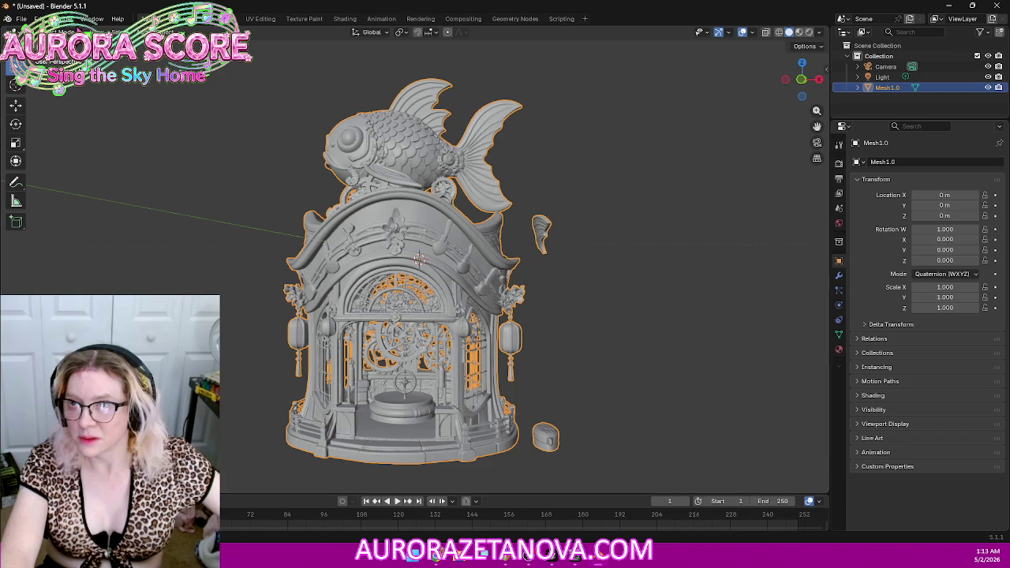
{"action": "left_click", "coordinate": [55, 32]}
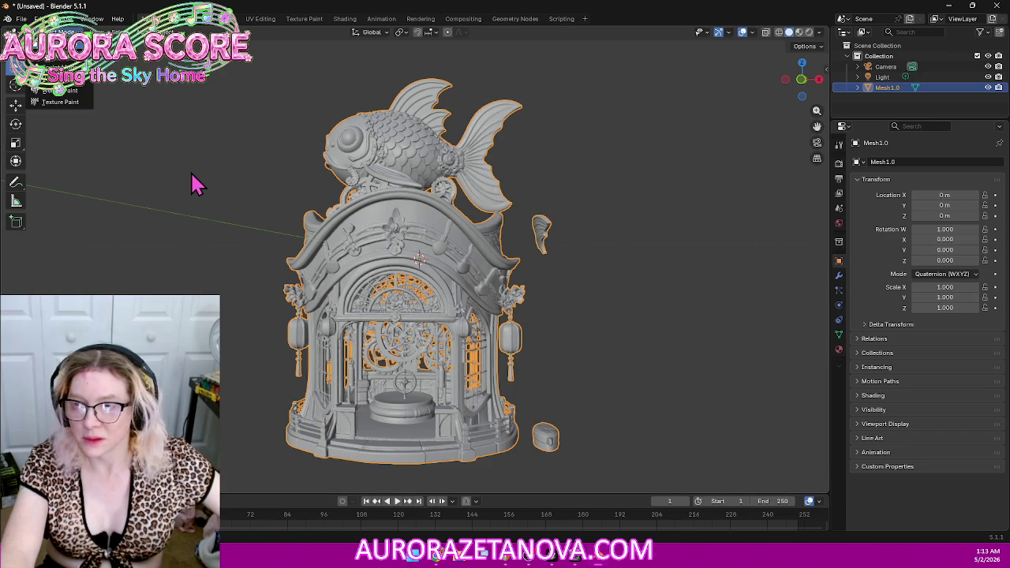
Step: In wireframe Edit Mode, delete the small fin fragment right of the gazebo
{"action": "key", "text": "Tab"}
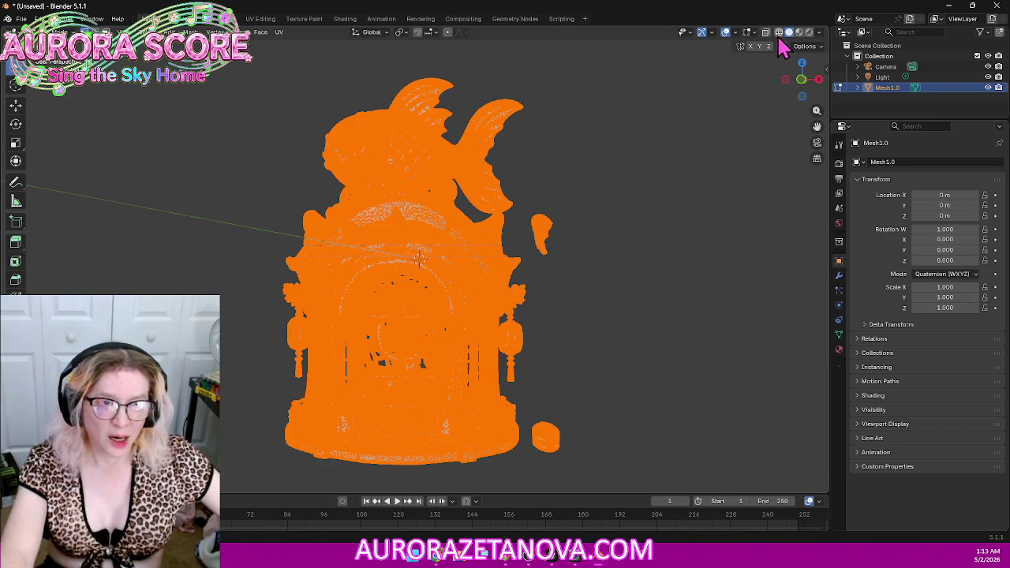
{"action": "left_click", "coordinate": [778, 32]}
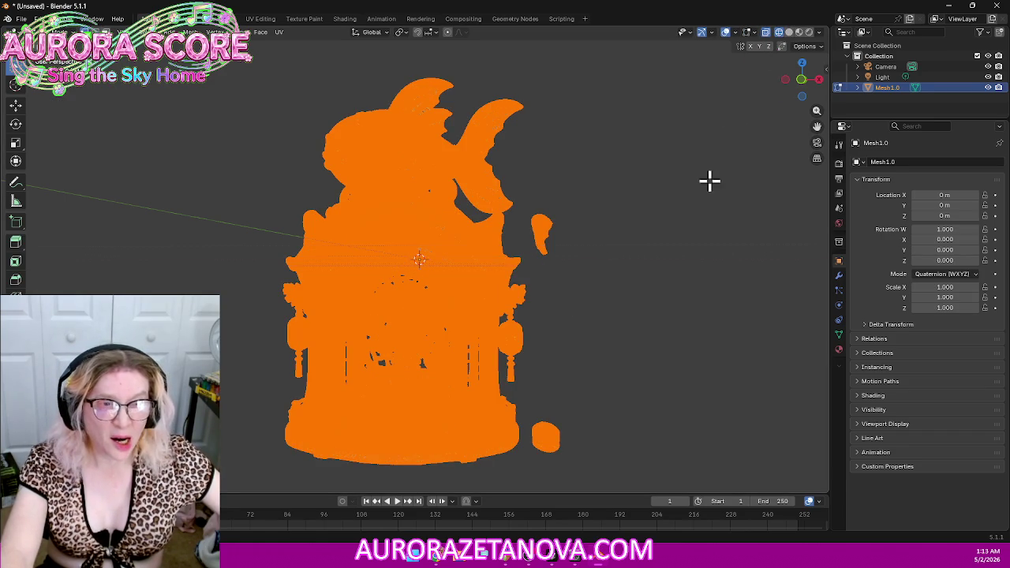
{"action": "left_click", "coordinate": [569, 191]}
{"action": "left_click_drag", "start_coordinate": [582, 201], "coordinate": [530, 262]}
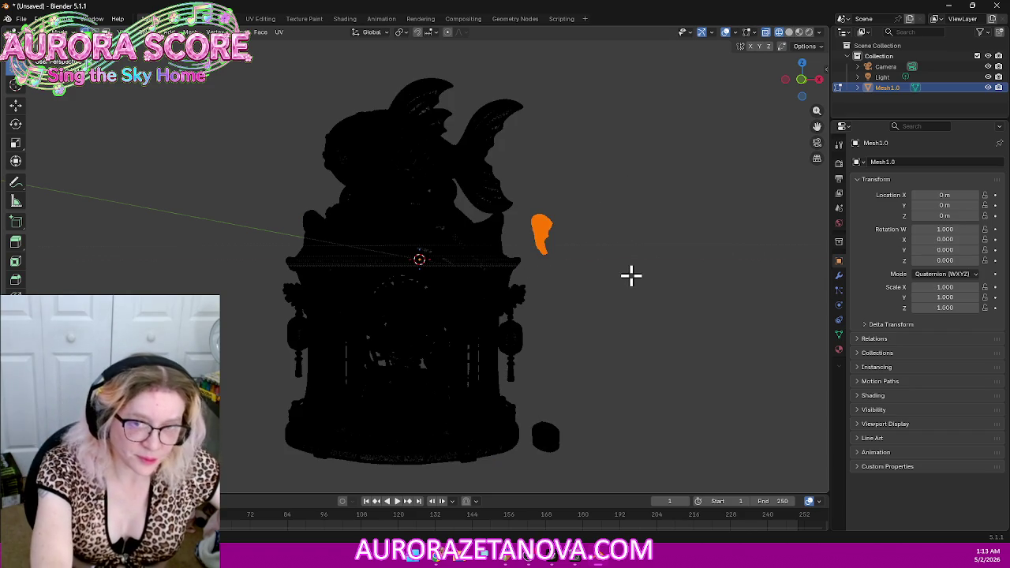
{"action": "key", "text": "x"}
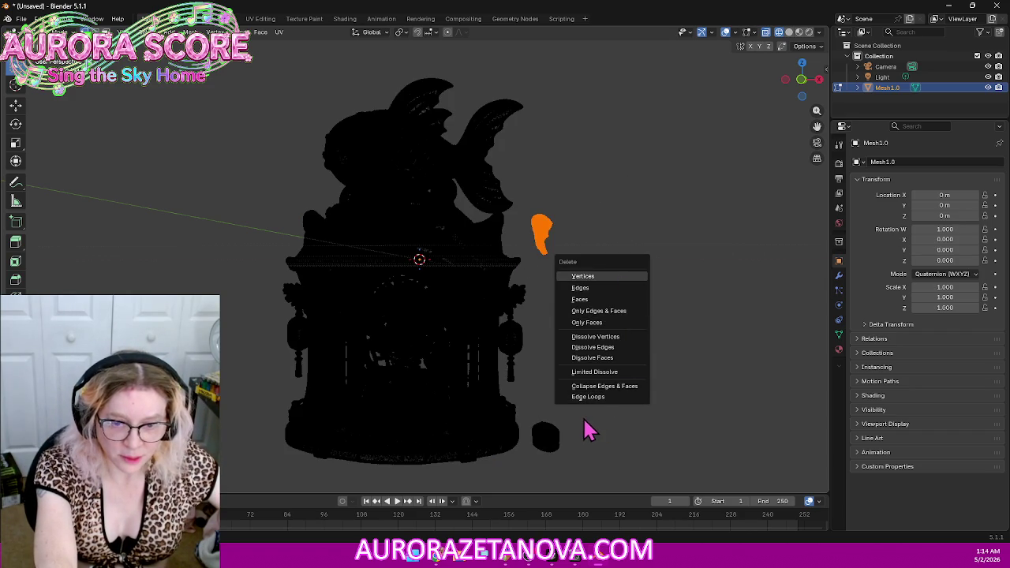
{"action": "key", "text": "Return"}
Step: Delete the small round fragment near the base, then select the whole mesh for merging
{"action": "left_click_drag", "start_coordinate": [582, 415], "coordinate": [526, 459]}
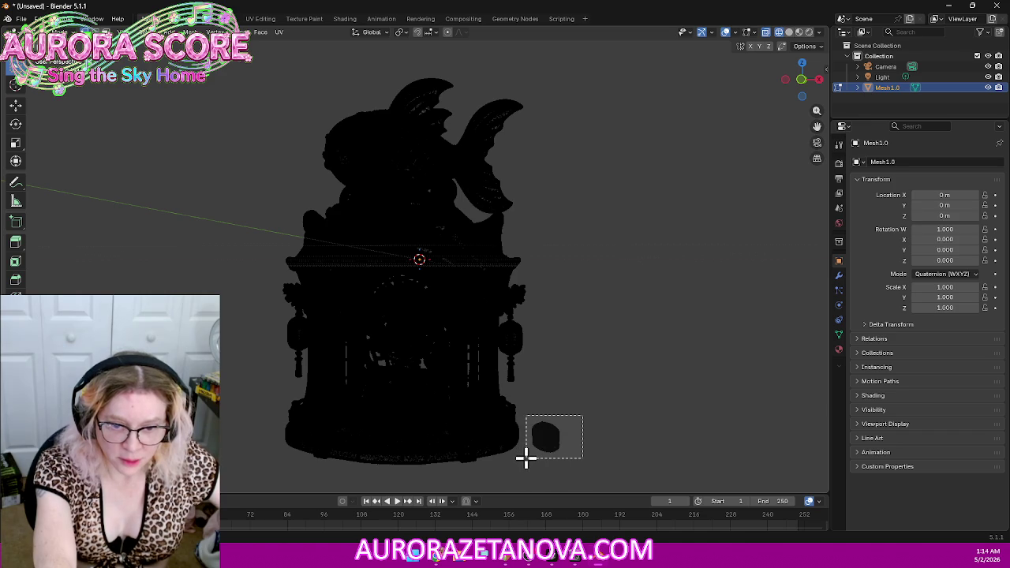
{"action": "key", "text": "x"}
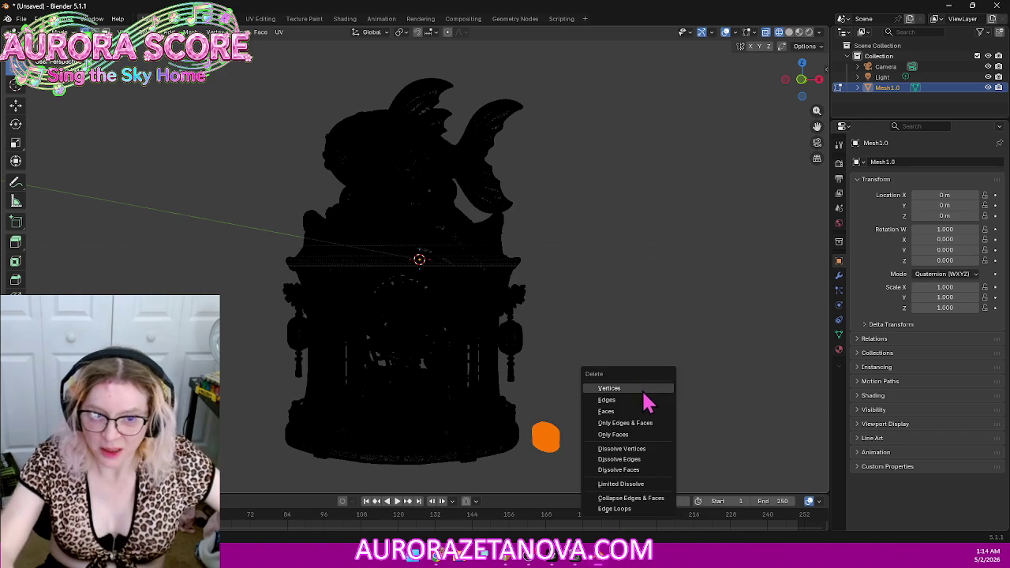
{"action": "left_click", "coordinate": [635, 388]}
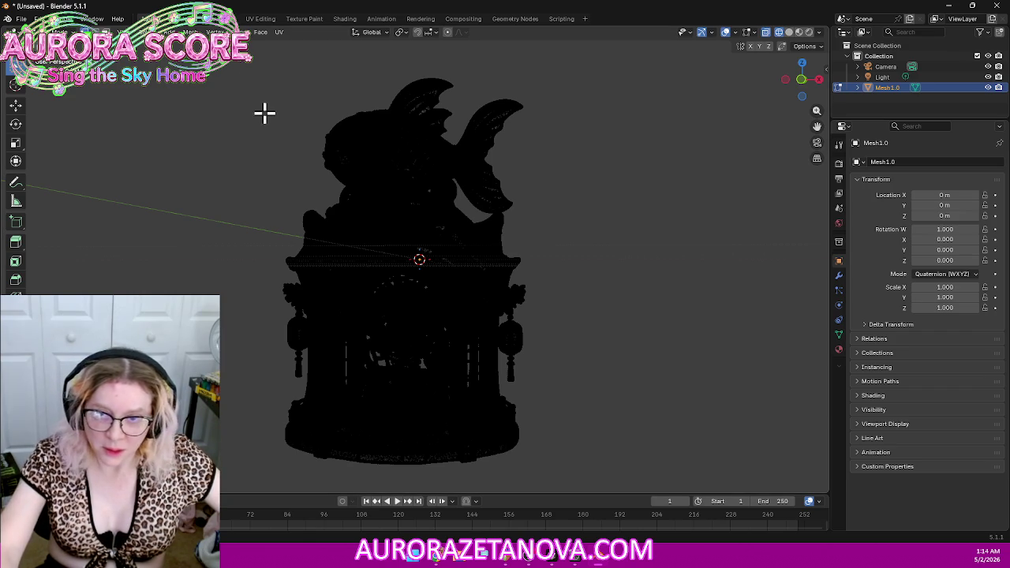
{"action": "key", "text": "a"}
{"action": "key", "text": "m"}
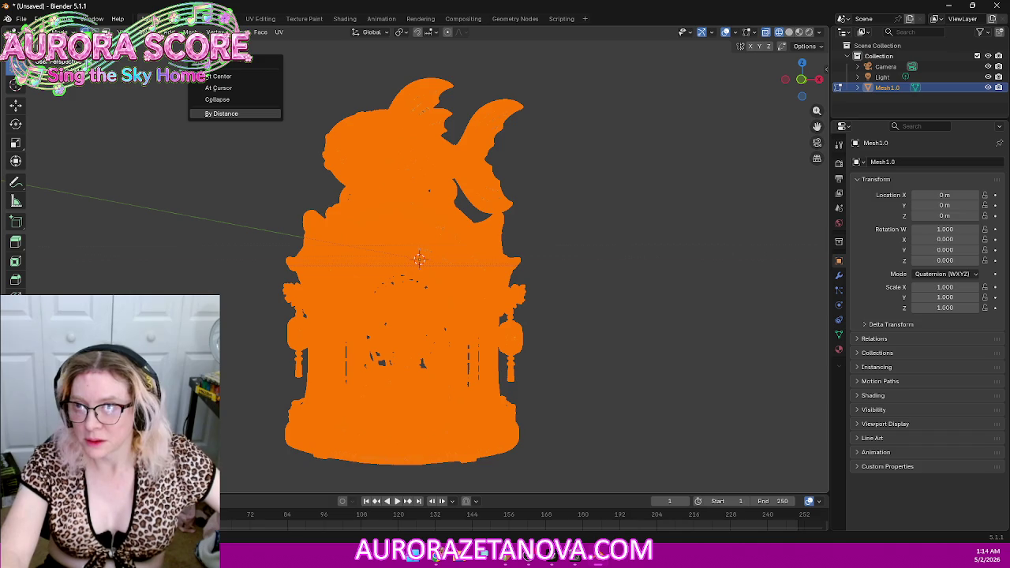
Step: Merge the gazebo's duplicate vertices by distance, return to Object Mode, and show mesh statistics
{"action": "left_click", "coordinate": [221, 114]}
{"action": "left_click", "coordinate": [55, 43]}
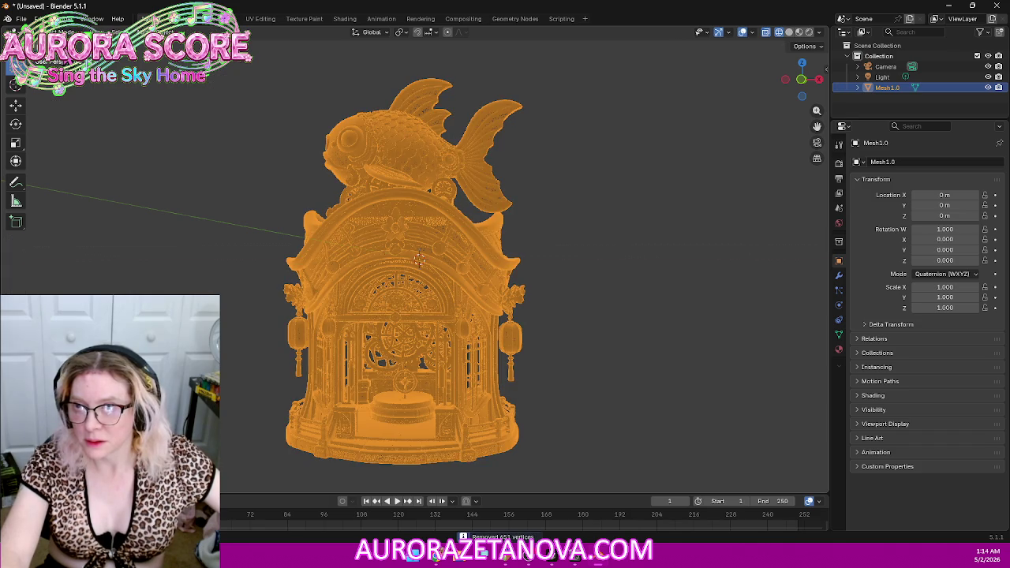
{"action": "left_click", "coordinate": [754, 34]}
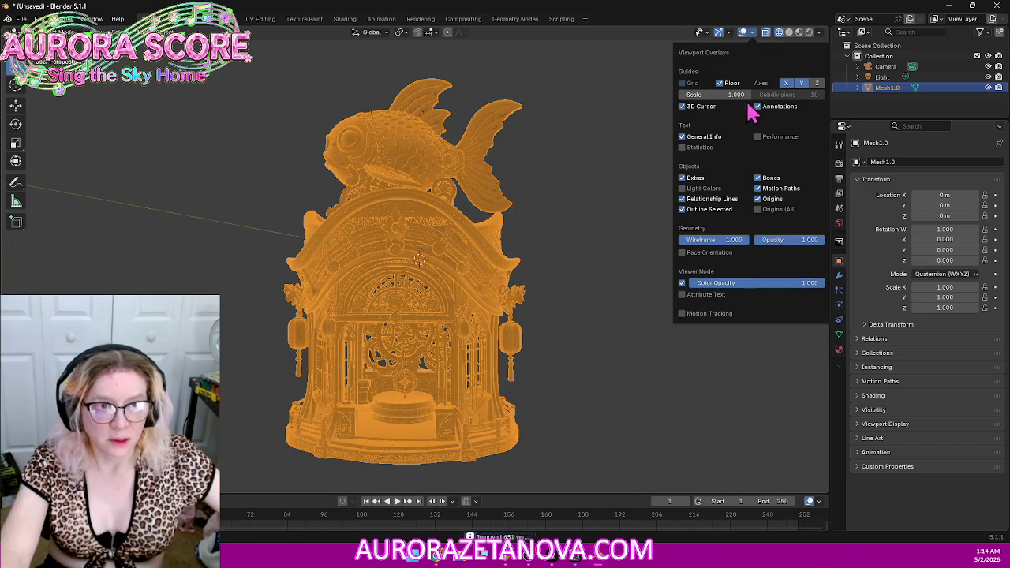
{"action": "left_click", "coordinate": [692, 149]}
Step: Reselect the gazebo, switch to solid shading, and copy it with Ctrl+C
{"action": "mouse_move", "coordinate": [582, 241]}
{"action": "middle_mouse_down"}
{"action": "mouse_move", "coordinate": [600, 245]}
{"action": "mouse_move", "coordinate": [602, 301]}
{"action": "middle_mouse_up"}
{"action": "left_click", "coordinate": [602, 301]}
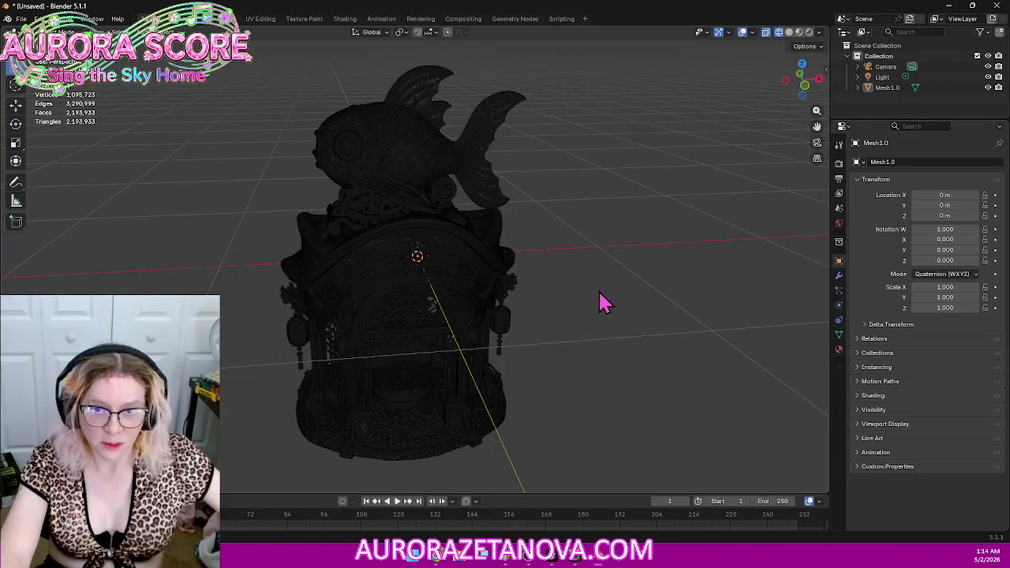
{"action": "left_click", "coordinate": [436, 274]}
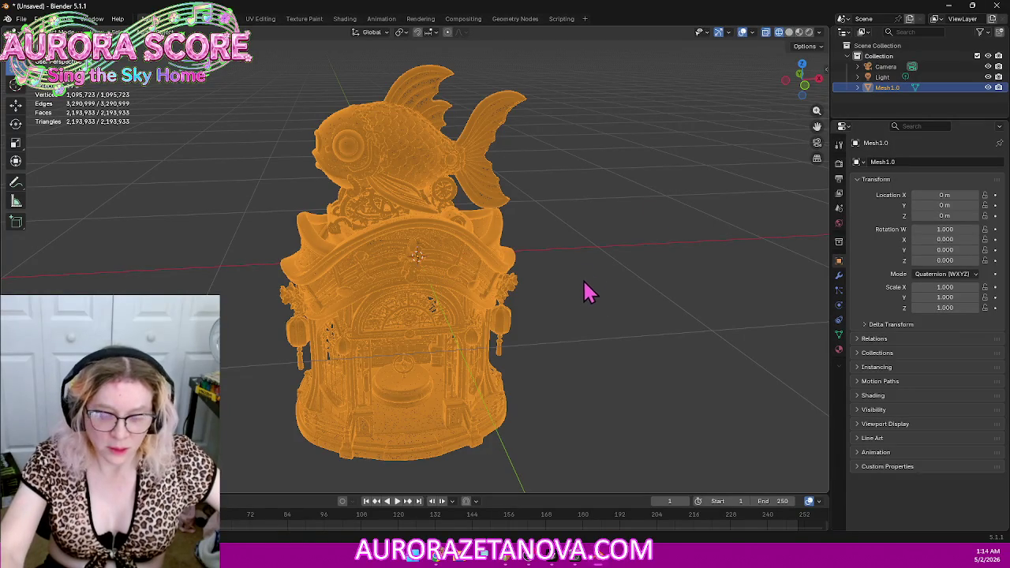
{"action": "left_click", "coordinate": [788, 33]}
{"action": "key", "text": "ctrl+c"}
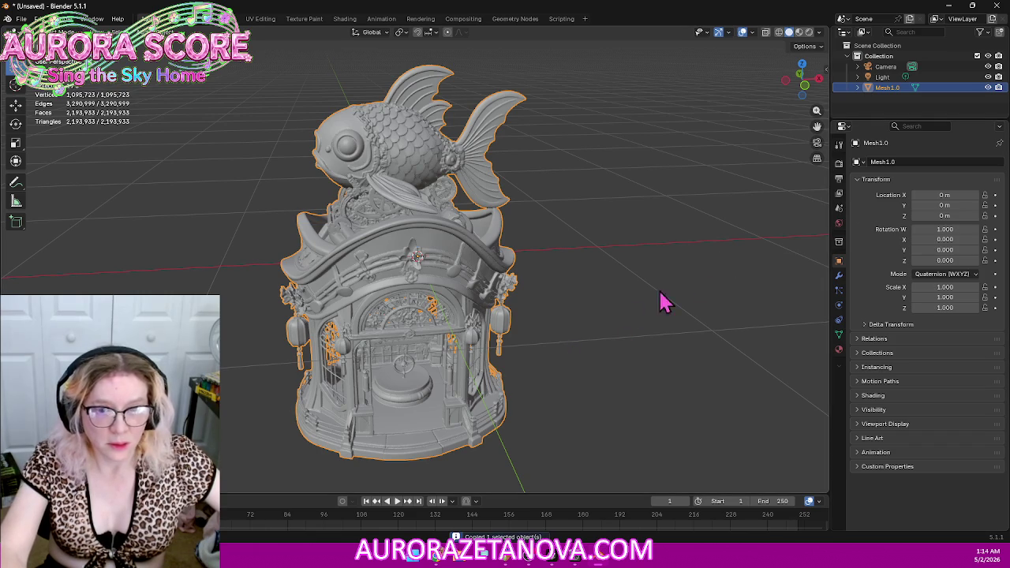
Step: Paste a duplicate gazebo as Mesh1.001, hide it, and open Mesh1.0's Add Modifier list
{"action": "key", "text": "ctrl+v"}
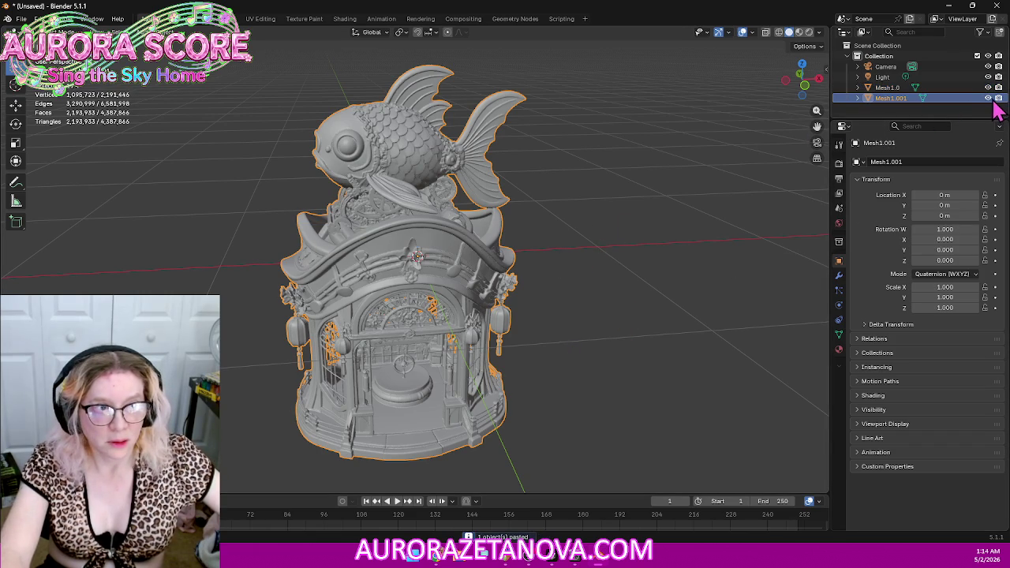
{"action": "left_click", "coordinate": [988, 98]}
{"action": "left_click", "coordinate": [956, 88]}
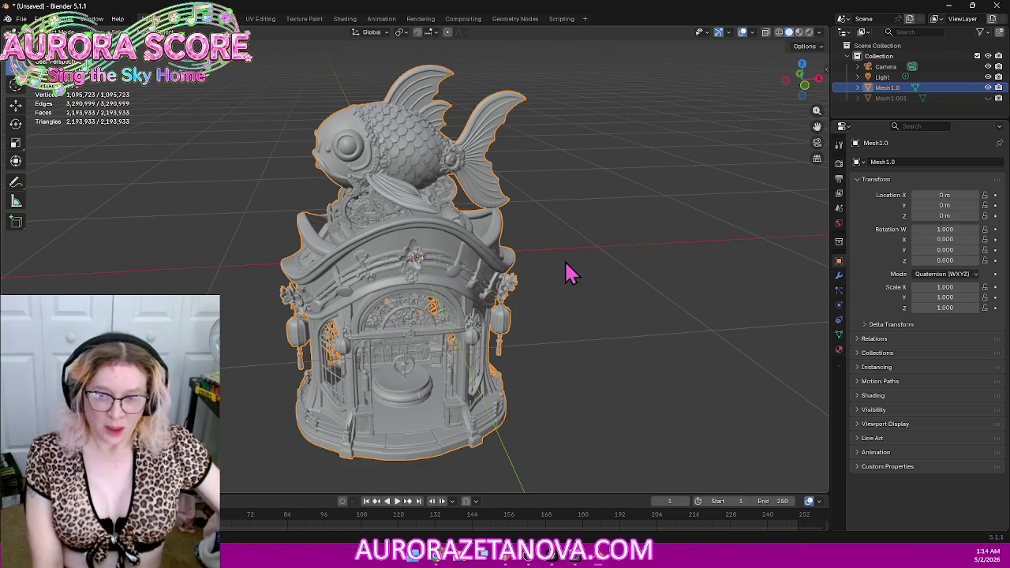
{"action": "left_click", "coordinate": [840, 275]}
{"action": "left_click", "coordinate": [938, 166]}
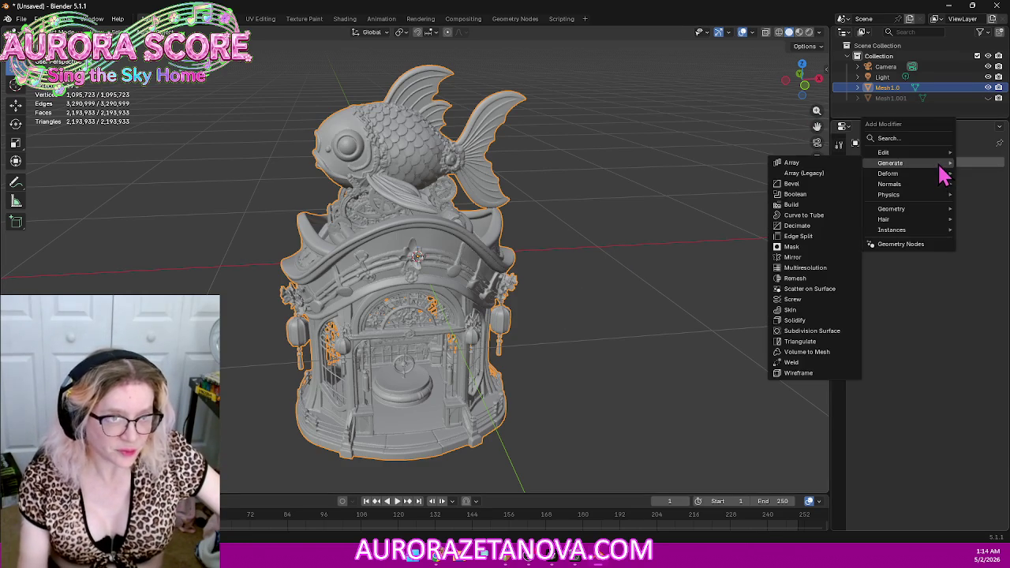
{"action": "mouse_move", "coordinate": [889, 162]}
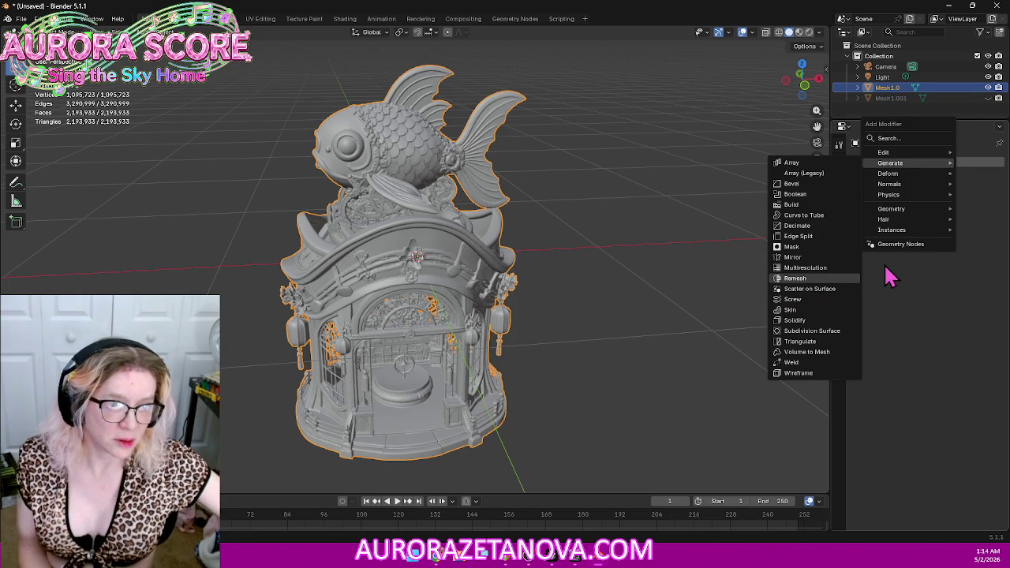
Step: Add a Blocks-mode Remesh modifier to Mesh1.0 and raise Octree Depth to 5
{"action": "key", "text": "Return"}
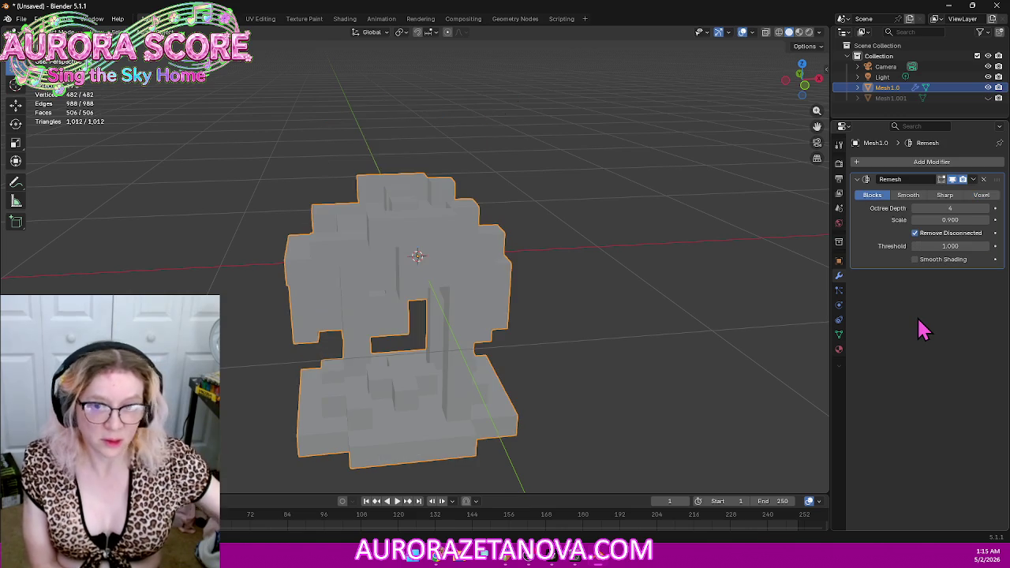
{"action": "mouse_move", "coordinate": [529, 319]}
{"action": "middle_mouse_down"}
{"action": "mouse_move", "coordinate": [452, 286]}
{"action": "mouse_move", "coordinate": [498, 287]}
{"action": "mouse_move", "coordinate": [475, 295]}
{"action": "middle_mouse_up"}
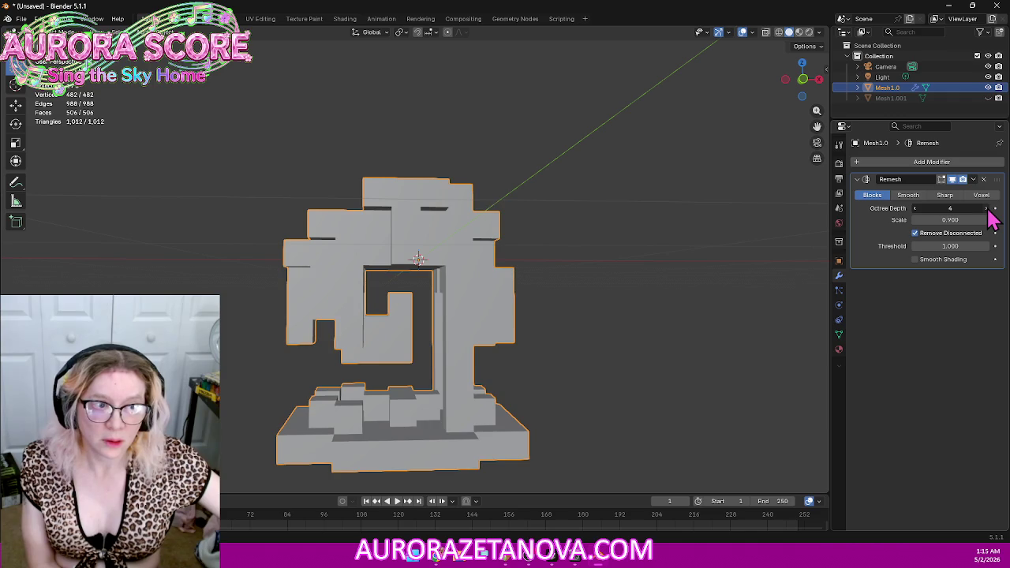
{"action": "left_click", "coordinate": [987, 209]}
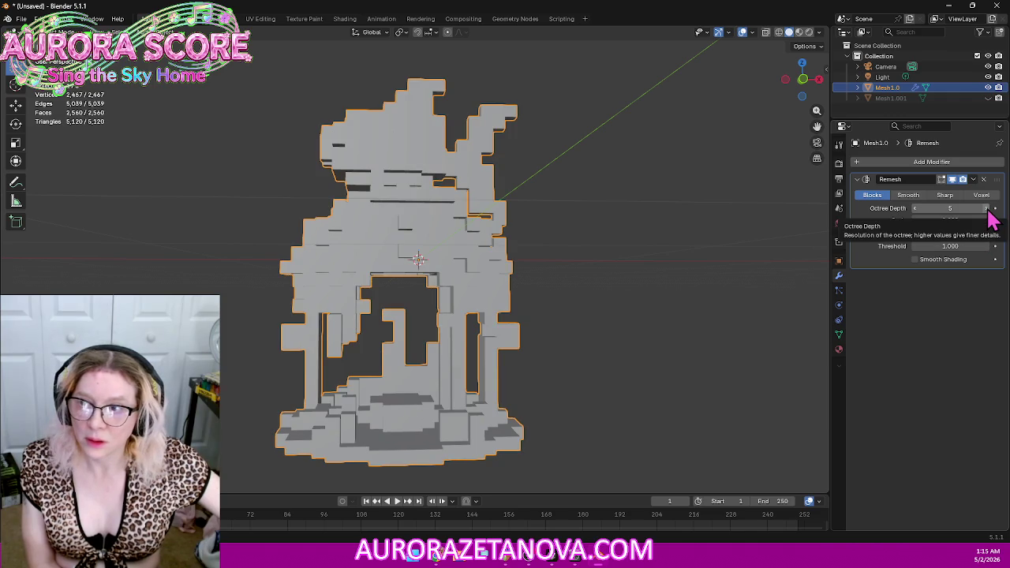
Step: Tweak the Remesh Scale to 0.900 and lower Threshold to 0.999
{"action": "mouse_move", "coordinate": [615, 289]}
{"action": "middle_mouse_down"}
{"action": "mouse_move", "coordinate": [584, 291]}
{"action": "mouse_move", "coordinate": [548, 271]}
{"action": "mouse_move", "coordinate": [354, 299]}
{"action": "mouse_move", "coordinate": [422, 289]}
{"action": "mouse_move", "coordinate": [618, 292]}
{"action": "mouse_move", "coordinate": [563, 266]}
{"action": "mouse_move", "coordinate": [570, 286]}
{"action": "mouse_move", "coordinate": [609, 310]}
{"action": "middle_mouse_up"}
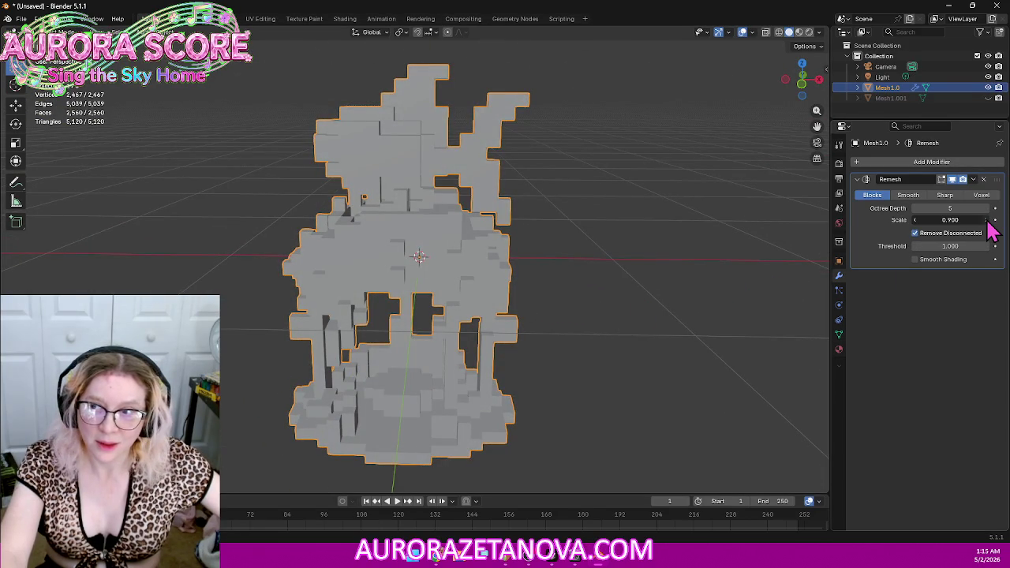
{"action": "left_click_drag", "start_coordinate": [990, 224], "coordinate": [991, 229]}
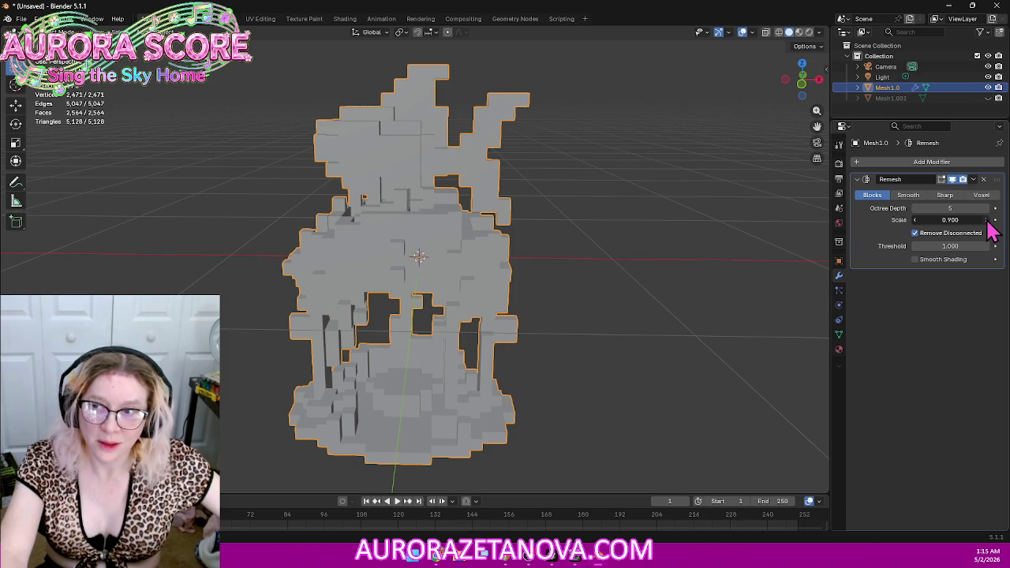
{"action": "left_click", "coordinate": [986, 221]}
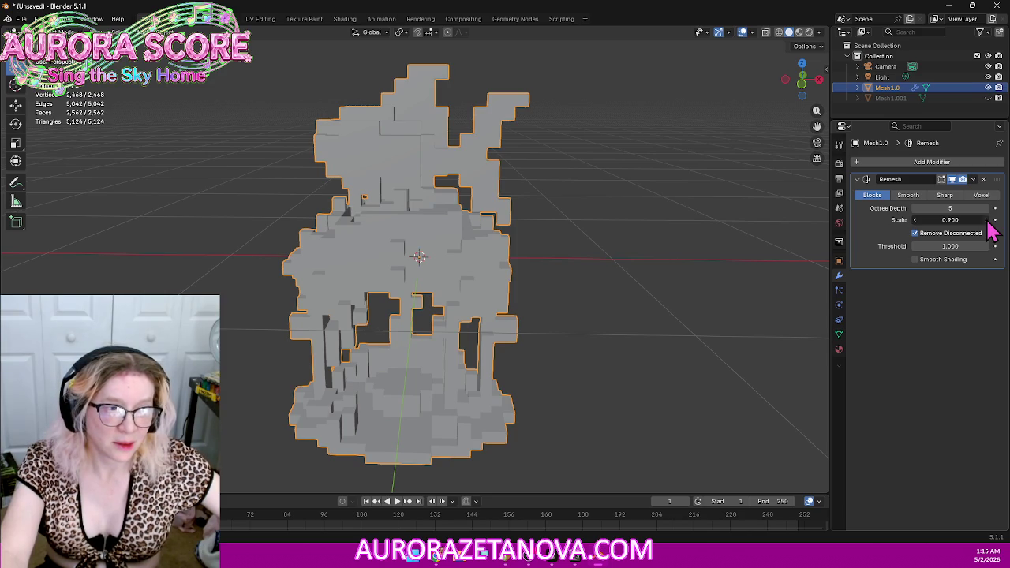
{"action": "left_click", "coordinate": [987, 221]}
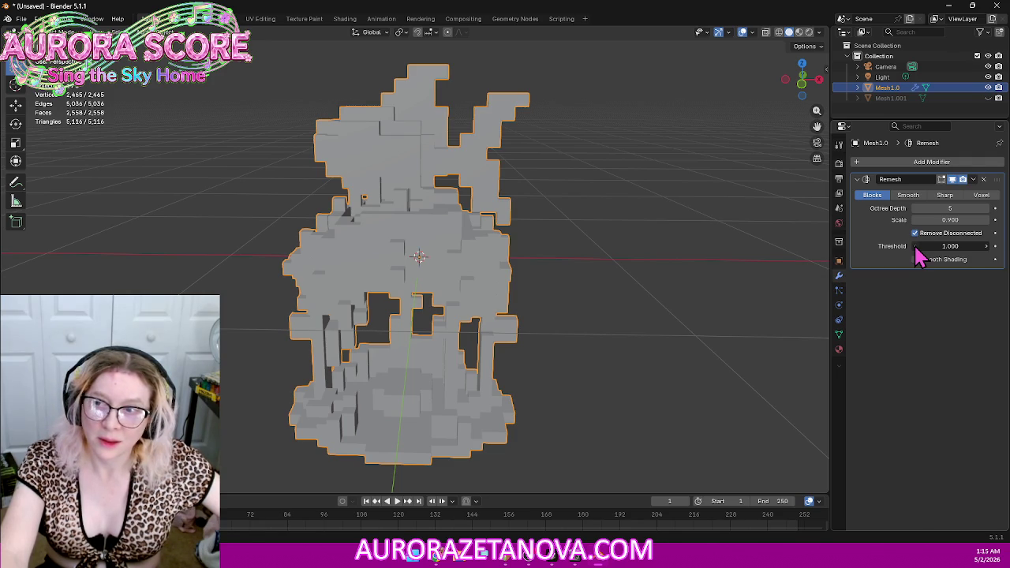
{"action": "left_click", "coordinate": [915, 246]}
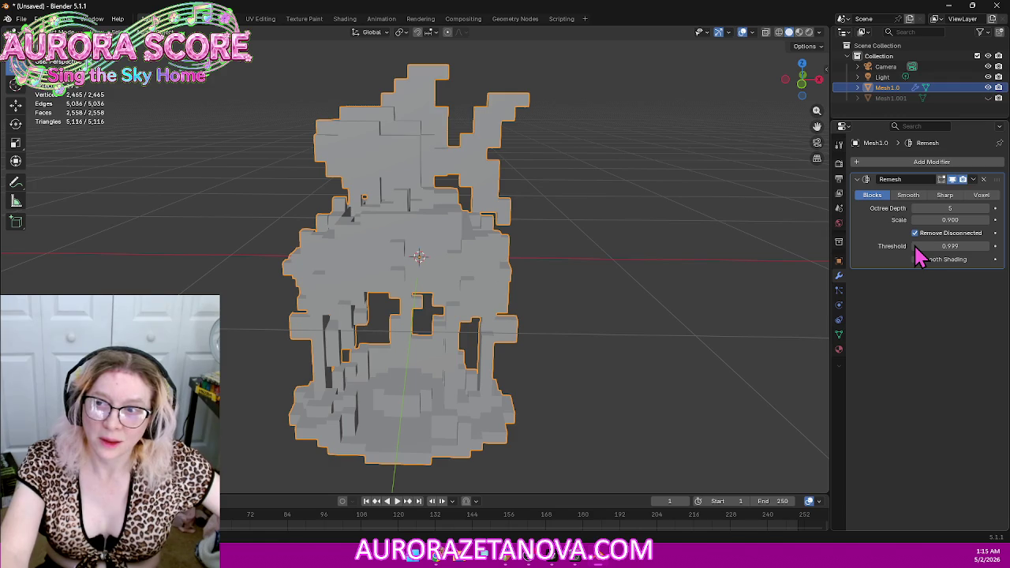
Step: Set the Remesh Threshold to 0.900
{"action": "left_click", "coordinate": [916, 247]}
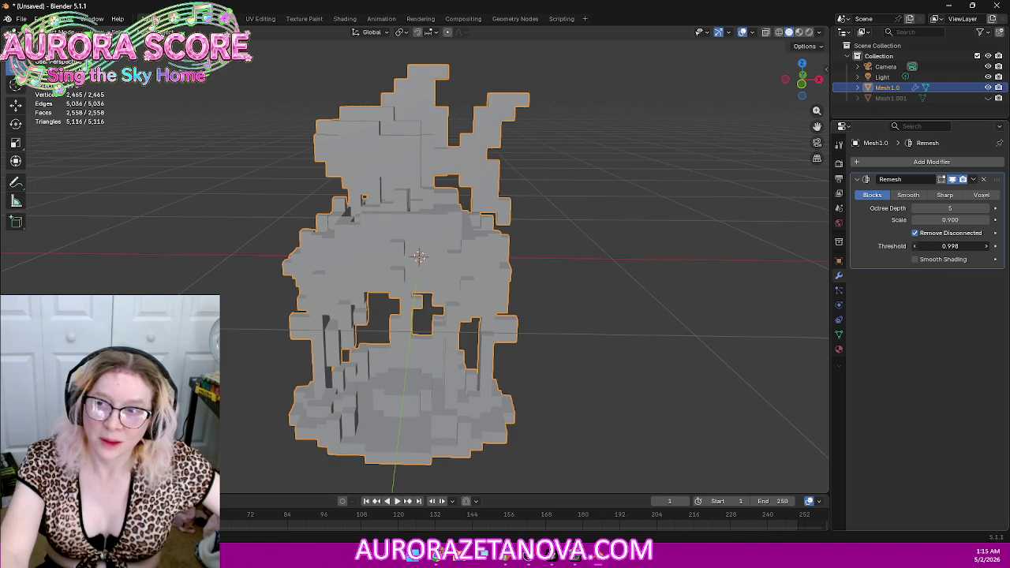
{"action": "left_click", "coordinate": [917, 248]}
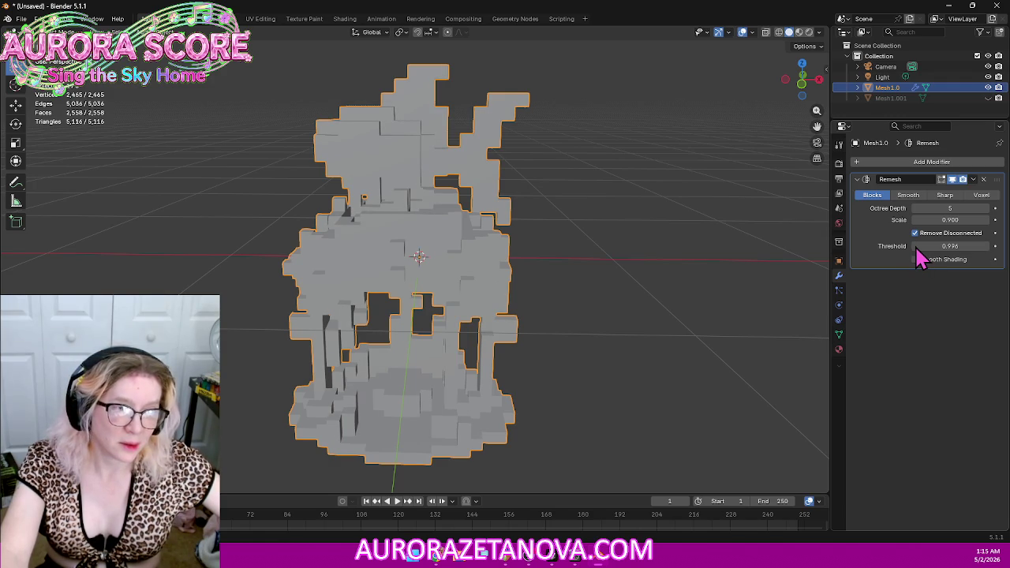
{"action": "double_click", "coordinate": [919, 246]}
{"action": "type", "text": "0.95"}
{"action": "key", "text": "BackSpace"}
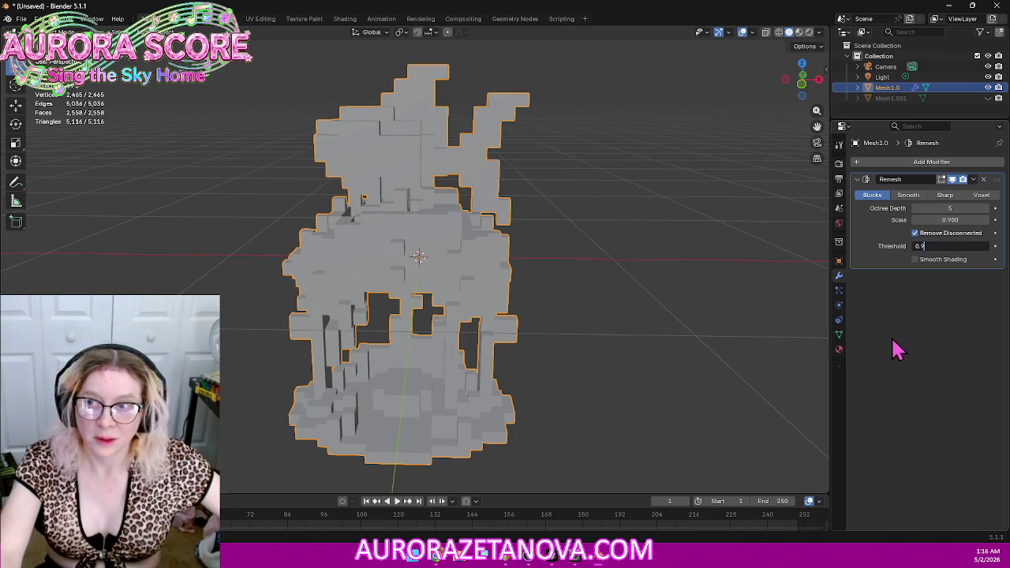
{"action": "key", "text": "Return"}
{"action": "middle_click_drag", "start_coordinate": [660, 301], "coordinate": [692, 266]}
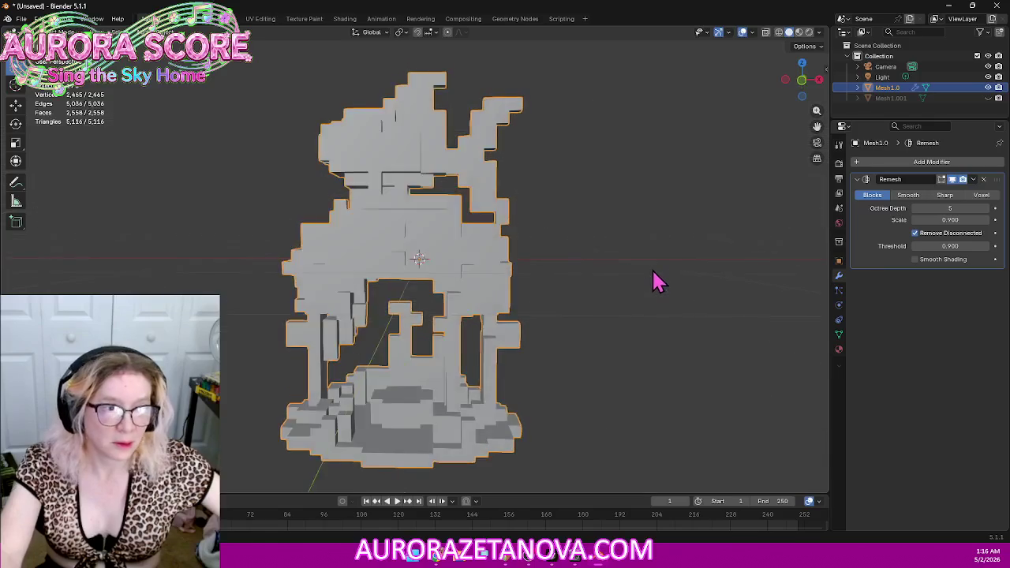
Step: Raise the Remesh Octree Depth to 10 for a finely detailed gazebo
{"action": "double_click", "coordinate": [981, 208]}
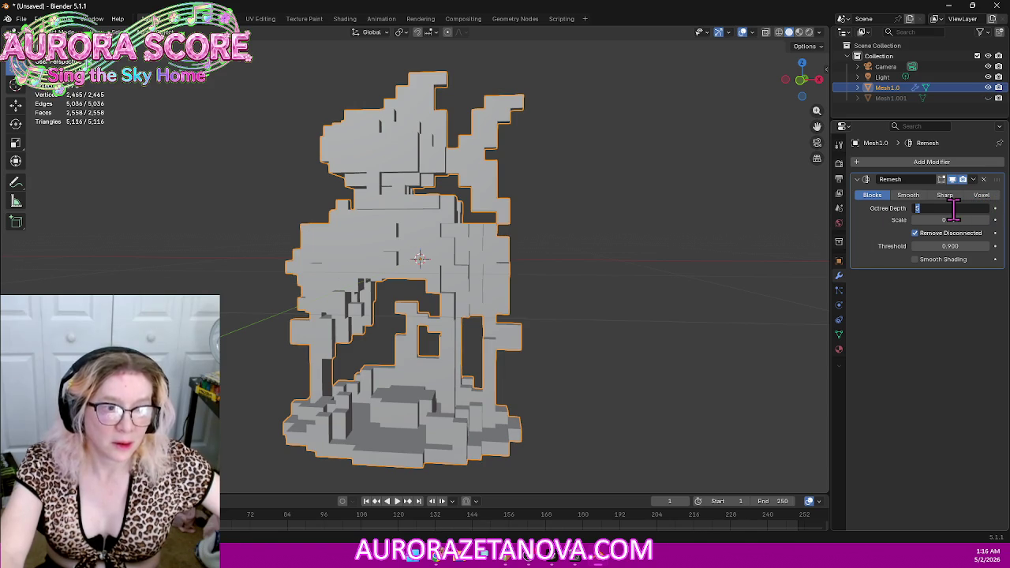
{"action": "type", "text": "10"}
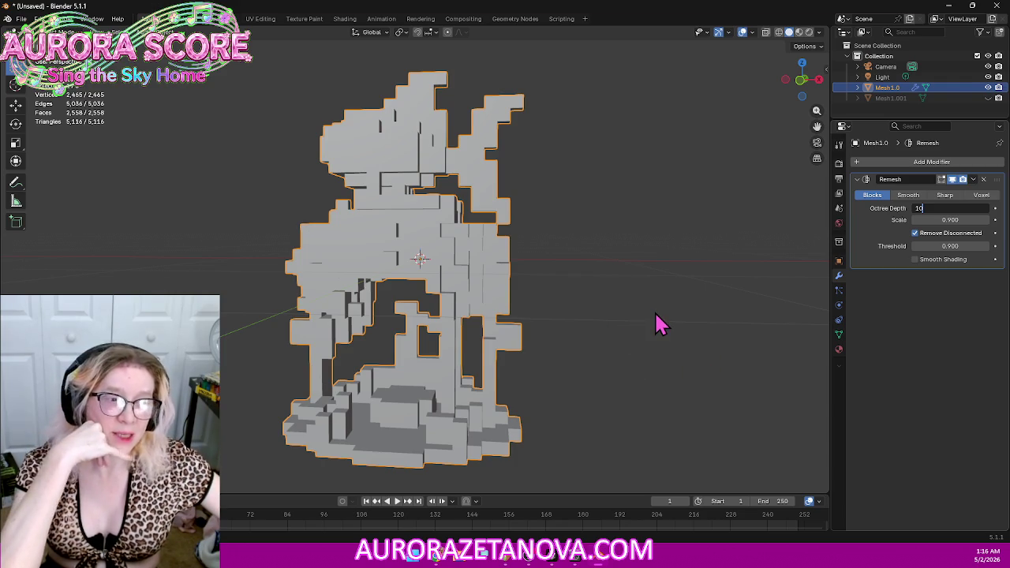
{"action": "mouse_move", "coordinate": [566, 284]}
{"action": "middle_mouse_down"}
{"action": "mouse_move", "coordinate": [633, 282]}
{"action": "mouse_move", "coordinate": [654, 286]}
{"action": "mouse_move", "coordinate": [648, 300]}
{"action": "mouse_move", "coordinate": [651, 273]}
{"action": "mouse_move", "coordinate": [613, 280]}
{"action": "mouse_move", "coordinate": [628, 294]}
{"action": "mouse_move", "coordinate": [713, 292]}
{"action": "mouse_move", "coordinate": [716, 311]}
{"action": "mouse_move", "coordinate": [632, 275]}
{"action": "mouse_move", "coordinate": [681, 302]}
{"action": "mouse_move", "coordinate": [744, 280]}
{"action": "middle_mouse_up"}
{"action": "scroll", "coordinate": [616, 275], "scroll_direction": "up", "scroll_amount": 3}
{"action": "scroll", "coordinate": [621, 278], "scroll_direction": "up", "scroll_amount": 2}
{"action": "scroll", "coordinate": [631, 276], "scroll_direction": "down", "scroll_amount": 3}
{"action": "scroll", "coordinate": [631, 270], "scroll_direction": "down", "scroll_amount": 1}
{"action": "scroll", "coordinate": [640, 271], "scroll_direction": "down", "scroll_amount": 2}
{"action": "scroll", "coordinate": [688, 300], "scroll_direction": "down", "scroll_amount": 2}
{"action": "left_click", "coordinate": [961, 207]}
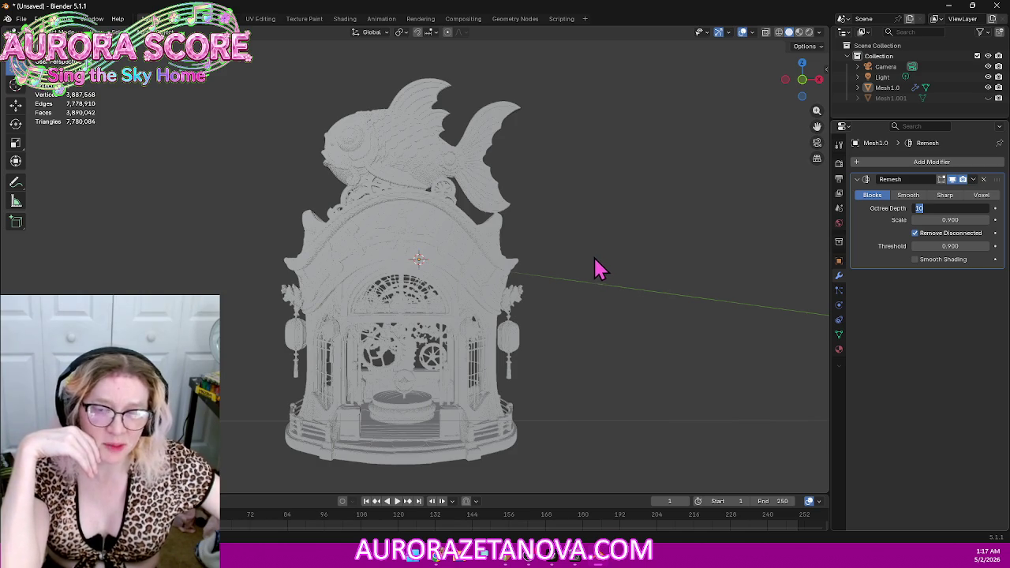
{"action": "key", "text": "Return"}
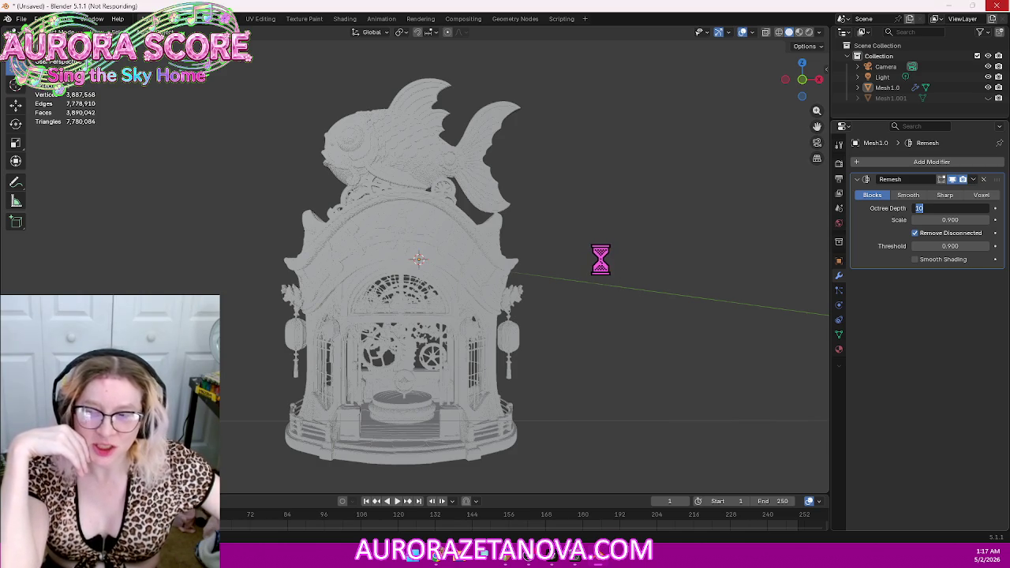
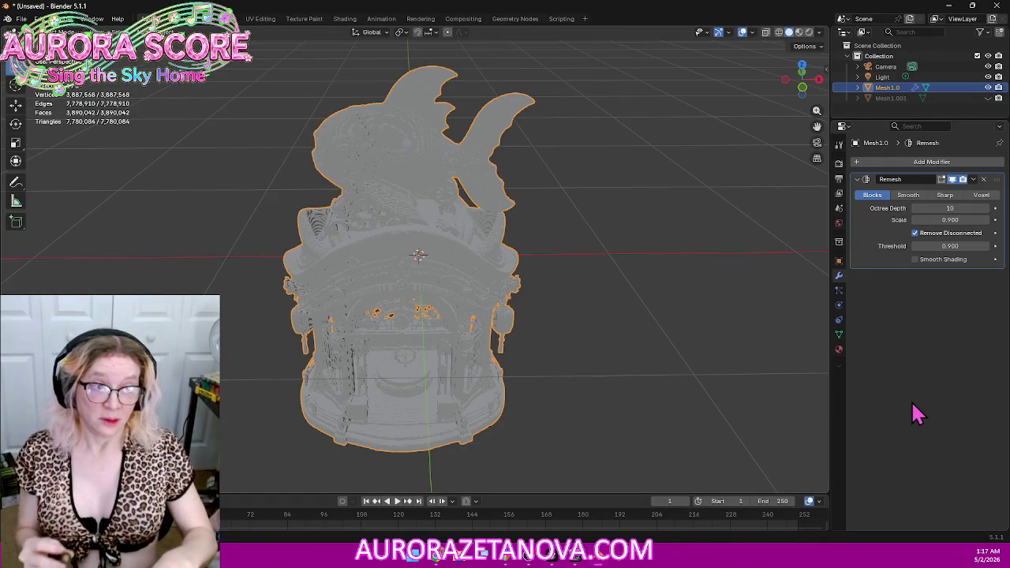
Step: Reduce the Remesh Octree Depth to 5 and orbit around the blocky shrine
{"action": "key", "text": "ctrl+z"}
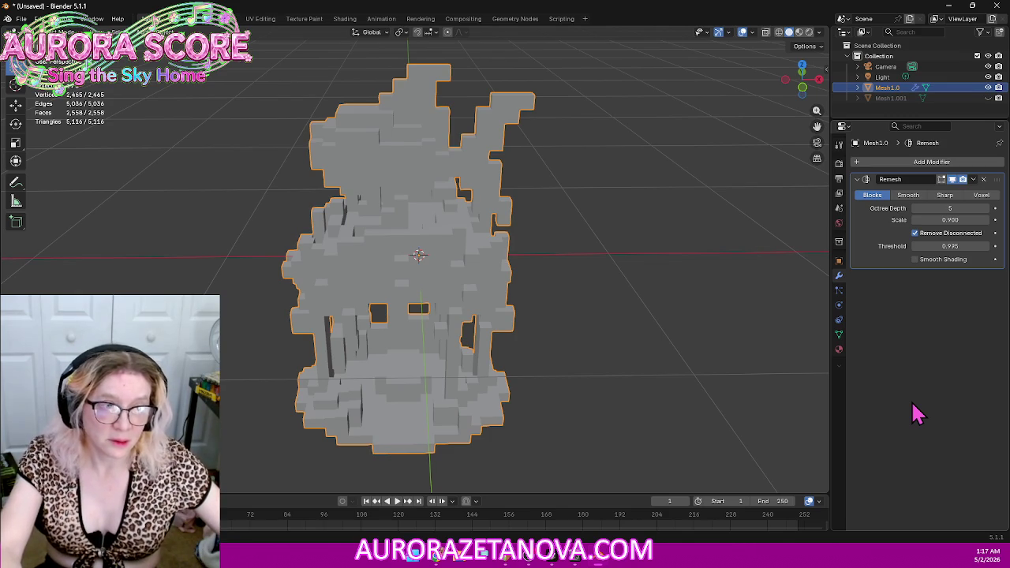
{"action": "left_click", "coordinate": [684, 319]}
{"action": "mouse_move", "coordinate": [703, 313]}
{"action": "middle_mouse_down"}
{"action": "mouse_move", "coordinate": [670, 291]}
{"action": "mouse_move", "coordinate": [697, 300]}
{"action": "middle_mouse_up"}
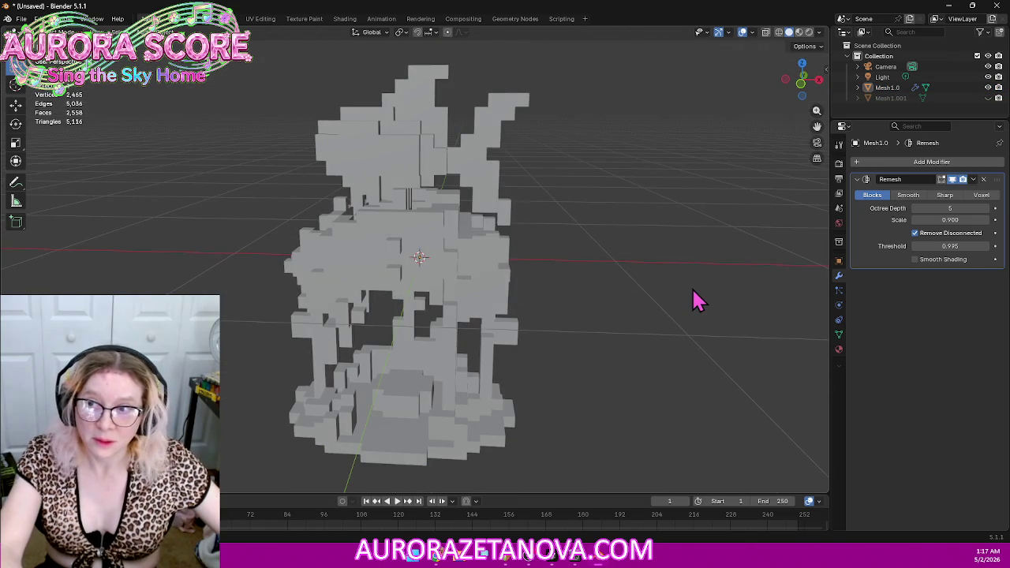
{"action": "key", "text": "ctrl+z"}
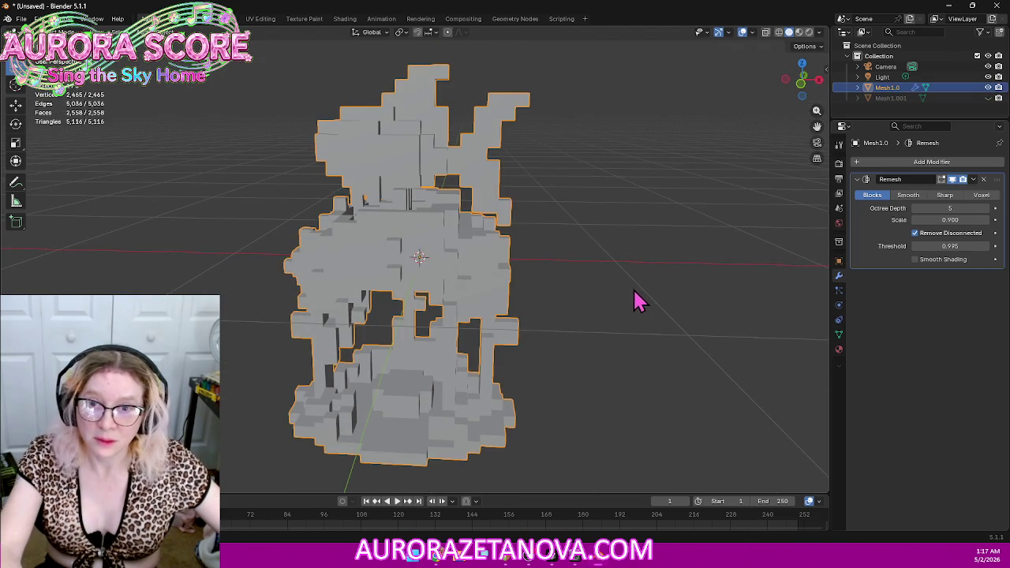
Step: Nudge the Remesh Threshold up to 0.998, inspect it, then delete the Remesh modifier
{"action": "key", "text": "ctrl+z"}
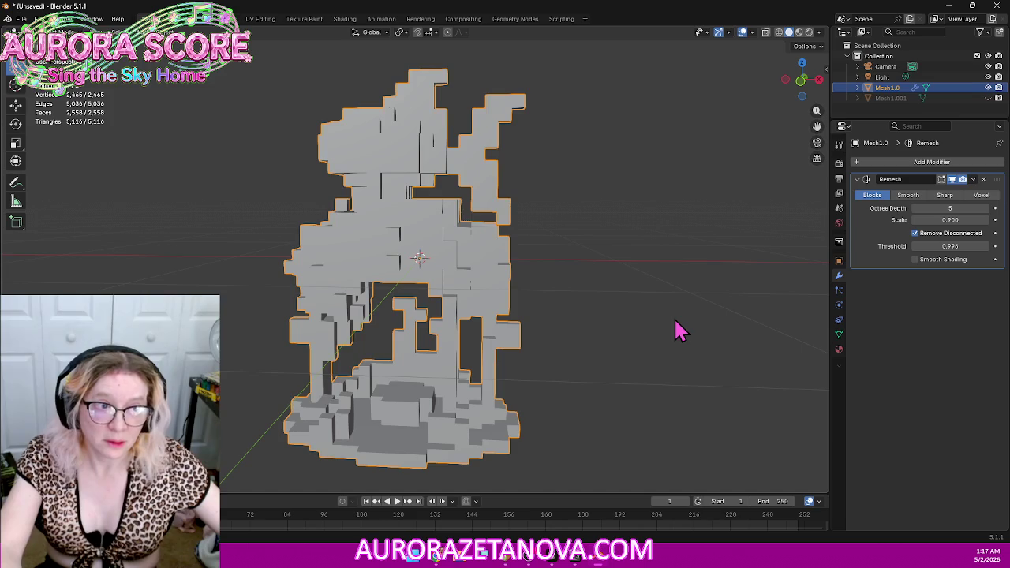
{"action": "key", "text": "ctrl+z"}
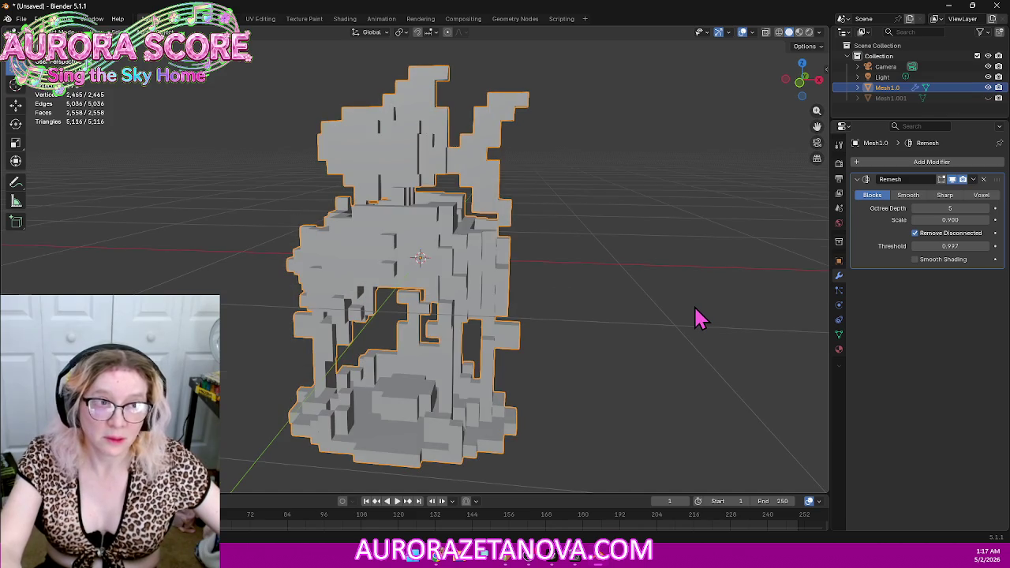
{"action": "key", "text": "ctrl+z"}
{"action": "middle_click_drag", "start_coordinate": [674, 337], "coordinate": [671, 320]}
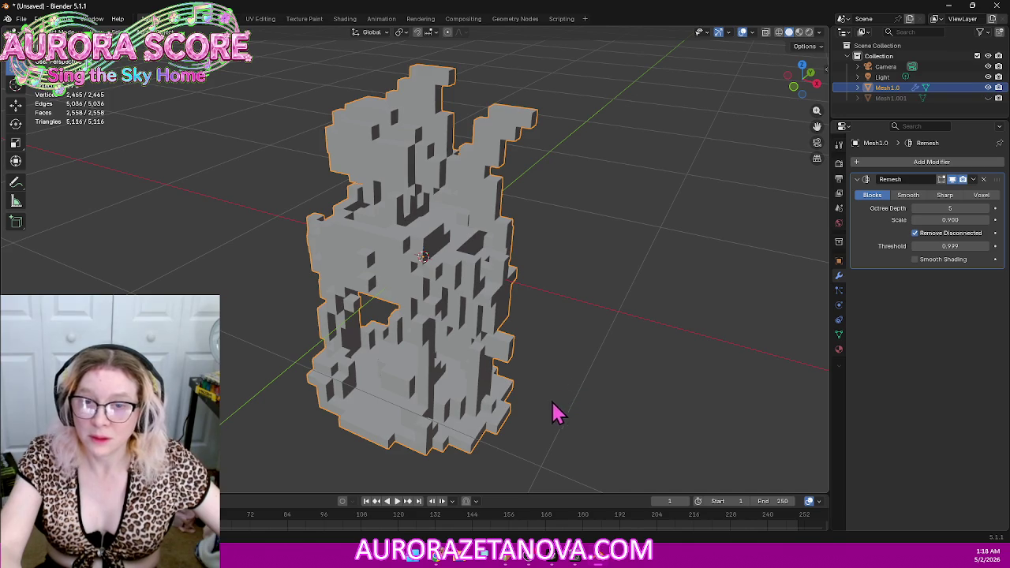
{"action": "mouse_move", "coordinate": [559, 406]}
{"action": "middle_mouse_down"}
{"action": "mouse_move", "coordinate": [631, 379]}
{"action": "mouse_move", "coordinate": [601, 389]}
{"action": "middle_mouse_up"}
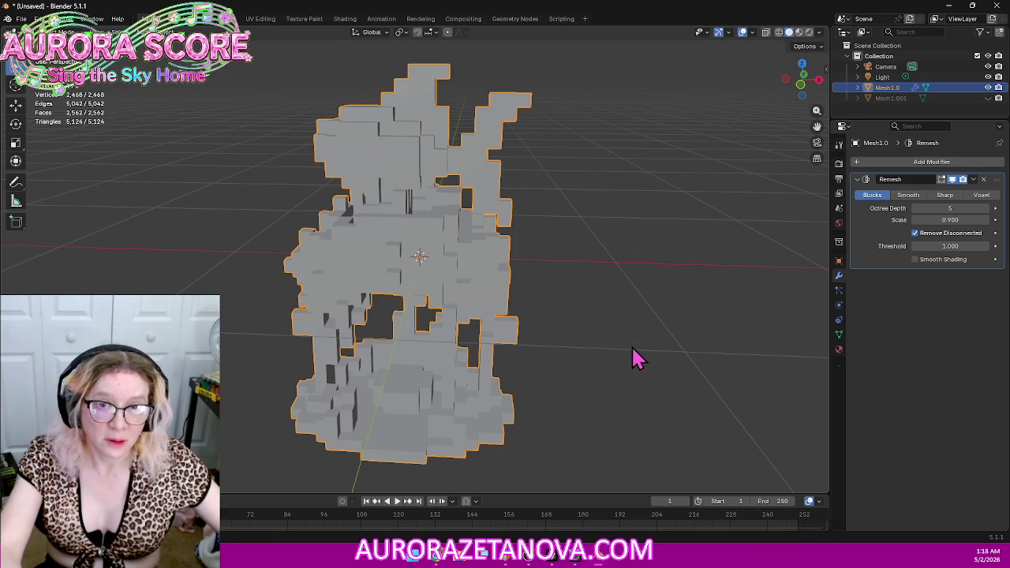
{"action": "middle_click_drag", "start_coordinate": [616, 356], "coordinate": [635, 354]}
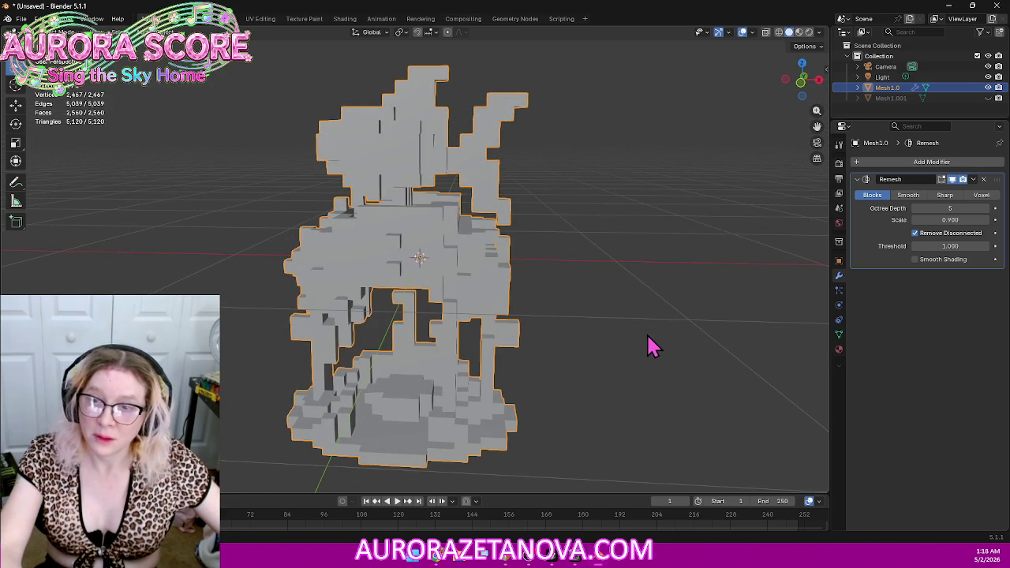
{"action": "key", "text": "ctrl+z"}
Step: Add a Multiresolution modifier to the shrine mesh, then remove it again
{"action": "mouse_move", "coordinate": [647, 346]}
{"action": "middle_mouse_down"}
{"action": "mouse_move", "coordinate": [654, 333]}
{"action": "mouse_move", "coordinate": [647, 339]}
{"action": "middle_mouse_up"}
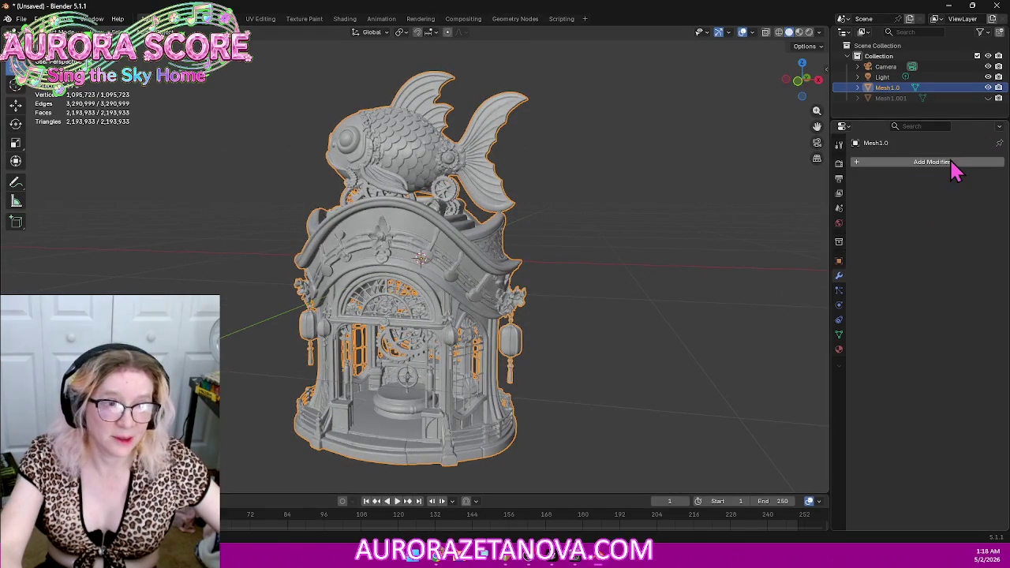
{"action": "left_click", "coordinate": [949, 164]}
{"action": "type", "text": "kay"}
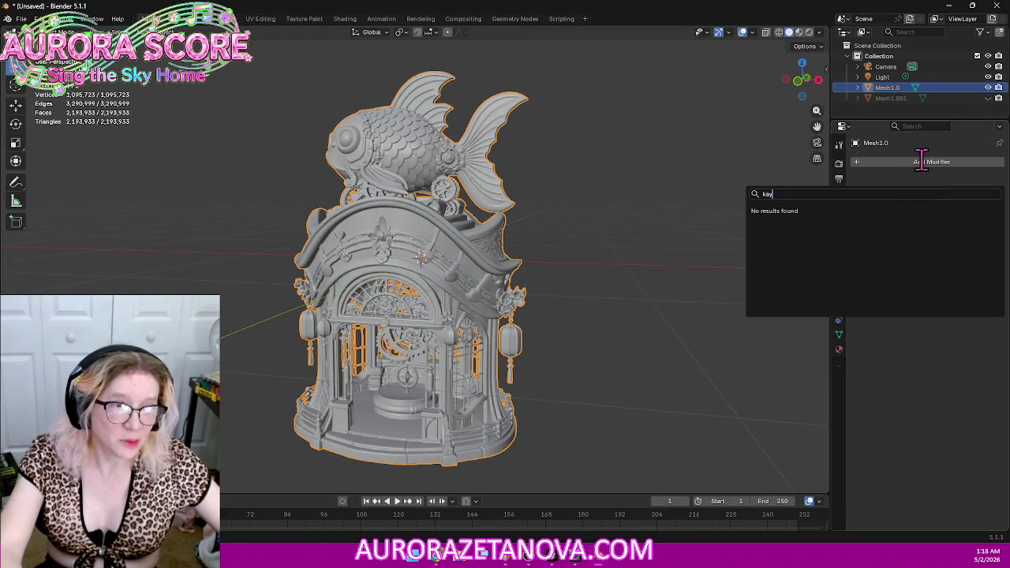
{"action": "key", "text": "Escape"}
{"action": "left_click", "coordinate": [927, 166]}
{"action": "mouse_move", "coordinate": [874, 159]}
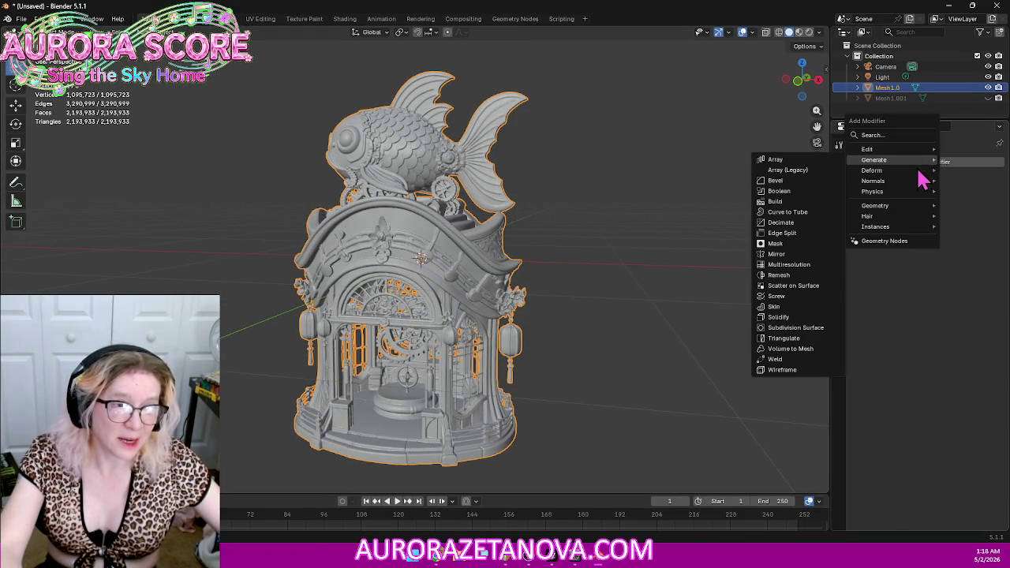
{"action": "type", "text": "o like that and I have an idea"}
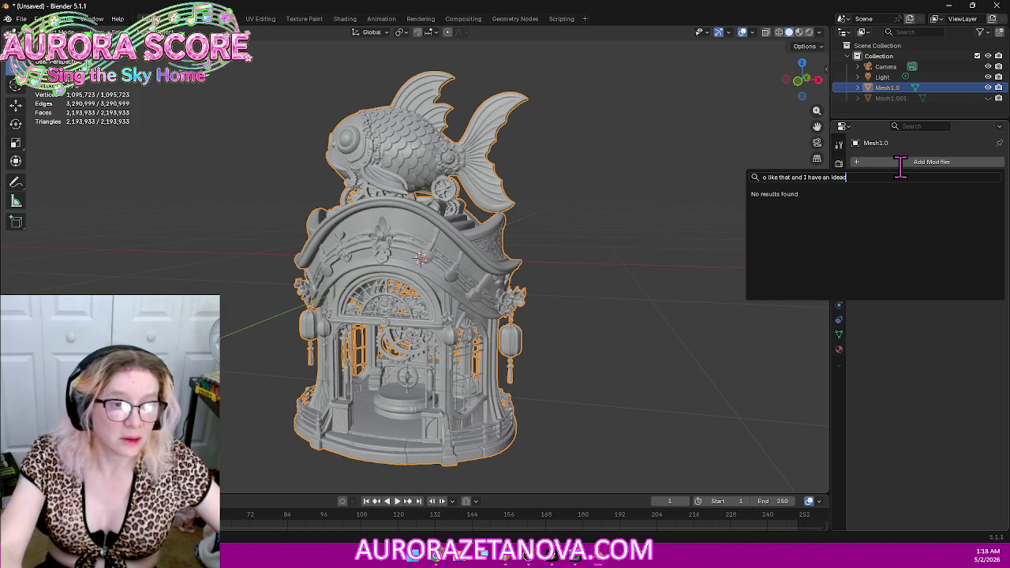
{"action": "key", "text": "Escape"}
{"action": "left_click", "coordinate": [903, 165]}
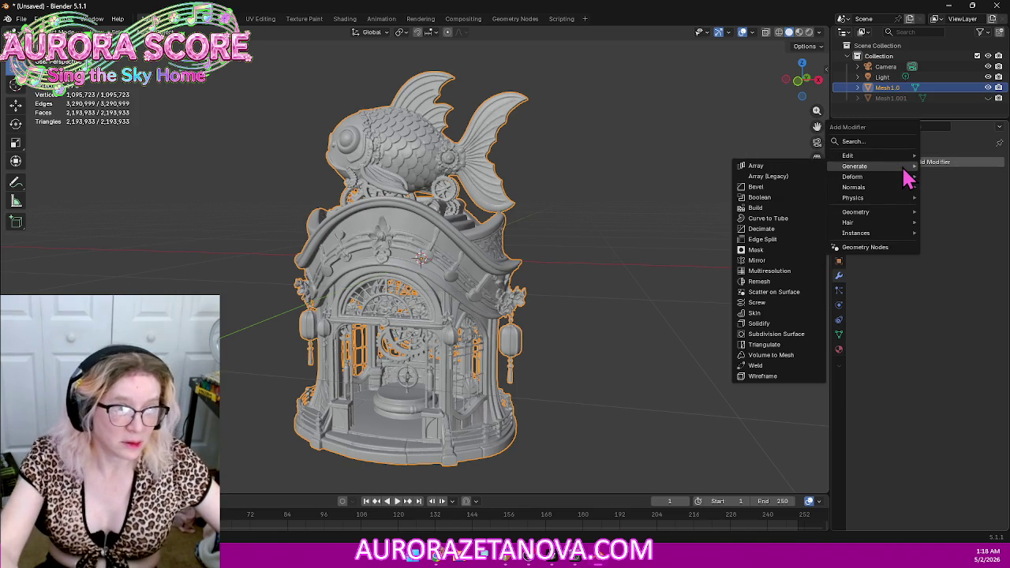
{"action": "left_click", "coordinate": [762, 272]}
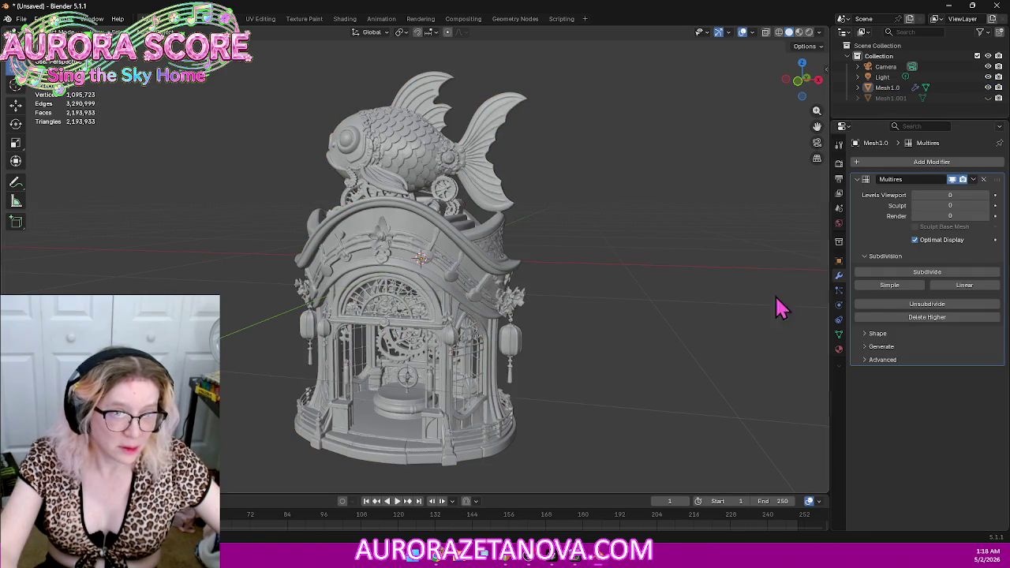
{"action": "left_click", "coordinate": [983, 179]}
Step: Add a Remesh modifier from Generate and switch it to Blocks mode
{"action": "left_click", "coordinate": [930, 165]}
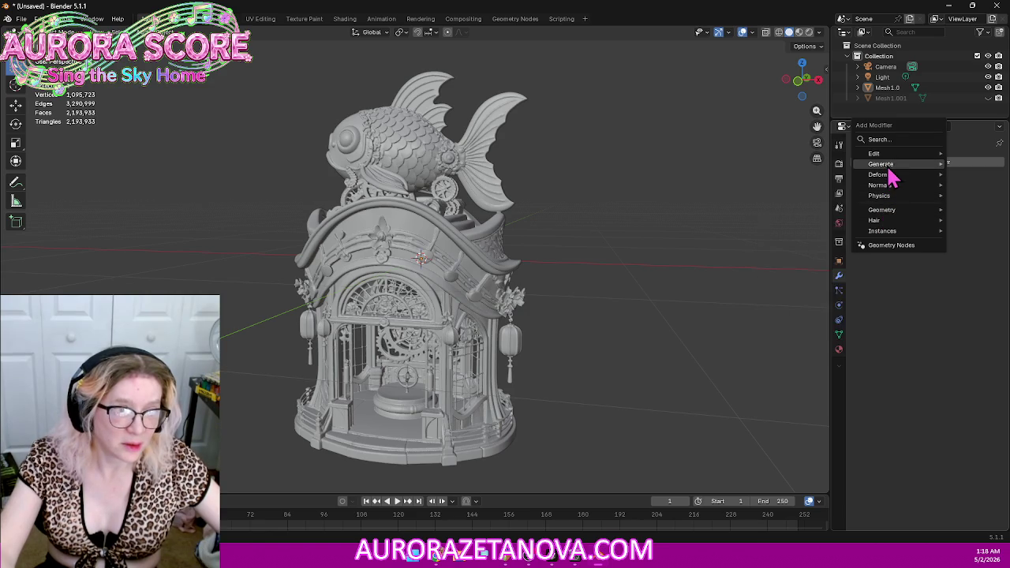
{"action": "mouse_move", "coordinate": [881, 164]}
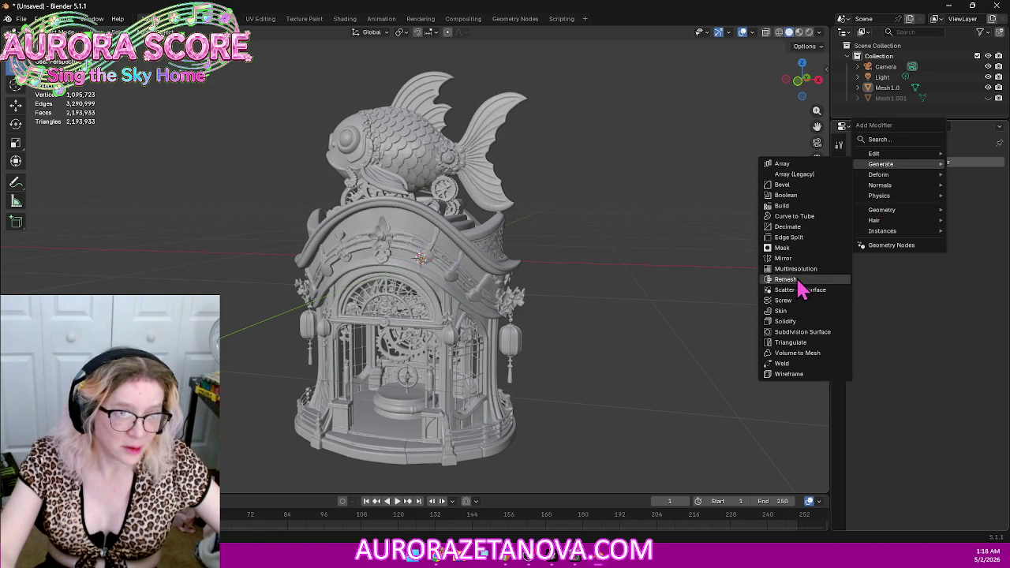
{"action": "left_click", "coordinate": [801, 287]}
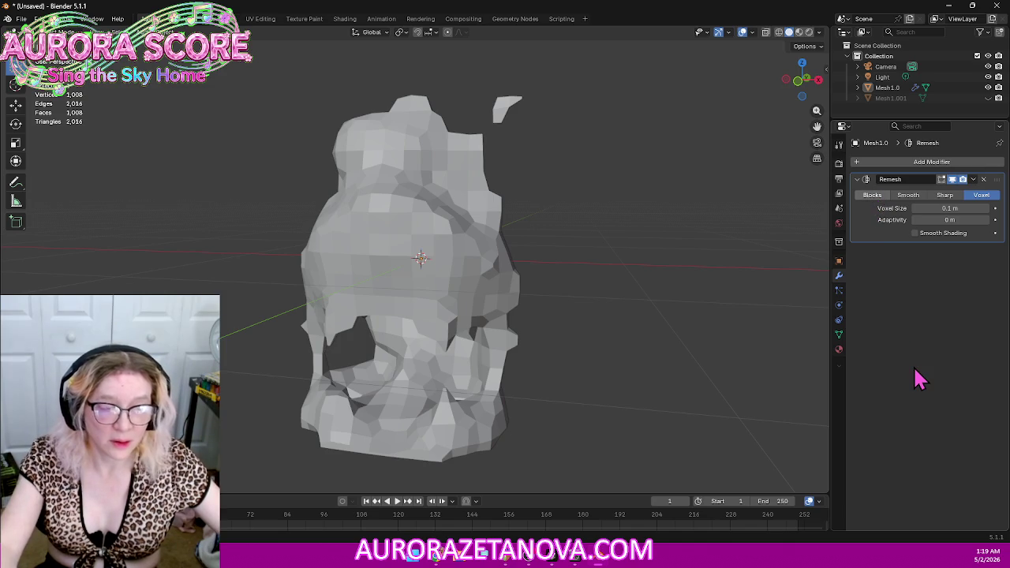
{"action": "left_click", "coordinate": [872, 194]}
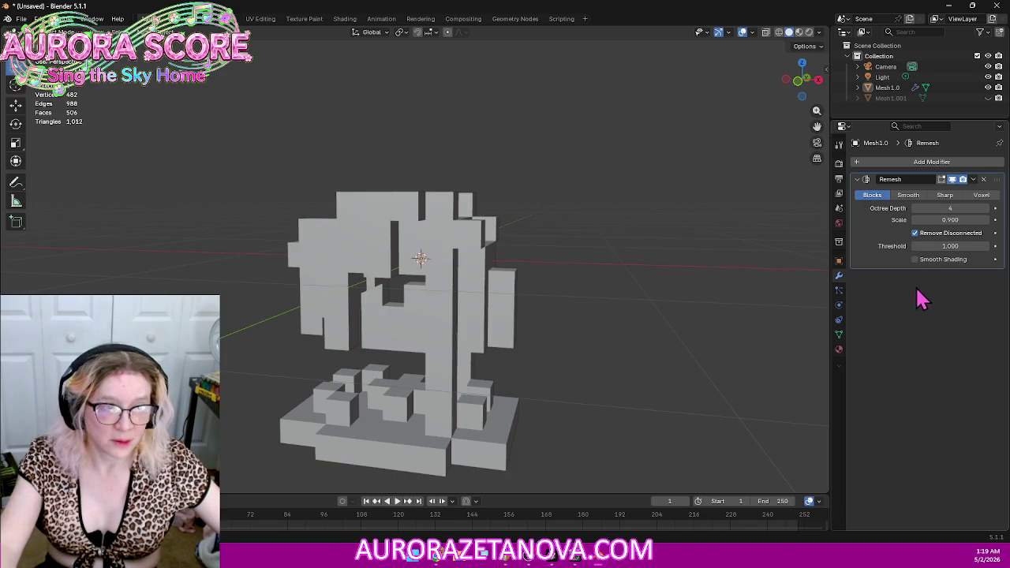
Step: Raise the Remesh Octree Depth toward 7 and orbit to inspect the voxel shrine
{"action": "left_click", "coordinate": [986, 209]}
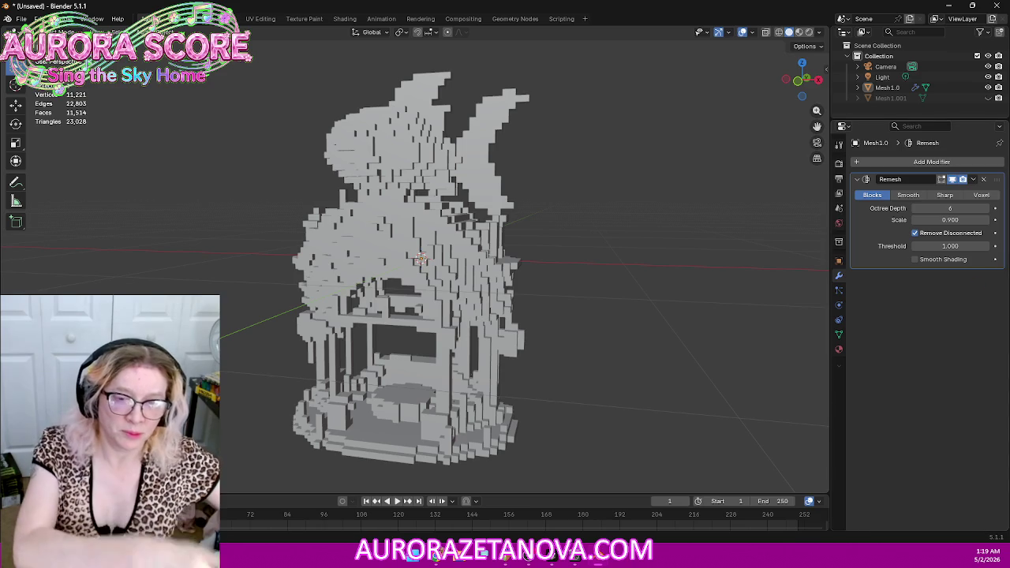
{"action": "mouse_move", "coordinate": [609, 308]}
{"action": "middle_mouse_down"}
{"action": "mouse_move", "coordinate": [593, 308]}
{"action": "mouse_move", "coordinate": [671, 283]}
{"action": "mouse_move", "coordinate": [773, 316]}
{"action": "mouse_move", "coordinate": [729, 331]}
{"action": "mouse_move", "coordinate": [634, 323]}
{"action": "mouse_move", "coordinate": [598, 293]}
{"action": "mouse_move", "coordinate": [606, 235]}
{"action": "mouse_move", "coordinate": [590, 334]}
{"action": "mouse_move", "coordinate": [609, 299]}
{"action": "middle_mouse_up"}
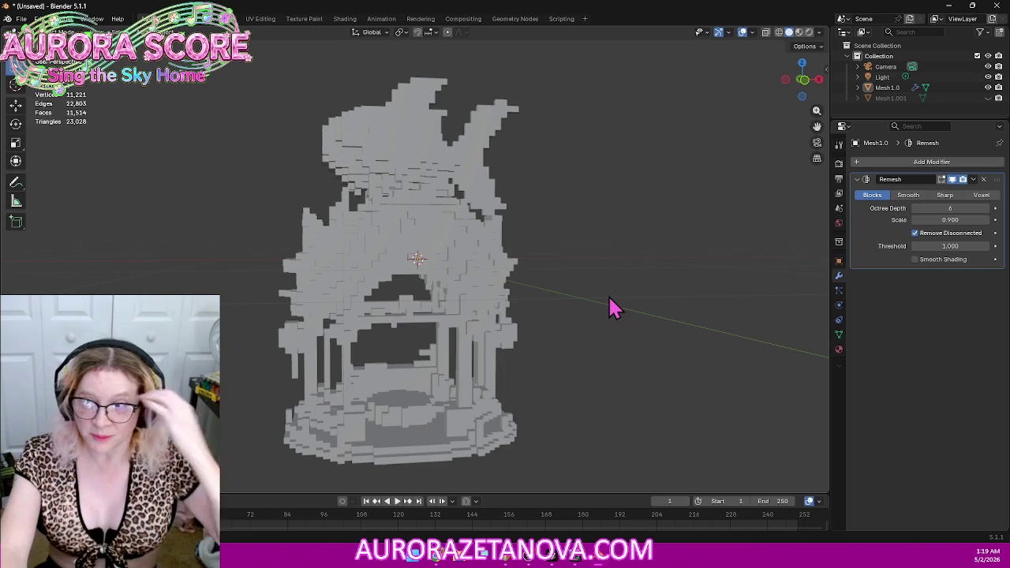
{"action": "mouse_move", "coordinate": [646, 298]}
{"action": "middle_mouse_down"}
{"action": "mouse_move", "coordinate": [568, 311]}
{"action": "mouse_move", "coordinate": [603, 299]}
{"action": "middle_mouse_up"}
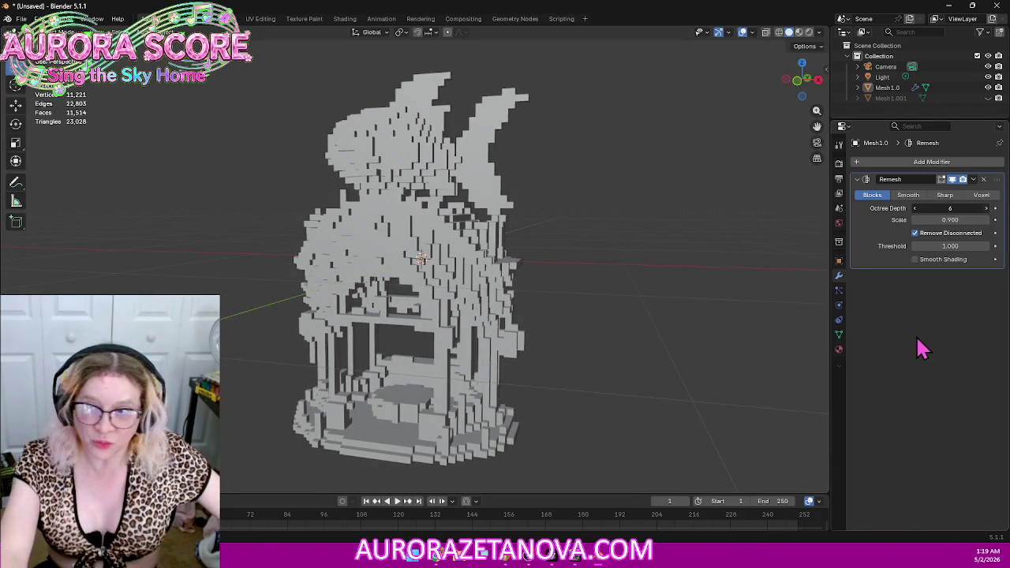
{"action": "mouse_move", "coordinate": [661, 326]}
{"action": "middle_mouse_down"}
{"action": "mouse_move", "coordinate": [647, 315]}
{"action": "mouse_move", "coordinate": [665, 300]}
{"action": "mouse_move", "coordinate": [645, 331]}
{"action": "mouse_move", "coordinate": [658, 295]}
{"action": "mouse_move", "coordinate": [586, 289]}
{"action": "mouse_move", "coordinate": [482, 302]}
{"action": "mouse_move", "coordinate": [523, 342]}
{"action": "mouse_move", "coordinate": [626, 347]}
{"action": "mouse_move", "coordinate": [634, 338]}
{"action": "mouse_move", "coordinate": [612, 310]}
{"action": "middle_mouse_up"}
{"action": "scroll", "coordinate": [652, 332], "scroll_direction": "up", "scroll_amount": 3}
{"action": "scroll", "coordinate": [633, 334], "scroll_direction": "down", "scroll_amount": 4}
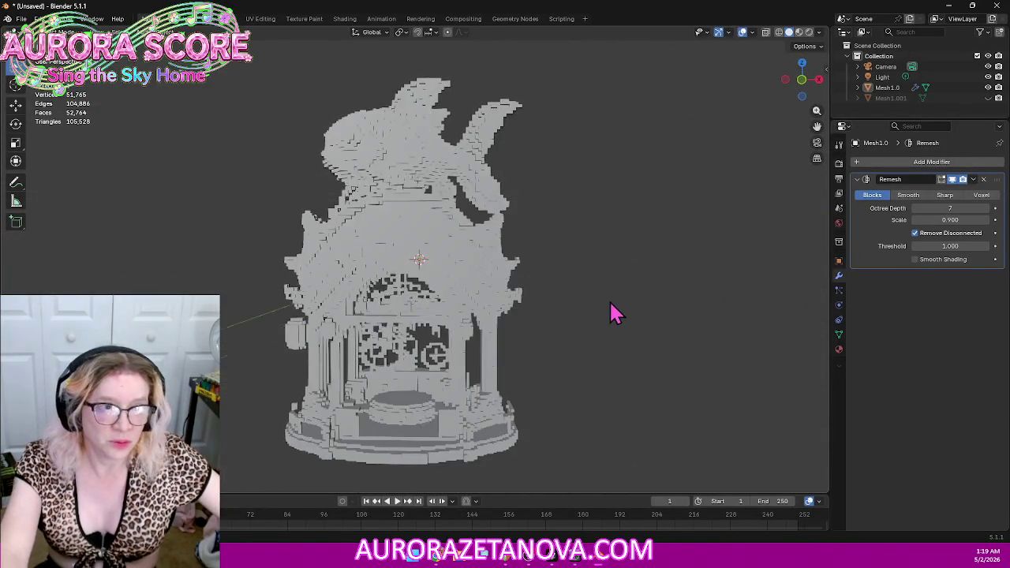
Step: View the voxel model from above and near-front, then bring up the Deform modifier list
{"action": "middle_click_drag", "start_coordinate": [587, 240], "coordinate": [544, 234]}
{"action": "scroll", "coordinate": [528, 261], "scroll_direction": "up", "scroll_amount": 1}
{"action": "mouse_move", "coordinate": [512, 286]}
{"action": "middle_mouse_down"}
{"action": "mouse_move", "coordinate": [497, 293]}
{"action": "mouse_move", "coordinate": [513, 261]}
{"action": "mouse_move", "coordinate": [505, 295]}
{"action": "mouse_move", "coordinate": [525, 276]}
{"action": "mouse_move", "coordinate": [493, 295]}
{"action": "middle_mouse_up"}
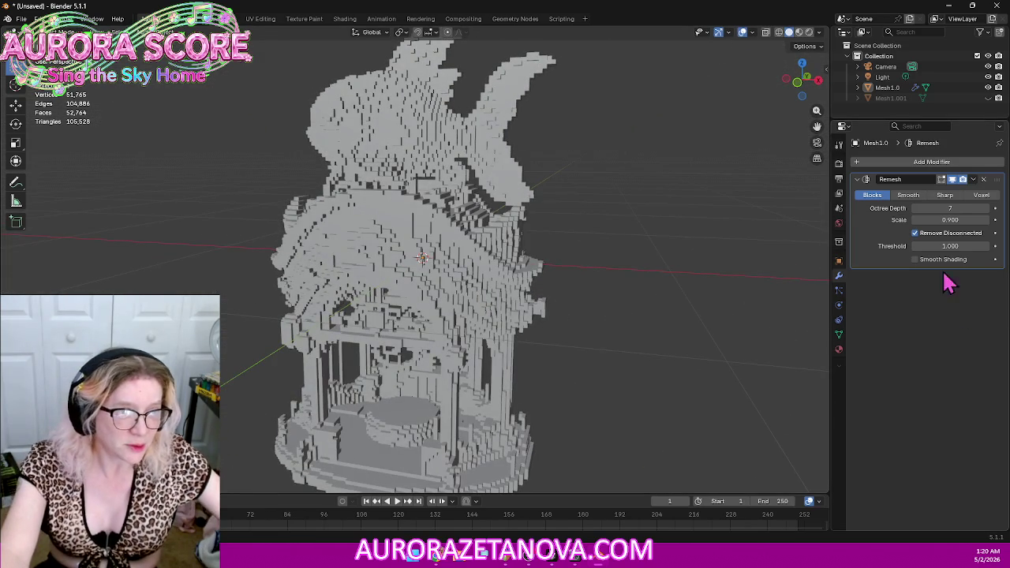
{"action": "left_click", "coordinate": [942, 163]}
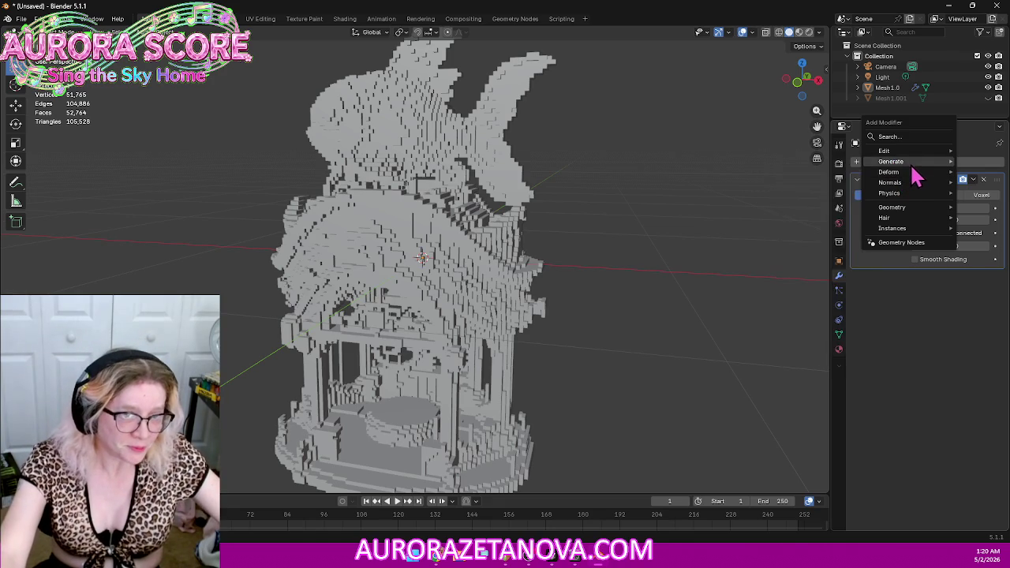
{"action": "mouse_move", "coordinate": [889, 172]}
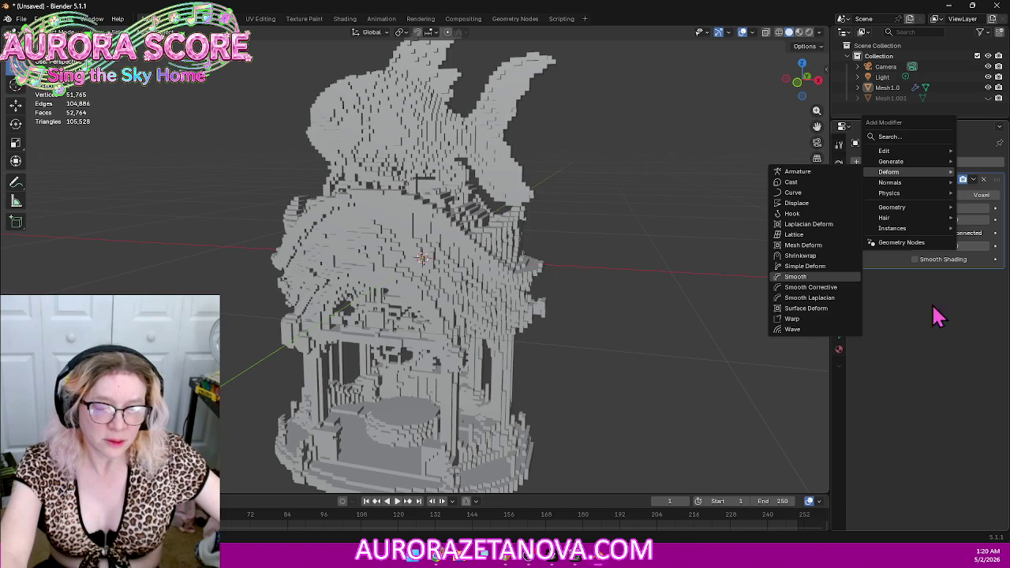
Step: Add a Smooth modifier below Remesh and raise its Factor from 0.5 to 0.8
{"action": "key", "text": "Return"}
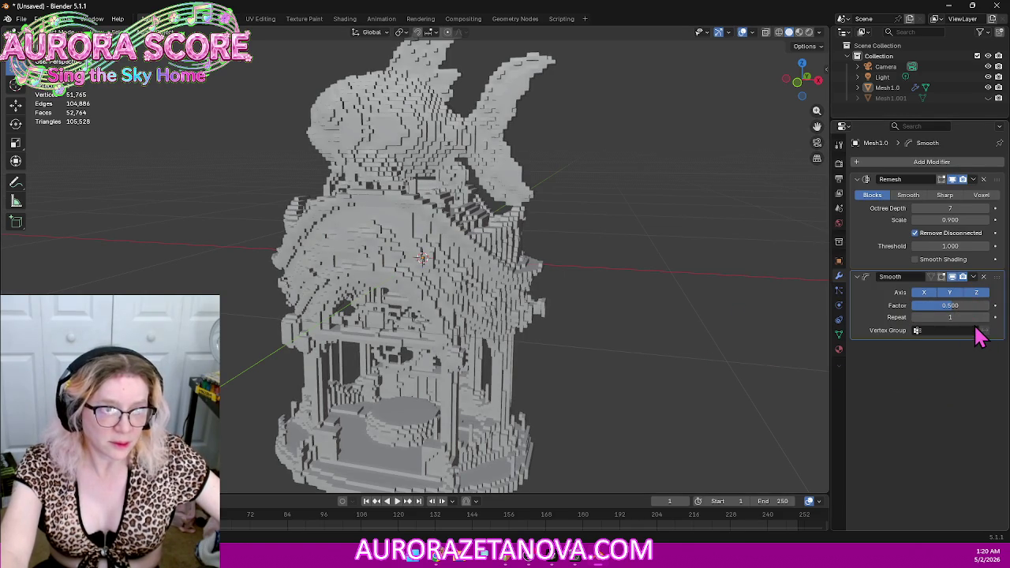
{"action": "mouse_move", "coordinate": [517, 355]}
{"action": "middle_mouse_down"}
{"action": "mouse_move", "coordinate": [541, 354]}
{"action": "mouse_move", "coordinate": [536, 363]}
{"action": "mouse_move", "coordinate": [500, 356]}
{"action": "mouse_move", "coordinate": [509, 347]}
{"action": "middle_mouse_up"}
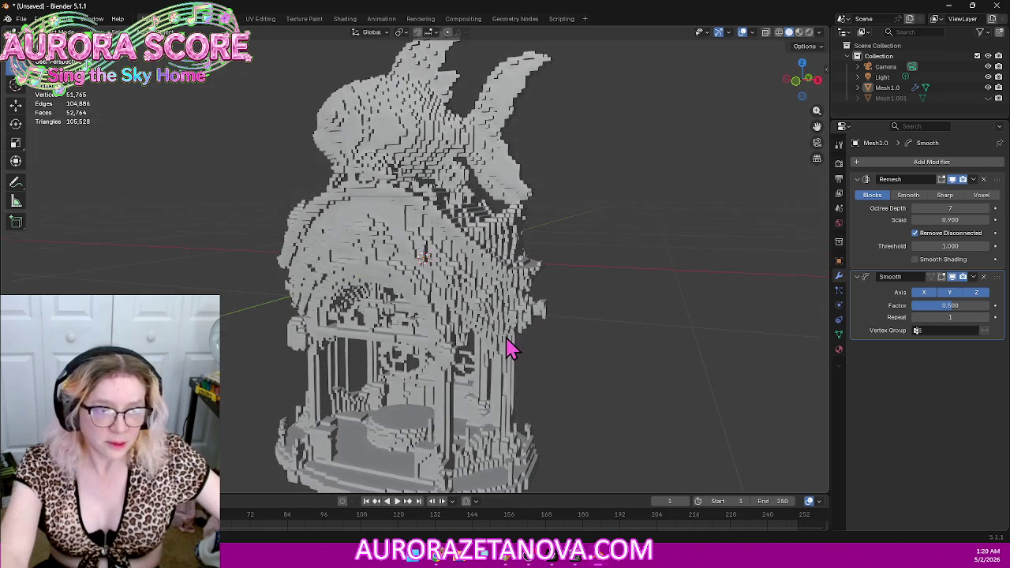
{"action": "left_click", "coordinate": [986, 306]}
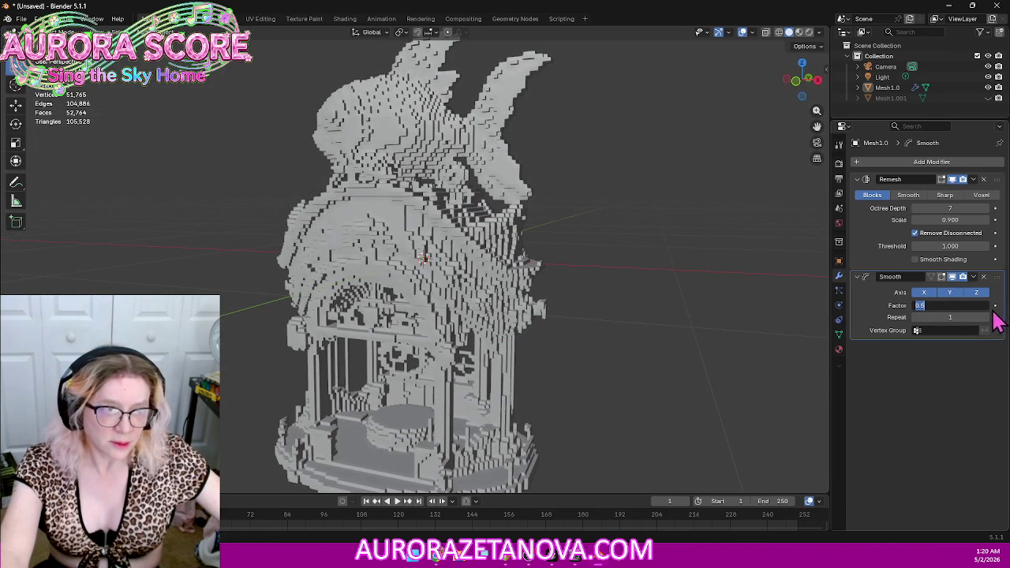
{"action": "key", "text": "Return"}
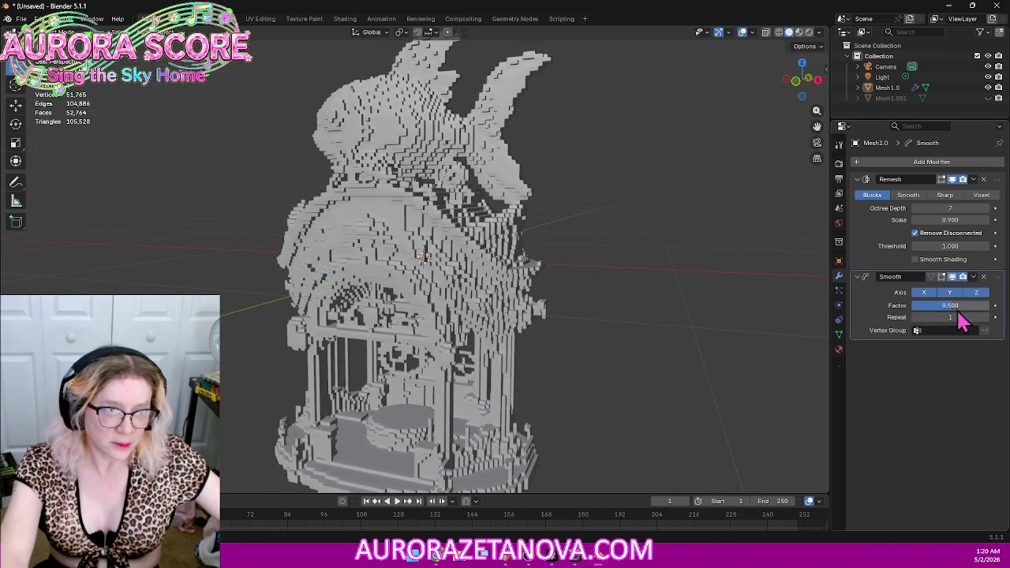
{"action": "left_click", "coordinate": [955, 307]}
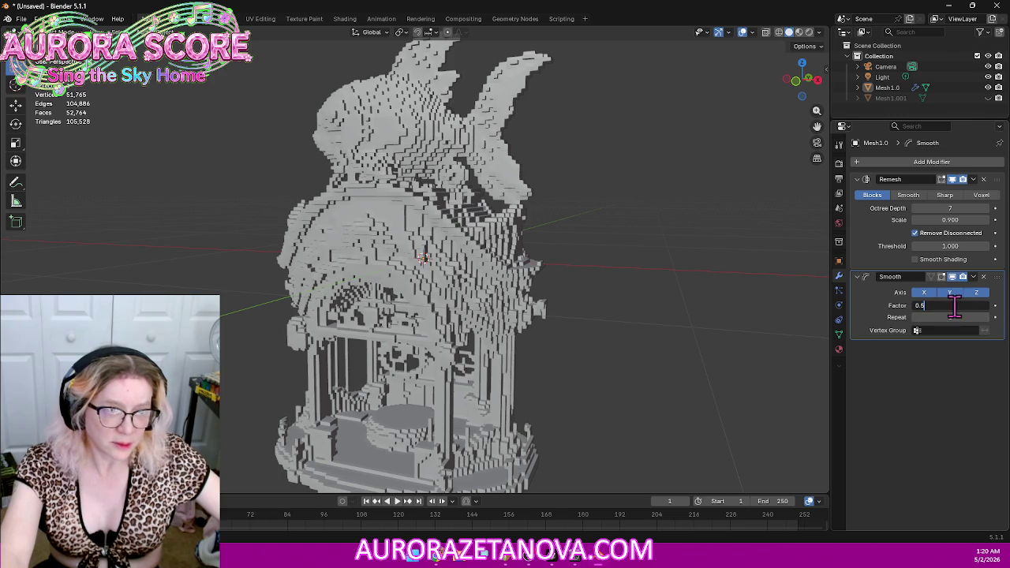
{"action": "type", "text": "5"}
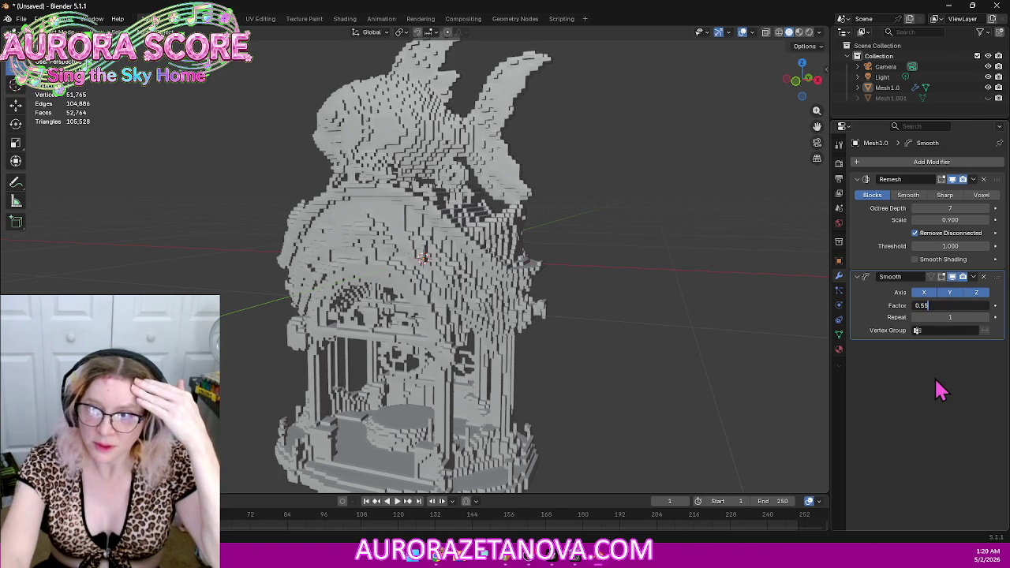
{"action": "key", "text": "Return"}
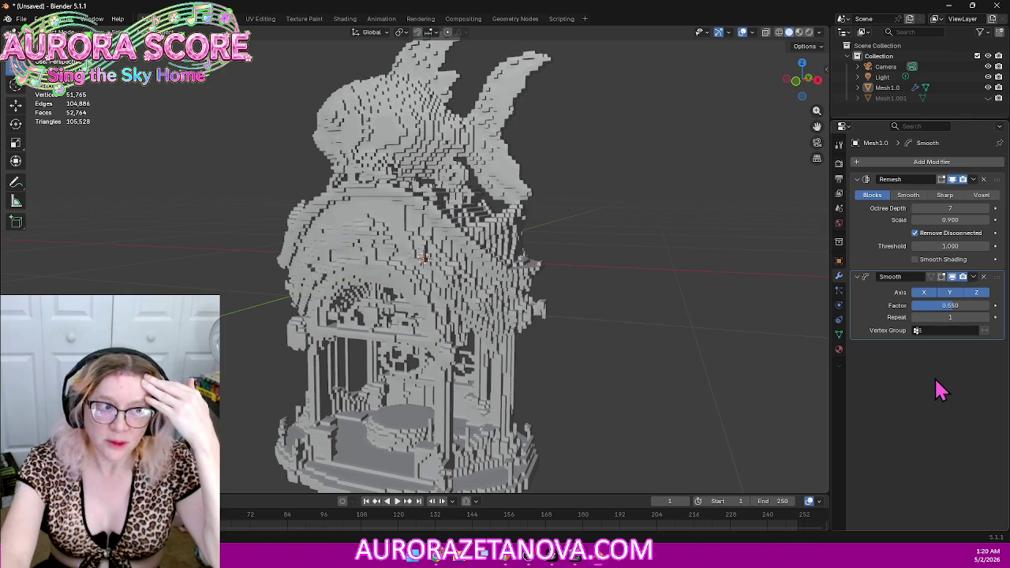
{"action": "left_click", "coordinate": [973, 306]}
{"action": "type", "text": "0.8"}
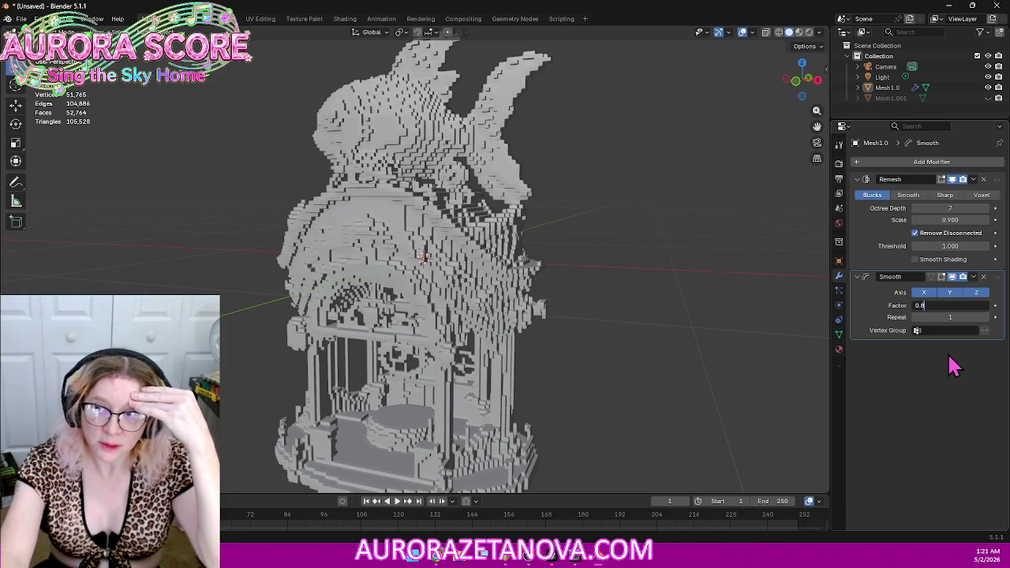
{"action": "key", "text": "Return"}
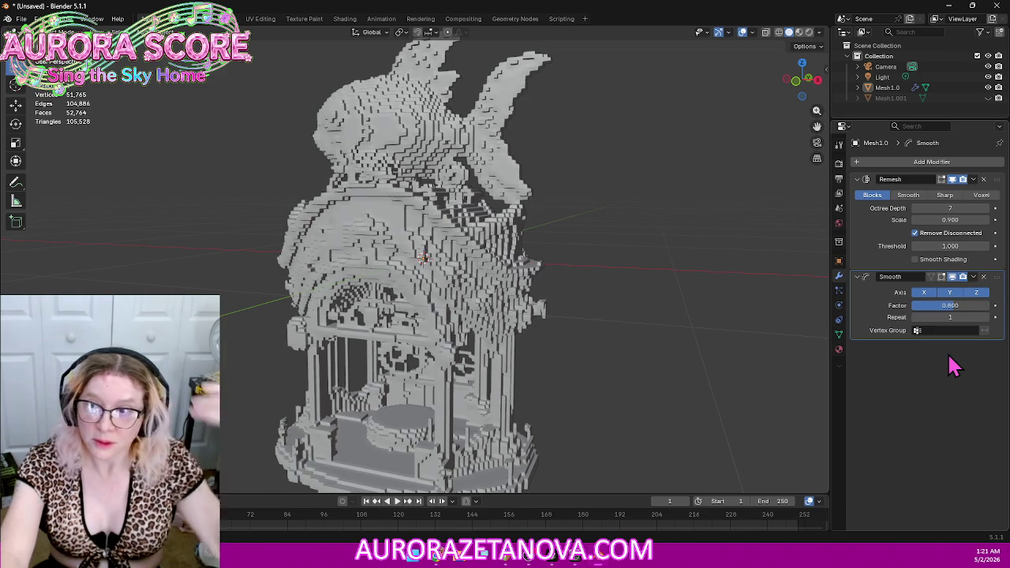
Step: Delete the Smooth modifier and orbit around the plain blocky tower
{"action": "mouse_move", "coordinate": [622, 280]}
{"action": "middle_mouse_down"}
{"action": "mouse_move", "coordinate": [714, 293]}
{"action": "mouse_move", "coordinate": [620, 305]}
{"action": "middle_mouse_up"}
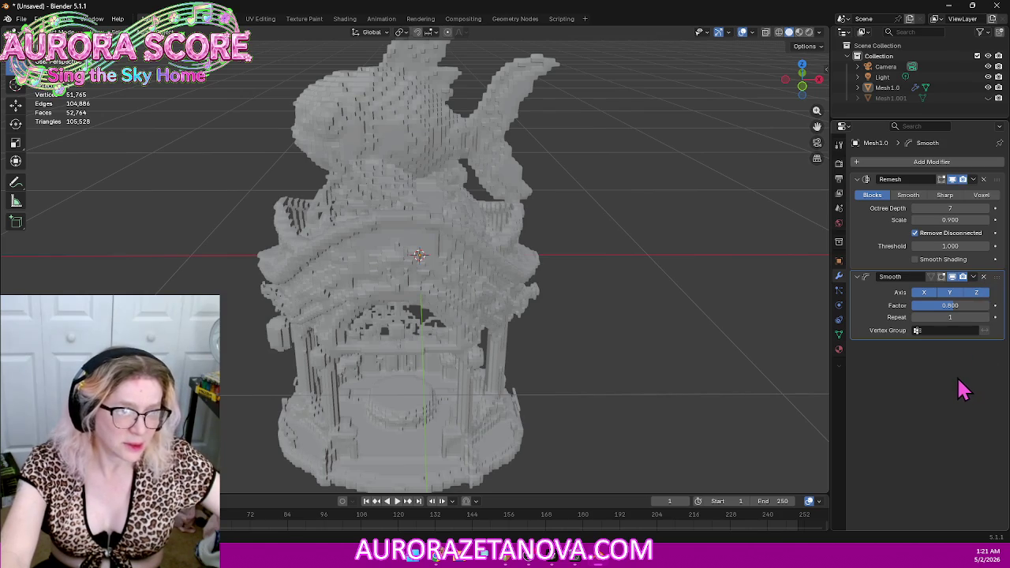
{"action": "left_click", "coordinate": [983, 276]}
{"action": "mouse_move", "coordinate": [478, 284]}
{"action": "middle_mouse_down"}
{"action": "mouse_move", "coordinate": [489, 236]}
{"action": "mouse_move", "coordinate": [428, 232]}
{"action": "mouse_move", "coordinate": [478, 229]}
{"action": "mouse_move", "coordinate": [483, 245]}
{"action": "mouse_move", "coordinate": [462, 254]}
{"action": "mouse_move", "coordinate": [343, 257]}
{"action": "mouse_move", "coordinate": [231, 242]}
{"action": "mouse_move", "coordinate": [500, 244]}
{"action": "mouse_move", "coordinate": [463, 252]}
{"action": "mouse_move", "coordinate": [489, 256]}
{"action": "middle_mouse_up"}
{"action": "middle_click_drag", "start_coordinate": [450, 306], "coordinate": [419, 300]}
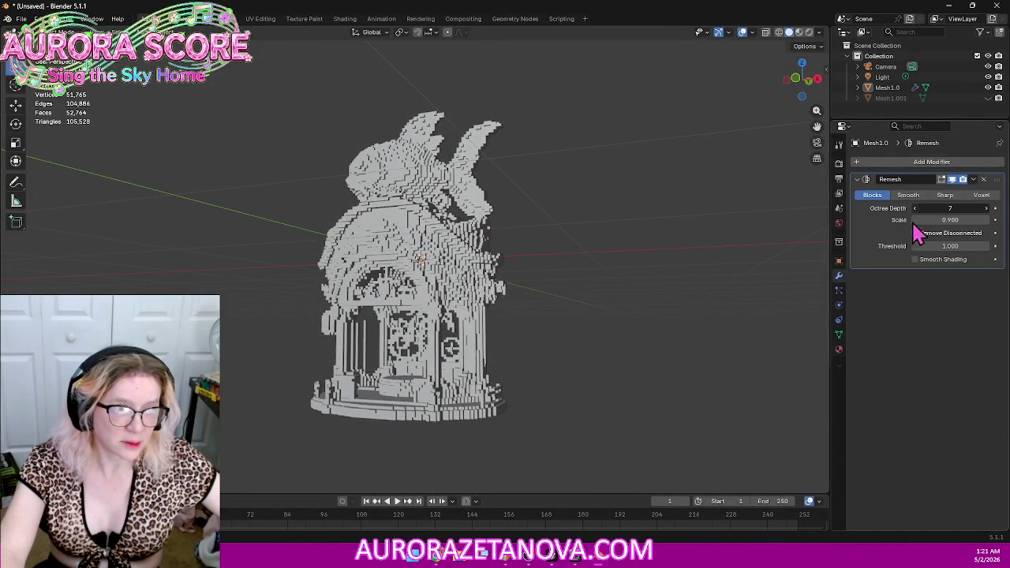
{"action": "mouse_move", "coordinate": [517, 264]}
{"action": "middle_mouse_down"}
{"action": "mouse_move", "coordinate": [518, 252]}
{"action": "mouse_move", "coordinate": [558, 255]}
{"action": "mouse_move", "coordinate": [537, 246]}
{"action": "mouse_move", "coordinate": [532, 266]}
{"action": "mouse_move", "coordinate": [546, 256]}
{"action": "middle_mouse_up"}
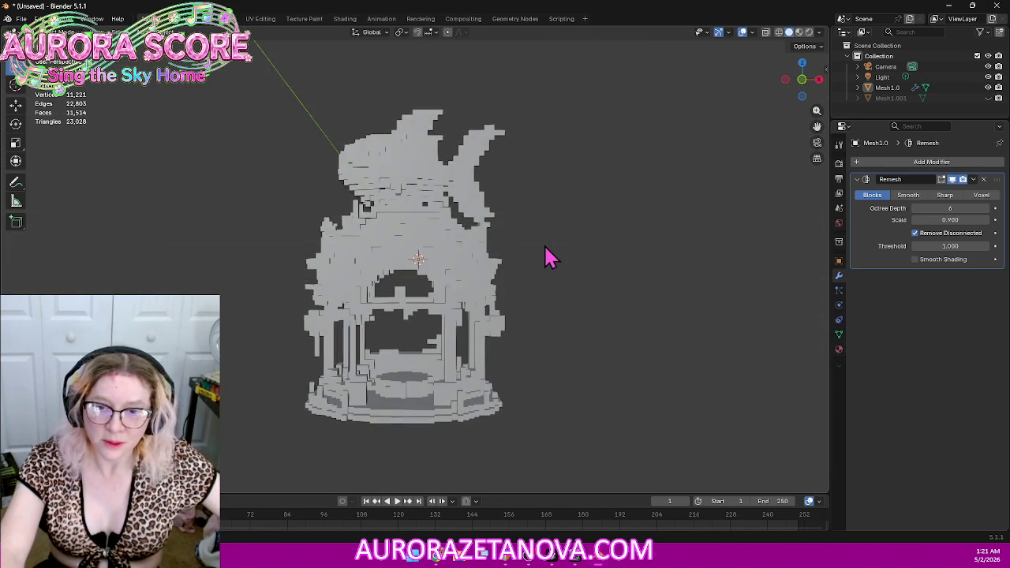
{"action": "scroll", "coordinate": [554, 263], "scroll_direction": "up", "scroll_amount": 2}
{"action": "scroll", "coordinate": [565, 266], "scroll_direction": "down", "scroll_amount": 1}
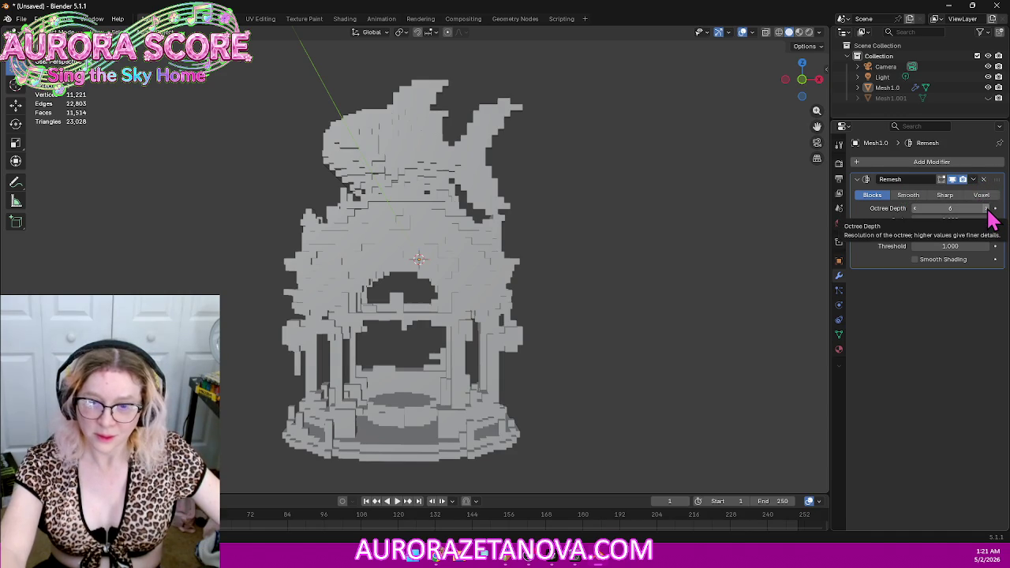
{"action": "mouse_move", "coordinate": [705, 247]}
{"action": "middle_mouse_down"}
{"action": "mouse_move", "coordinate": [670, 237]}
{"action": "mouse_move", "coordinate": [367, 239]}
{"action": "mouse_move", "coordinate": [705, 254]}
{"action": "middle_mouse_up"}
{"action": "mouse_move", "coordinate": [649, 317]}
{"action": "middle_mouse_down"}
{"action": "mouse_move", "coordinate": [659, 272]}
{"action": "mouse_move", "coordinate": [651, 224]}
{"action": "mouse_move", "coordinate": [649, 318]}
{"action": "middle_mouse_up"}
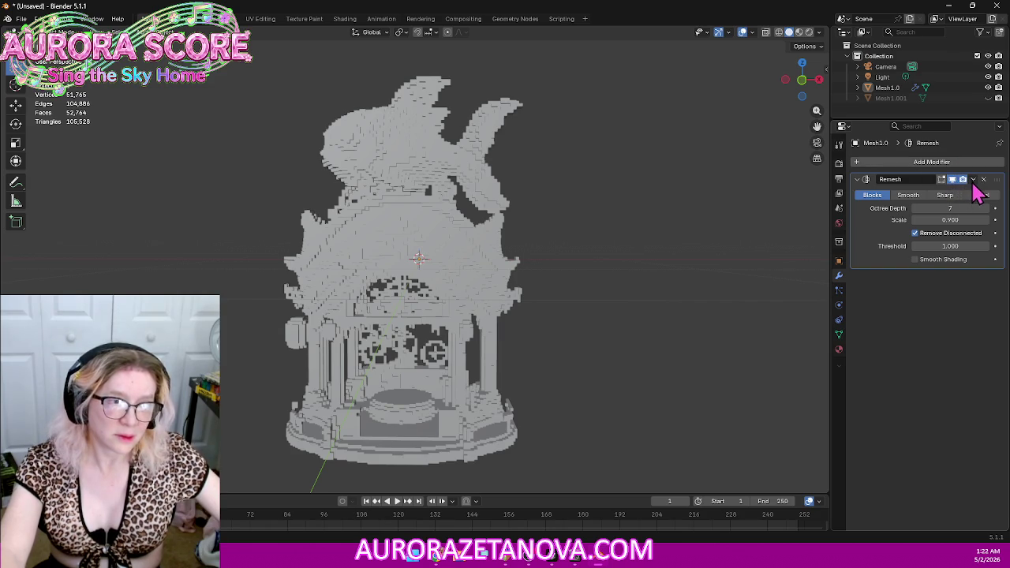
Step: Apply the blocky Remesh modifier to the tower mesh
{"action": "left_click", "coordinate": [972, 180]}
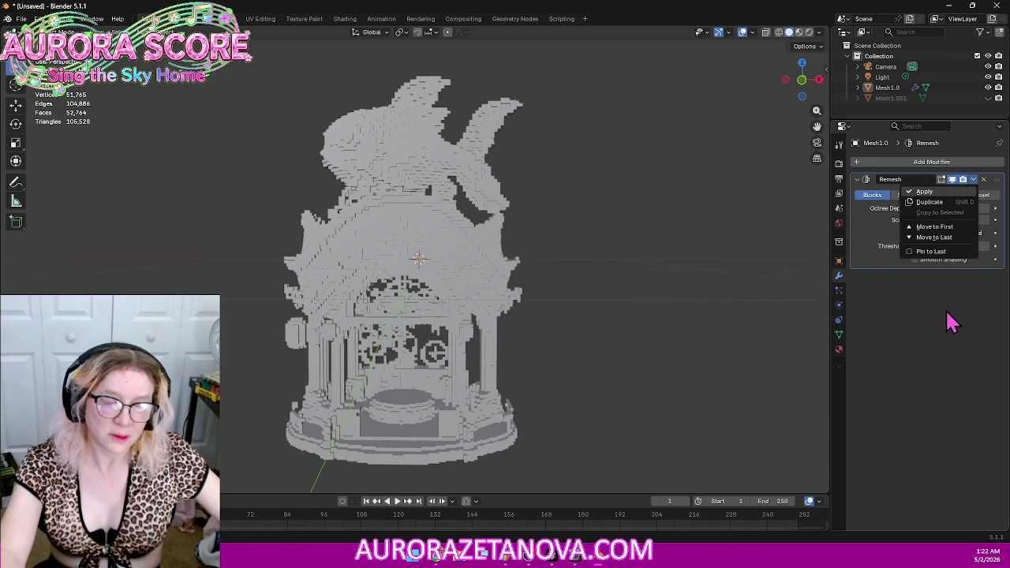
{"action": "key", "text": "ctrl+a"}
{"action": "middle_click_drag", "start_coordinate": [616, 218], "coordinate": [627, 241]}
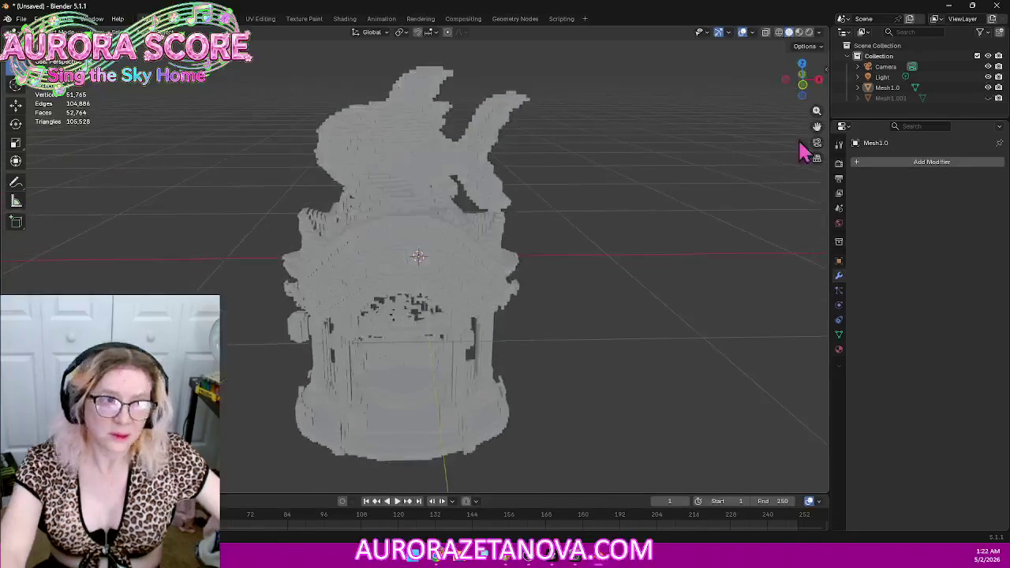
{"action": "mouse_move", "coordinate": [807, 158]}
{"action": "middle_mouse_down"}
{"action": "mouse_move", "coordinate": [536, 216]}
{"action": "mouse_move", "coordinate": [514, 228]}
{"action": "mouse_move", "coordinate": [525, 235]}
{"action": "middle_mouse_up"}
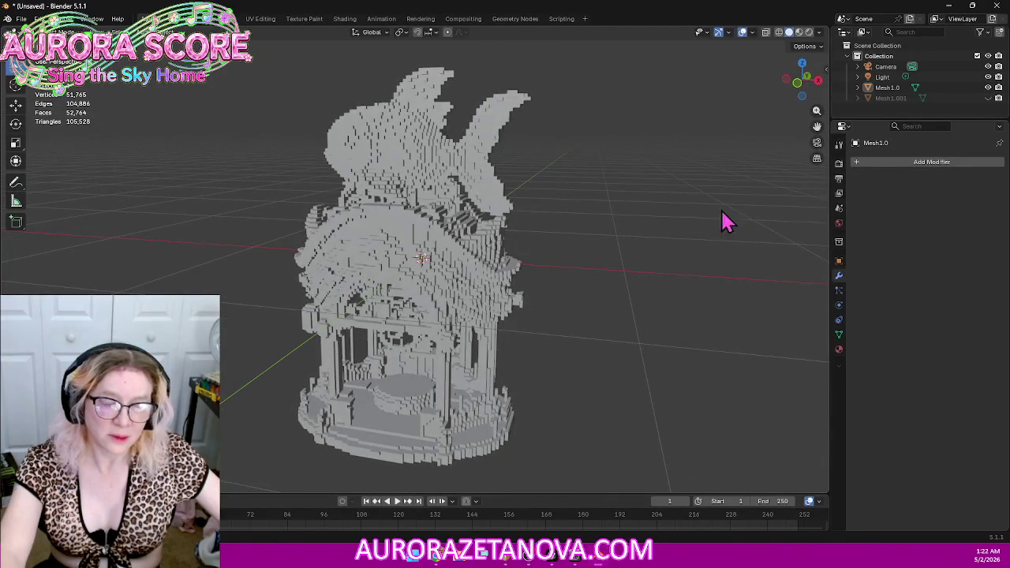
Step: Add a new Remesh modifier to the tower
{"action": "left_click", "coordinate": [886, 162]}
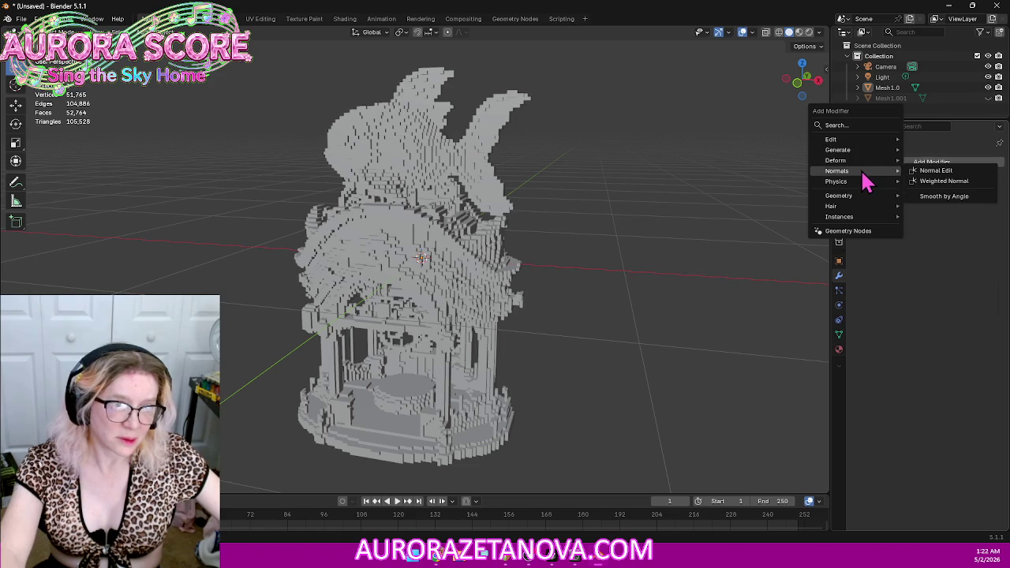
{"action": "mouse_move", "coordinate": [838, 150]}
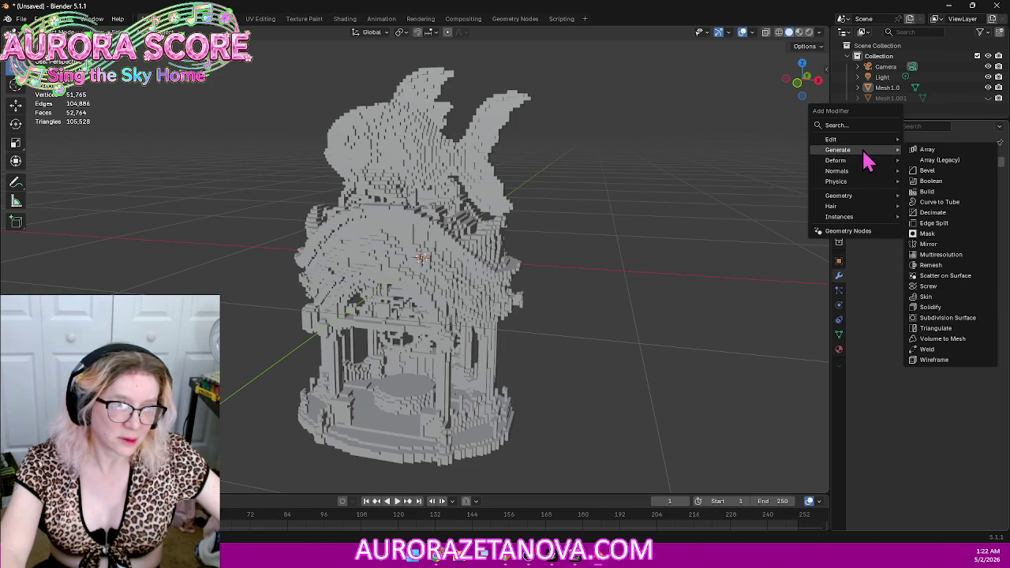
{"action": "left_click", "coordinate": [929, 265]}
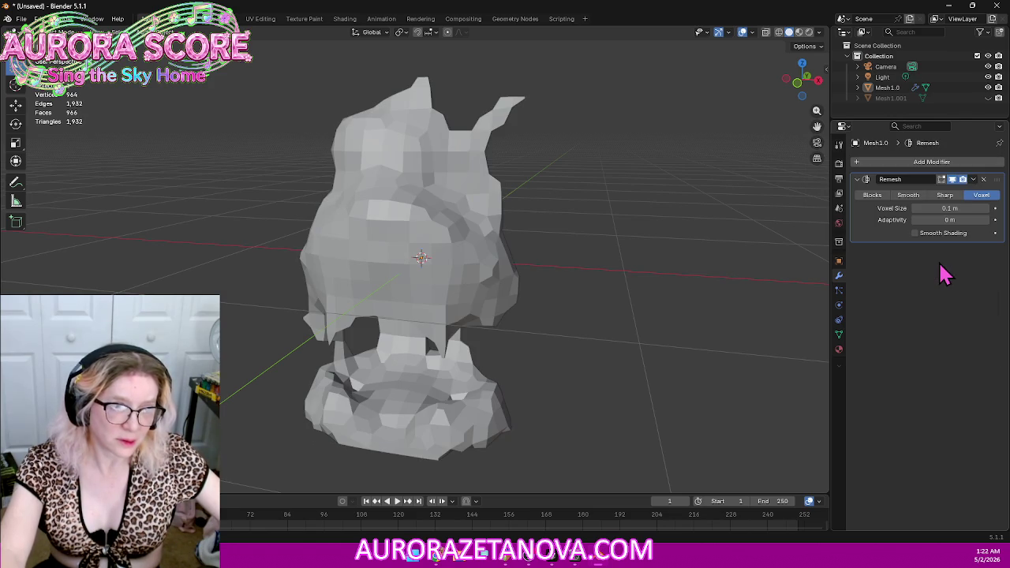
{"action": "mouse_move", "coordinate": [496, 252]}
{"action": "middle_mouse_down"}
{"action": "mouse_move", "coordinate": [507, 229]}
{"action": "mouse_move", "coordinate": [529, 218]}
{"action": "mouse_move", "coordinate": [512, 219]}
{"action": "mouse_move", "coordinate": [532, 247]}
{"action": "mouse_move", "coordinate": [545, 244]}
{"action": "mouse_move", "coordinate": [523, 266]}
{"action": "mouse_move", "coordinate": [538, 286]}
{"action": "mouse_move", "coordinate": [491, 304]}
{"action": "mouse_move", "coordinate": [586, 284]}
{"action": "mouse_move", "coordinate": [744, 279]}
{"action": "mouse_move", "coordinate": [478, 282]}
{"action": "mouse_move", "coordinate": [520, 272]}
{"action": "middle_mouse_up"}
{"action": "scroll", "coordinate": [539, 286], "scroll_direction": "up", "scroll_amount": 2}
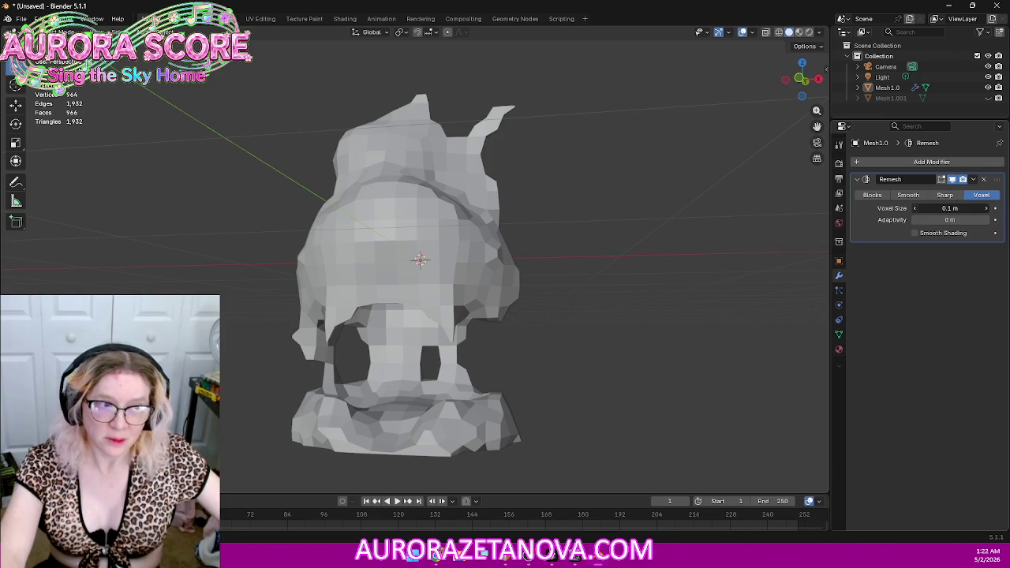
Step: Try voxel sizes from 0.09 m up to 0.19 m, finally settling on 0.05 m
{"action": "left_click_drag", "start_coordinate": [949, 207], "coordinate": [939, 208]}
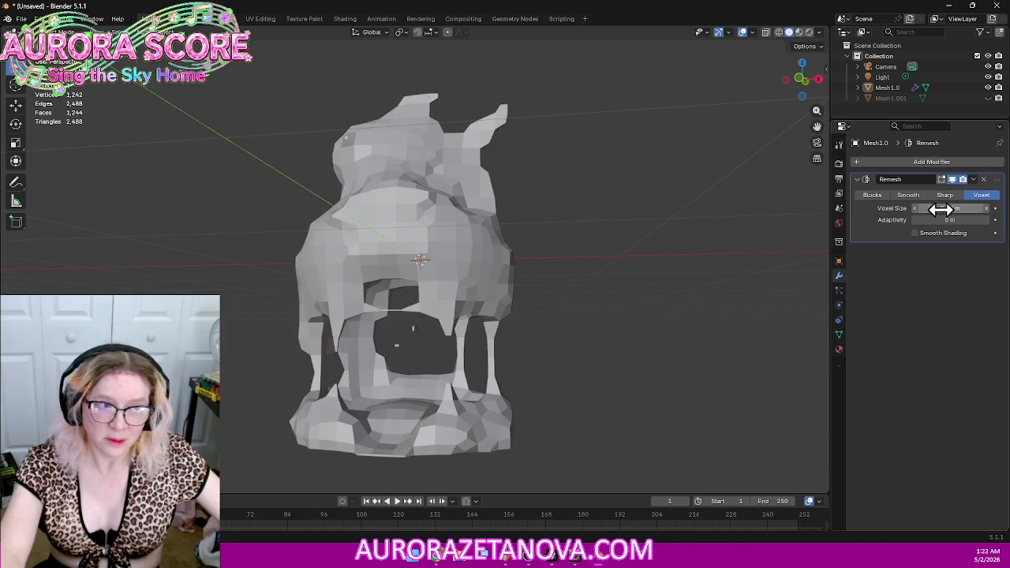
{"action": "left_click", "coordinate": [987, 208]}
{"action": "left_click", "coordinate": [987, 209]}
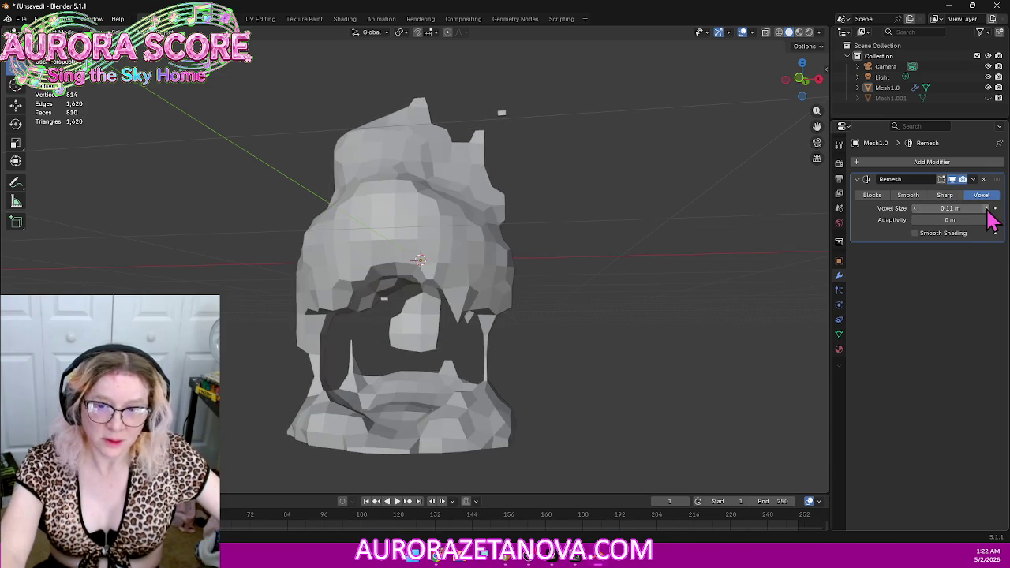
{"action": "left_click", "coordinate": [987, 208]}
{"action": "left_click", "coordinate": [987, 208]}
{"action": "left_click", "coordinate": [987, 208]}
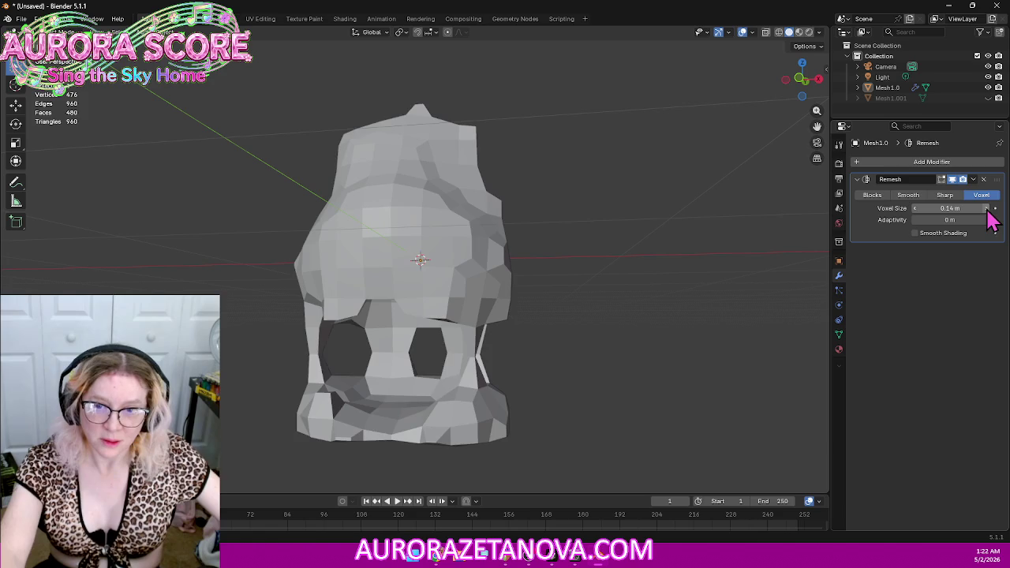
{"action": "left_click", "coordinate": [987, 208]}
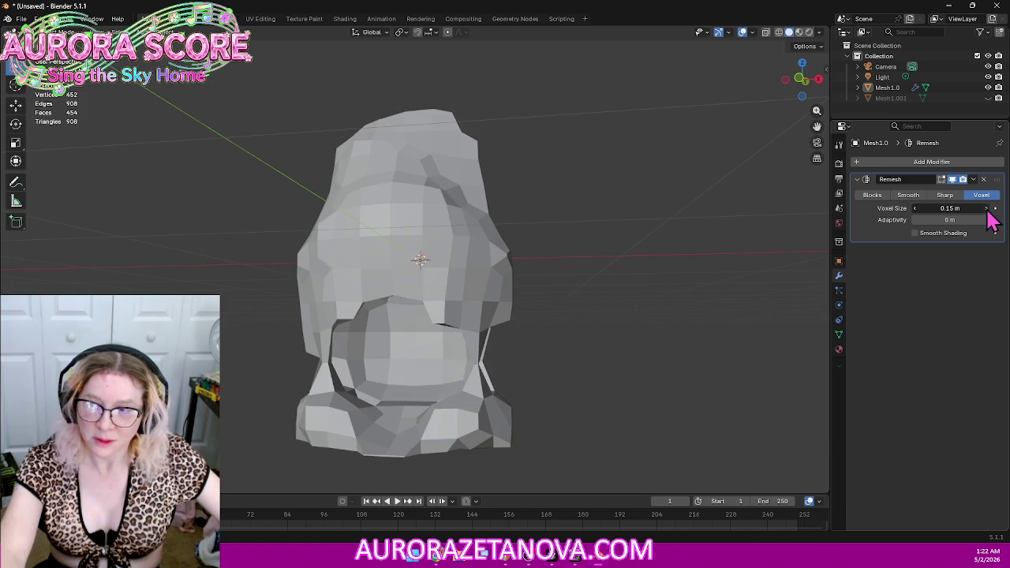
{"action": "left_click", "coordinate": [987, 208]}
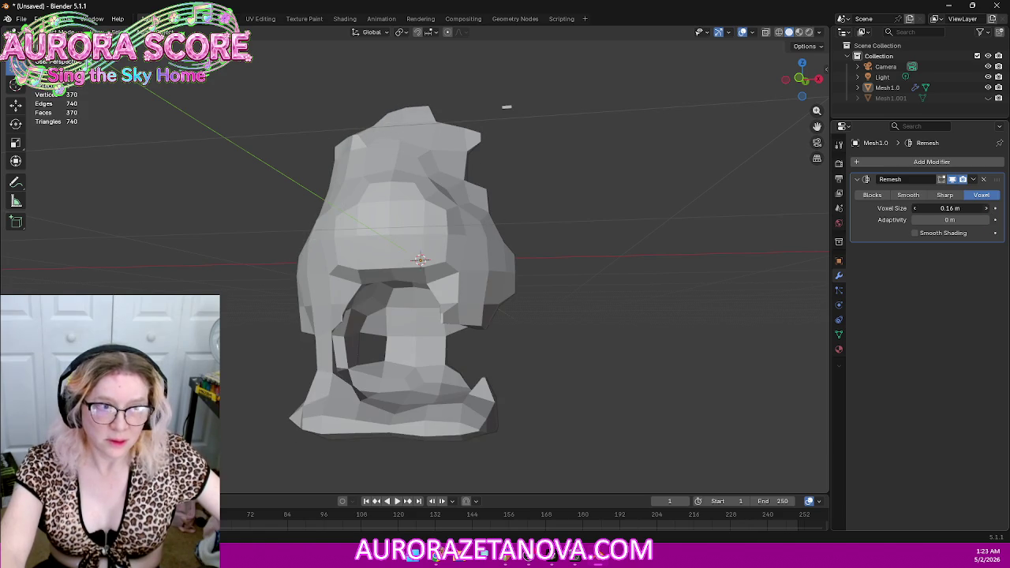
{"action": "left_click", "coordinate": [987, 208]}
{"action": "left_click", "coordinate": [986, 208]}
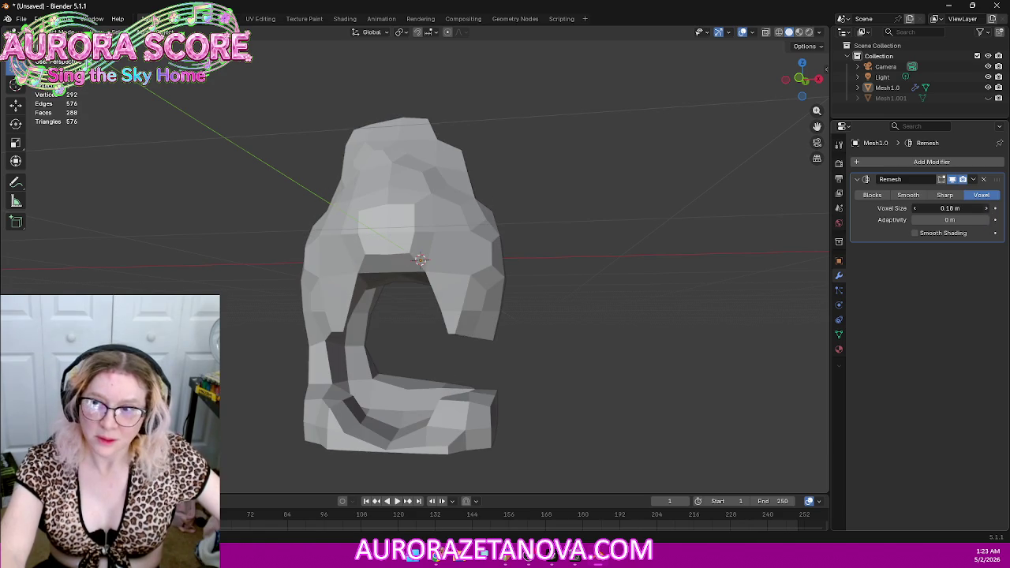
{"action": "left_click", "coordinate": [987, 209]}
{"action": "left_click_drag", "start_coordinate": [919, 210], "coordinate": [856, 218]}
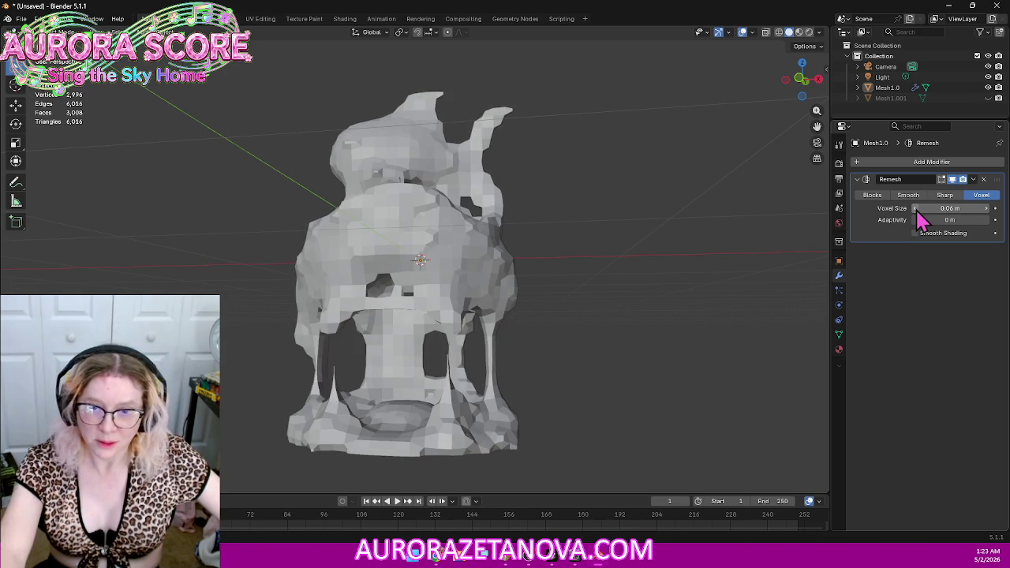
{"action": "left_click_drag", "start_coordinate": [918, 213], "coordinate": [900, 213]}
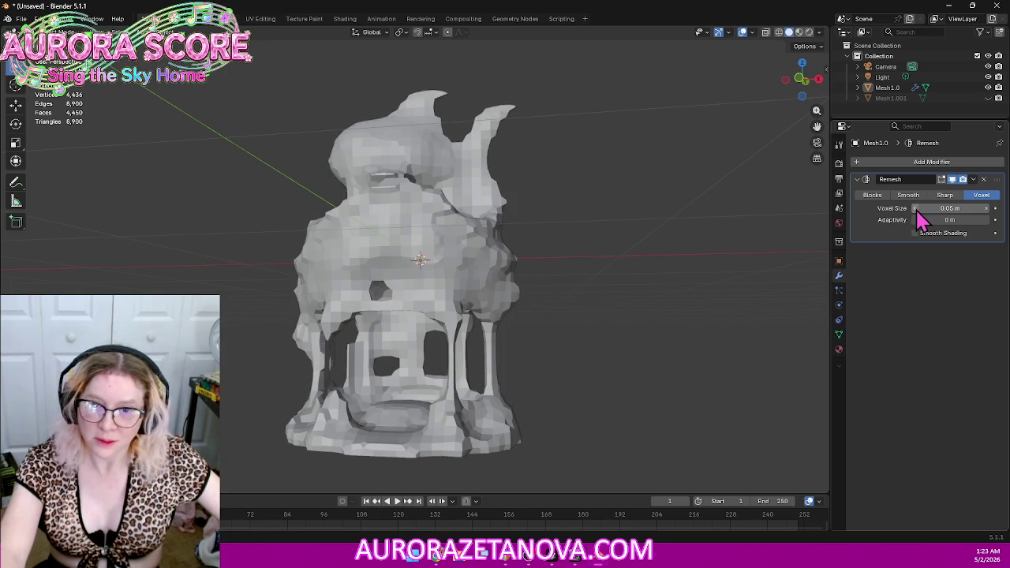
Step: Inspect the remeshed model's arched openings and front, then minimize Blender
{"action": "mouse_move", "coordinate": [626, 232]}
{"action": "middle_mouse_down"}
{"action": "mouse_move", "coordinate": [597, 300]}
{"action": "mouse_move", "coordinate": [640, 248]}
{"action": "mouse_move", "coordinate": [720, 284]}
{"action": "mouse_move", "coordinate": [785, 279]}
{"action": "mouse_move", "coordinate": [623, 266]}
{"action": "middle_mouse_up"}
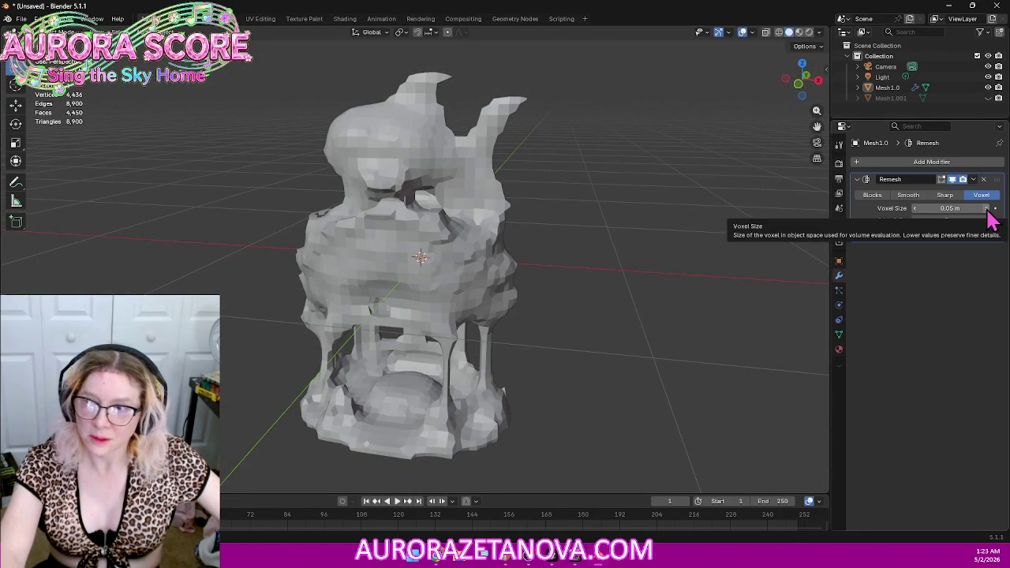
{"action": "mouse_move", "coordinate": [677, 270]}
{"action": "middle_mouse_down"}
{"action": "mouse_move", "coordinate": [699, 247]}
{"action": "mouse_move", "coordinate": [815, 247]}
{"action": "middle_mouse_up"}
{"action": "middle_click_drag", "start_coordinate": [687, 281], "coordinate": [548, 300]}
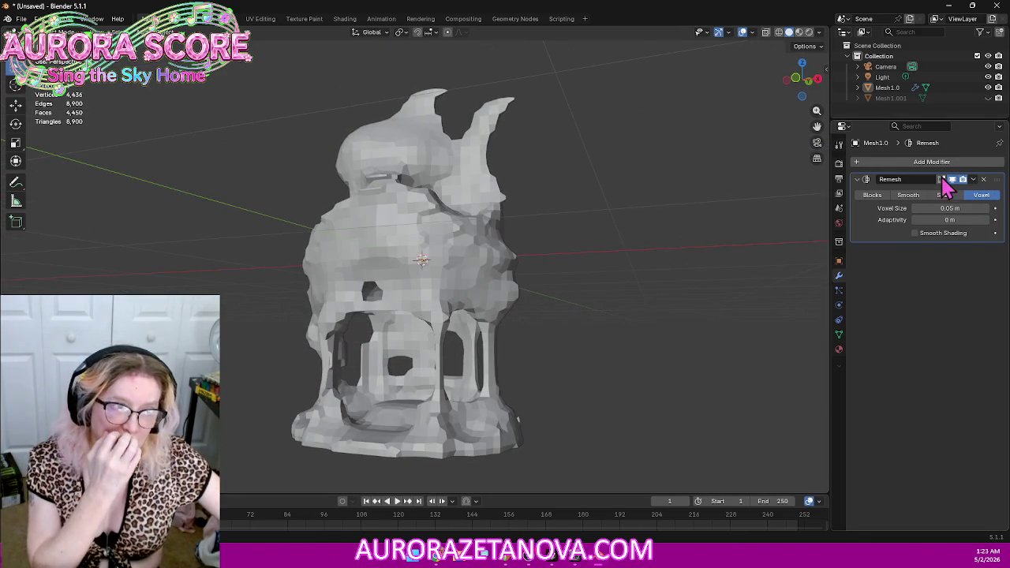
{"action": "left_click", "coordinate": [953, 6]}
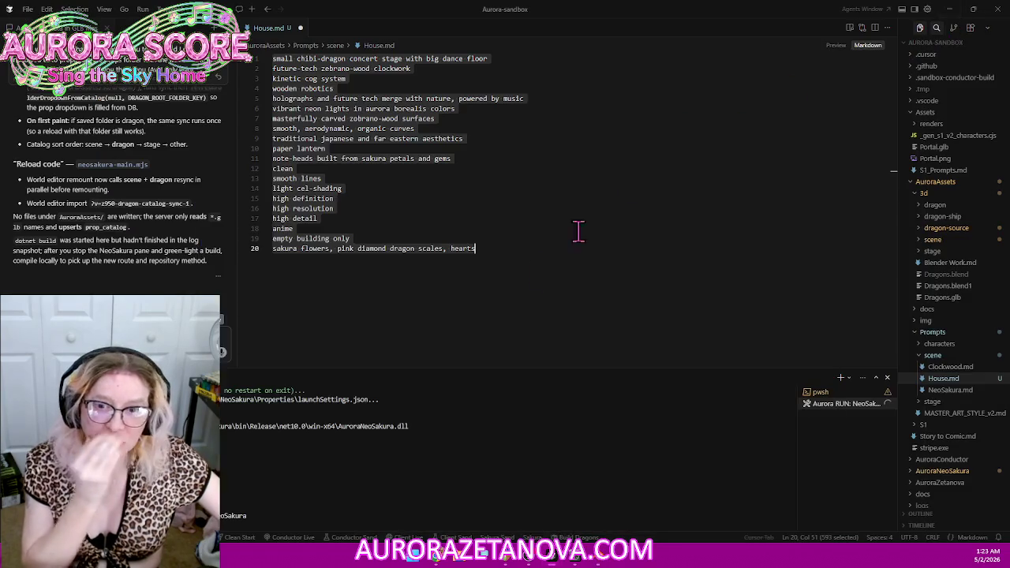
{"action": "mouse_move", "coordinate": [505, 557]}
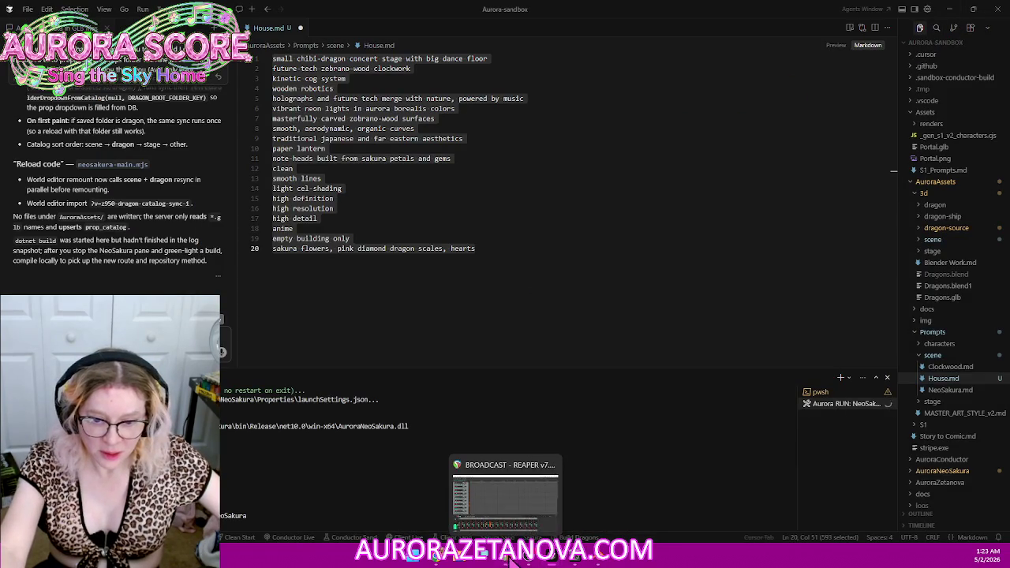
Step: Bring the Chrome window with the Meshy shrine and Gemini answer to the front
{"action": "left_click", "coordinate": [435, 556]}
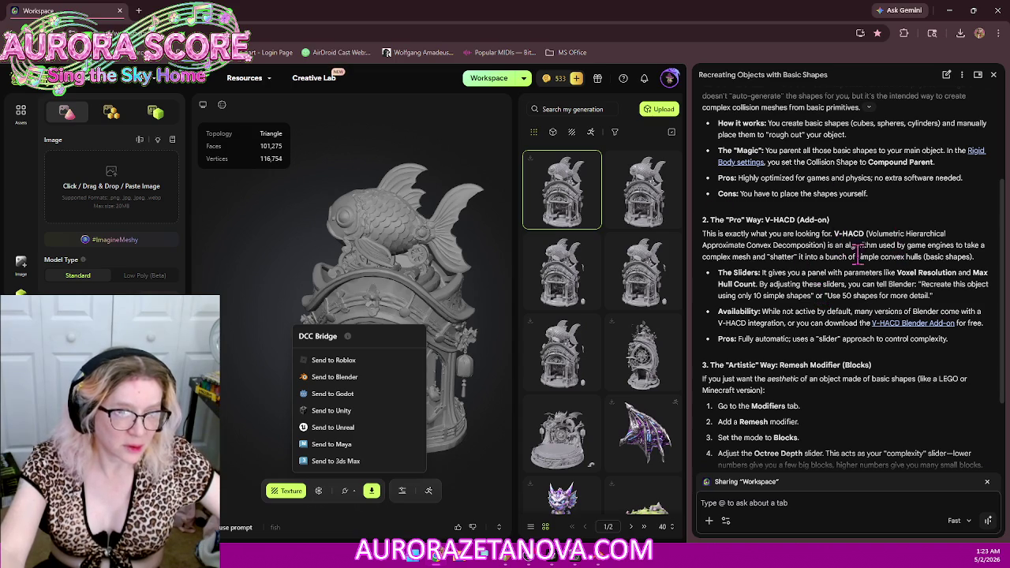
{"action": "left_click", "coordinate": [933, 335]}
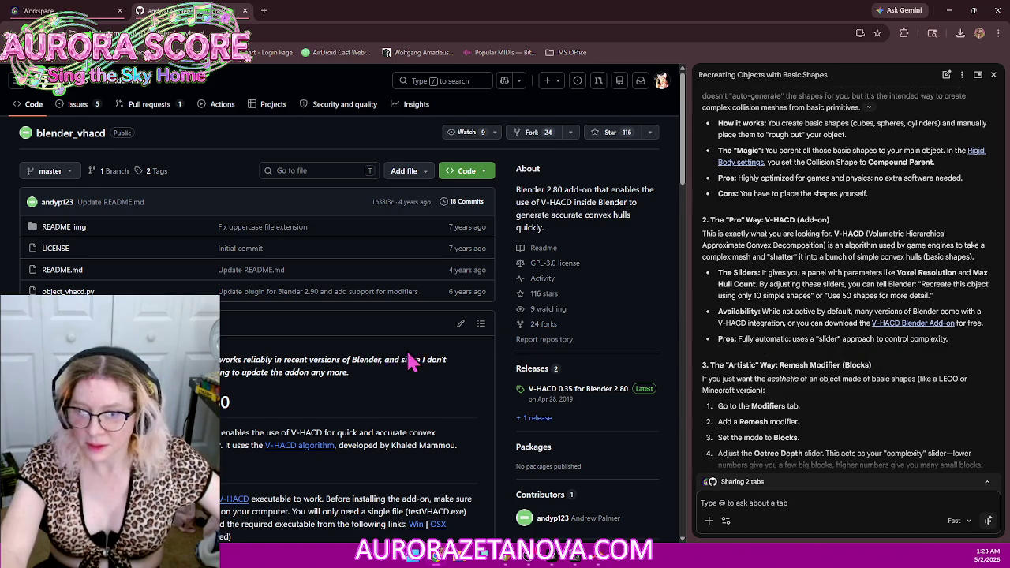
{"action": "scroll", "coordinate": [454, 357], "scroll_direction": "down", "scroll_amount": 1}
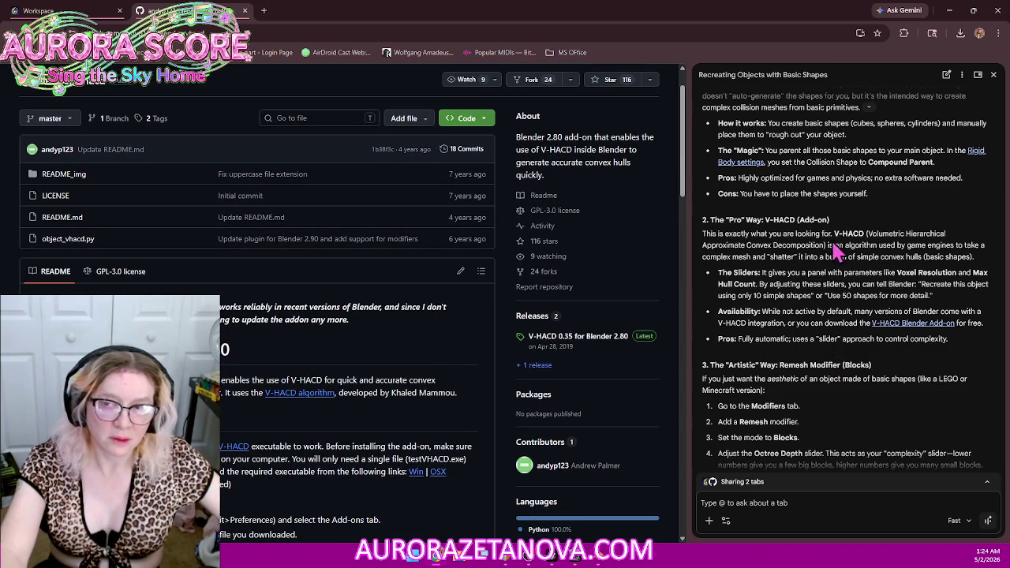
{"action": "scroll", "coordinate": [744, 282], "scroll_direction": "down", "scroll_amount": 1}
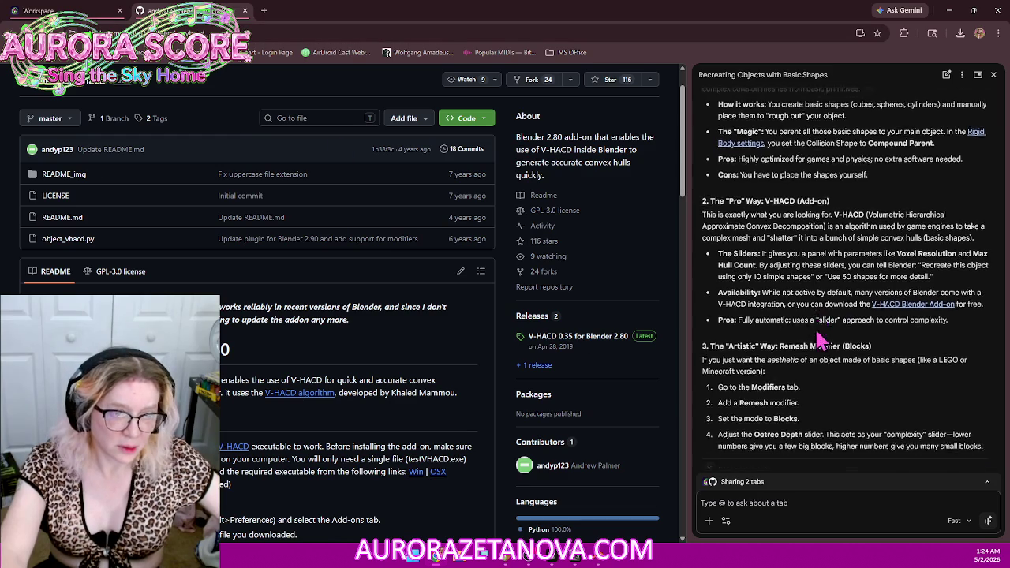
{"action": "scroll", "coordinate": [838, 314], "scroll_direction": "down", "scroll_amount": 1}
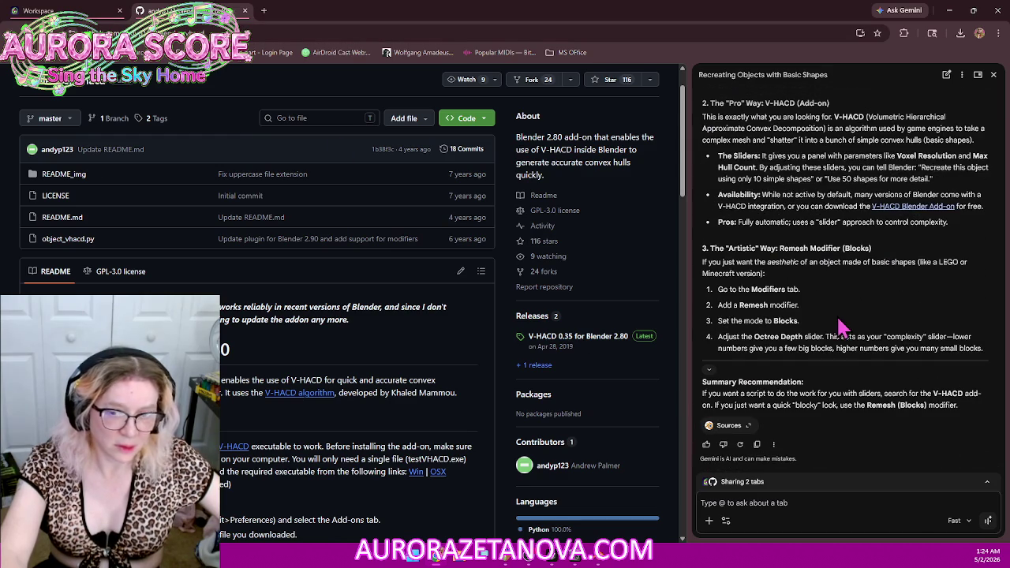
{"action": "left_click", "coordinate": [245, 11]}
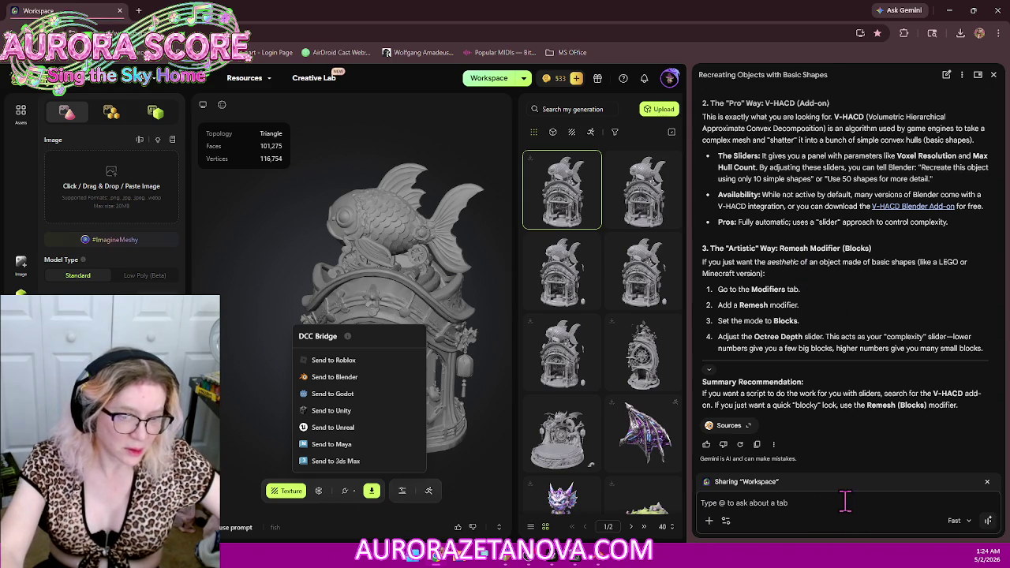
Step: Ask Gemini (Auto model) about the volumetric hierarchical approximate convex decomposition method, then open its suggested repository
{"action": "left_click", "coordinate": [958, 520]}
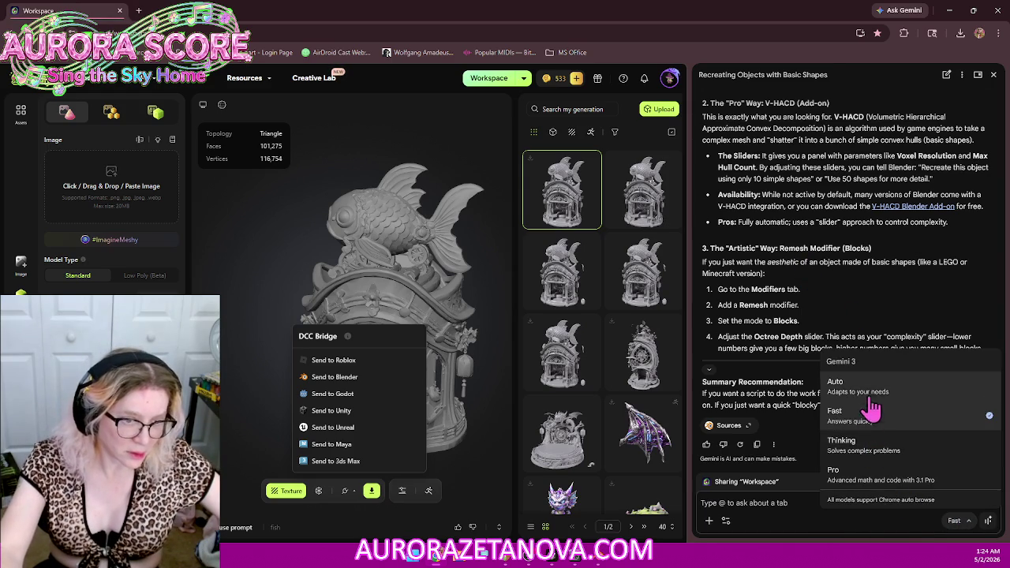
{"action": "left_click", "coordinate": [925, 392]}
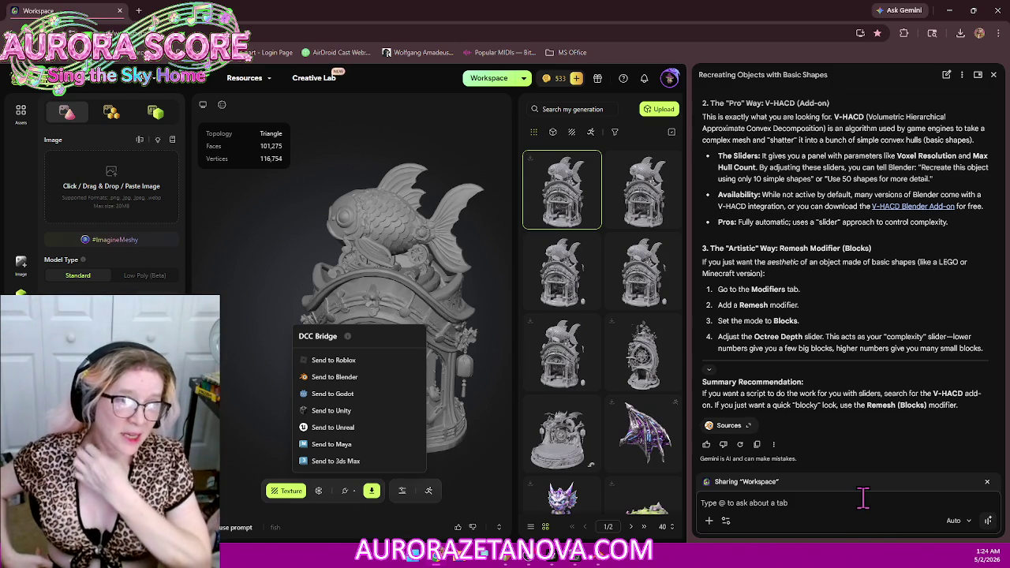
{"action": "type", "text": "I want the V "}
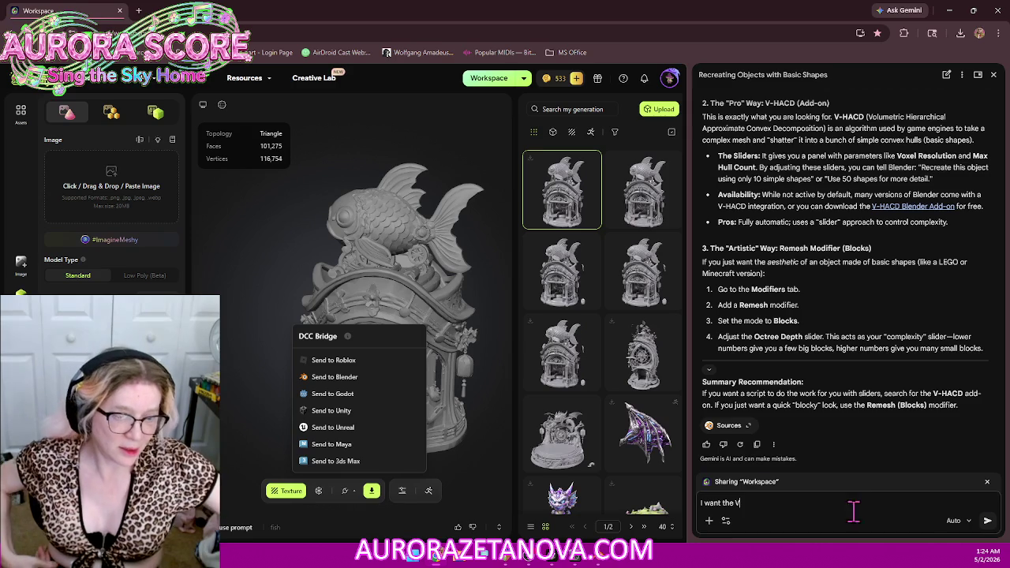
{"action": "type", "text": "ault"}
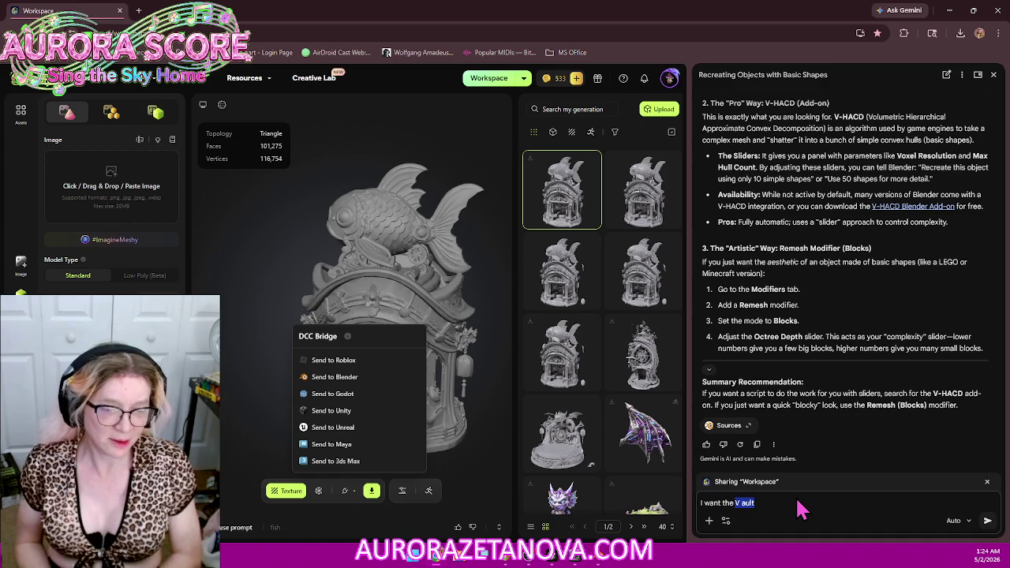
{"action": "type", "text": "I want the volumetric hierarchical approximate convex decomposition method but the link you gave me was for blender like 2.8 and I'm on 5.1.1"}
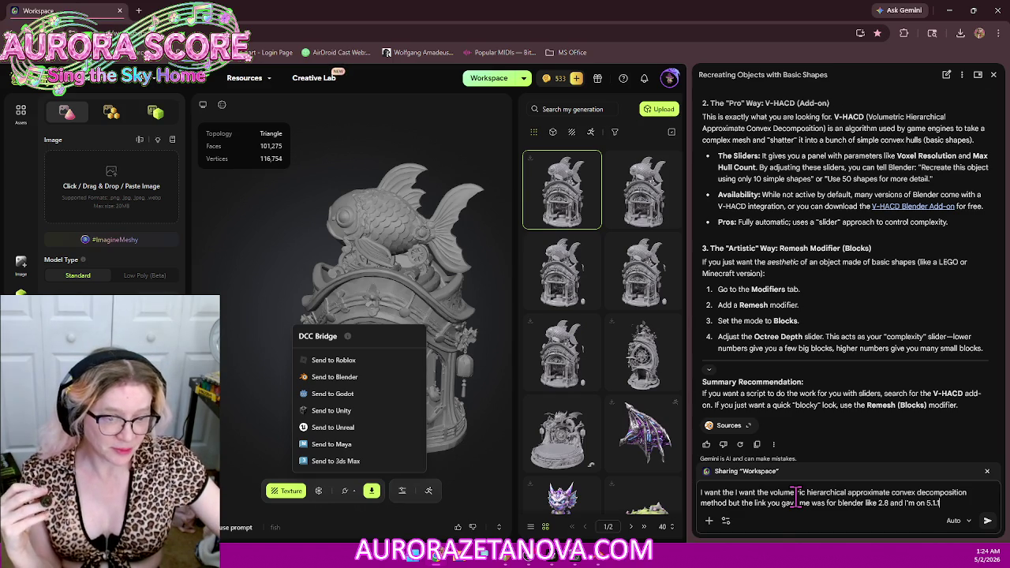
{"action": "key", "text": "Return"}
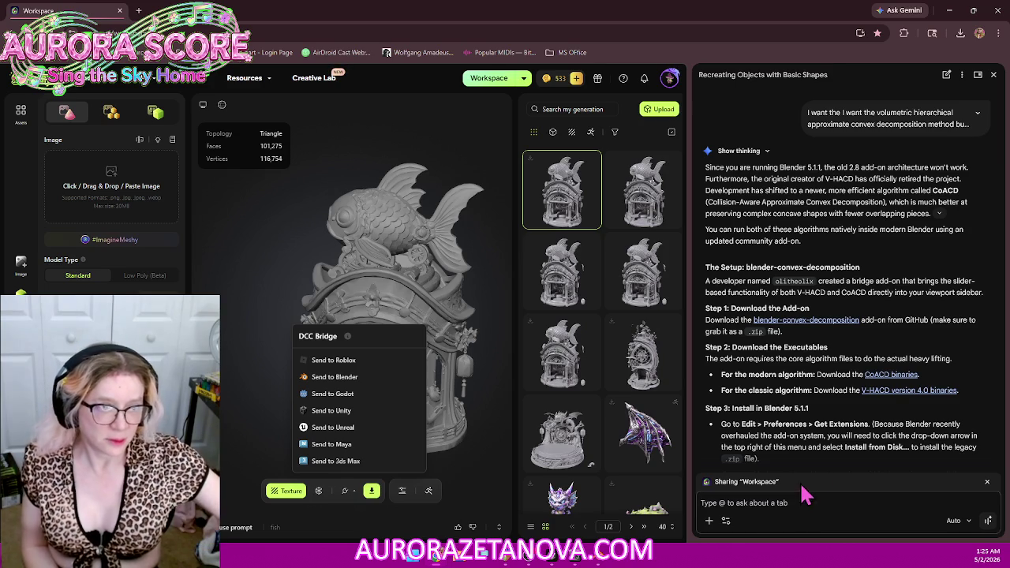
{"action": "left_click", "coordinate": [843, 321]}
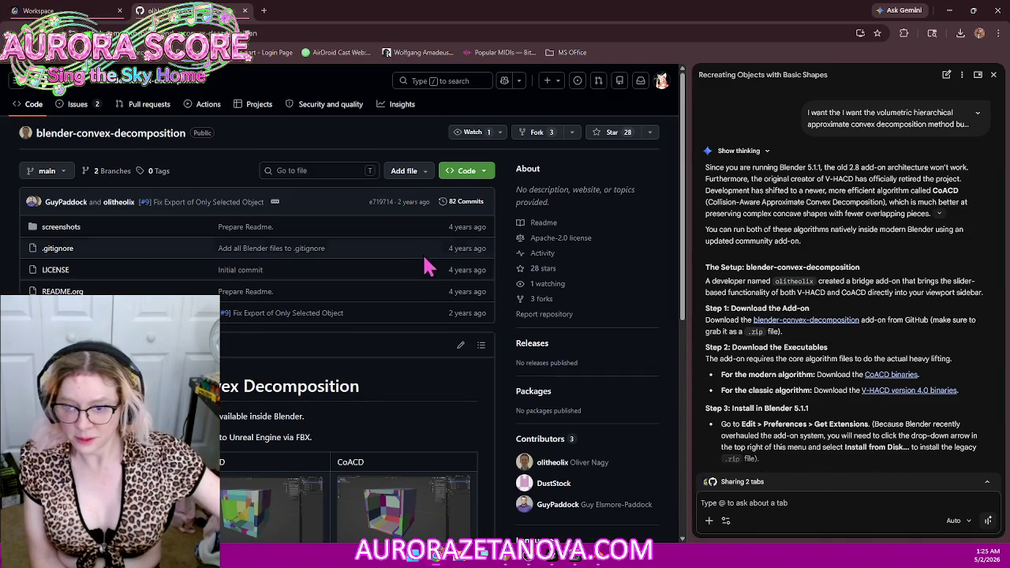
Step: Scroll through the blender-convex-decomposition README's installation notes
{"action": "scroll", "coordinate": [410, 284], "scroll_direction": "down", "scroll_amount": 1}
{"action": "scroll", "coordinate": [410, 284], "scroll_direction": "down", "scroll_amount": 2}
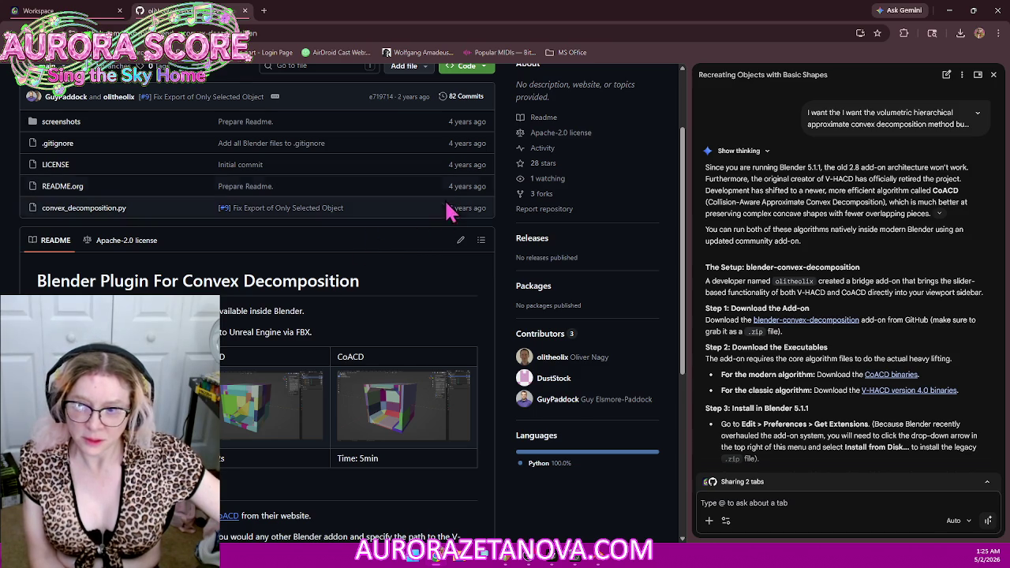
{"action": "scroll", "coordinate": [449, 236], "scroll_direction": "up", "scroll_amount": 2}
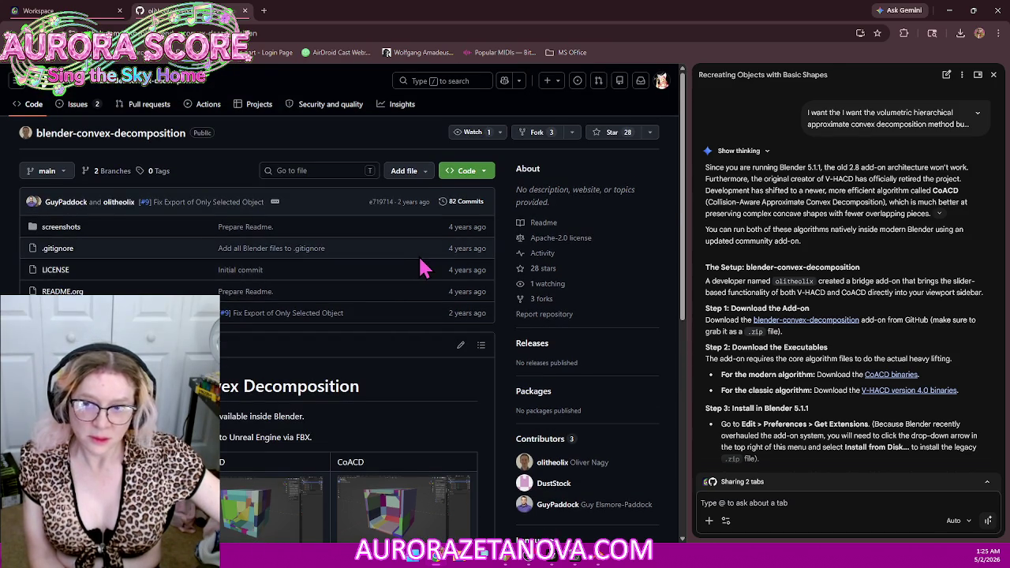
{"action": "scroll", "coordinate": [424, 264], "scroll_direction": "down", "scroll_amount": 3}
{"action": "scroll", "coordinate": [427, 251], "scroll_direction": "down", "scroll_amount": 3}
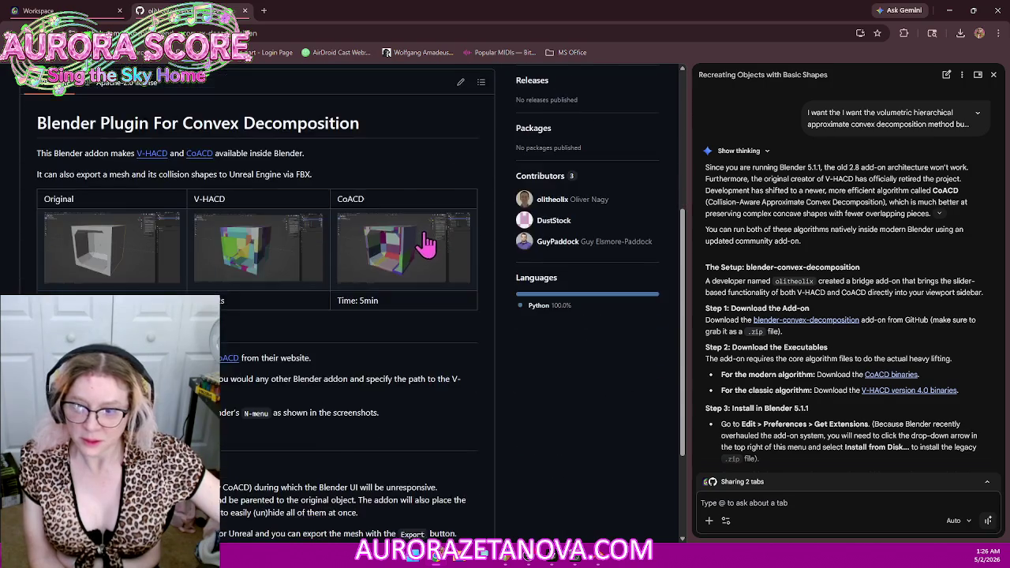
{"action": "scroll", "coordinate": [426, 243], "scroll_direction": "down", "scroll_amount": 3}
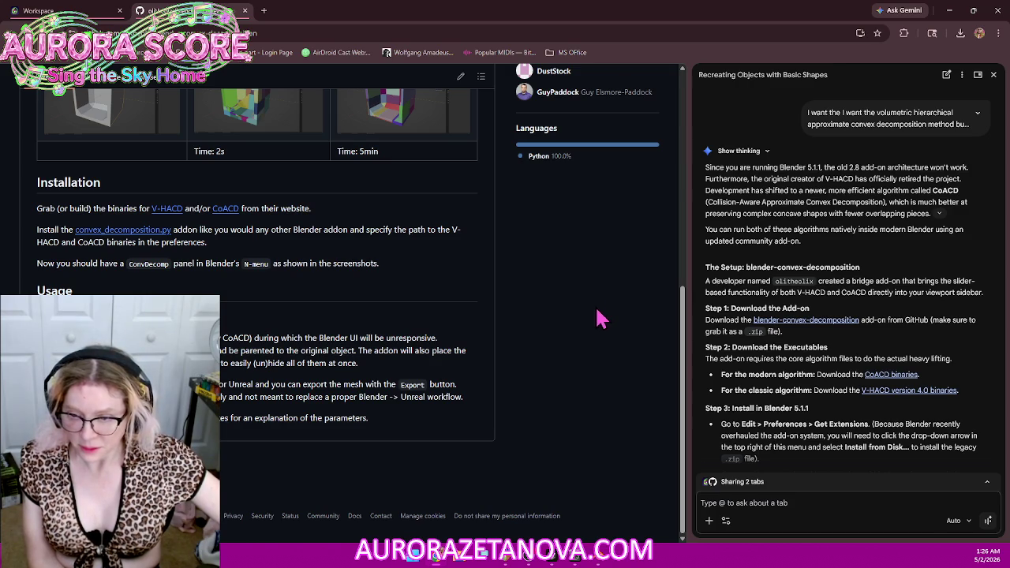
{"action": "scroll", "coordinate": [607, 324], "scroll_direction": "up", "scroll_amount": 3}
{"action": "scroll", "coordinate": [635, 355], "scroll_direction": "up", "scroll_amount": 2}
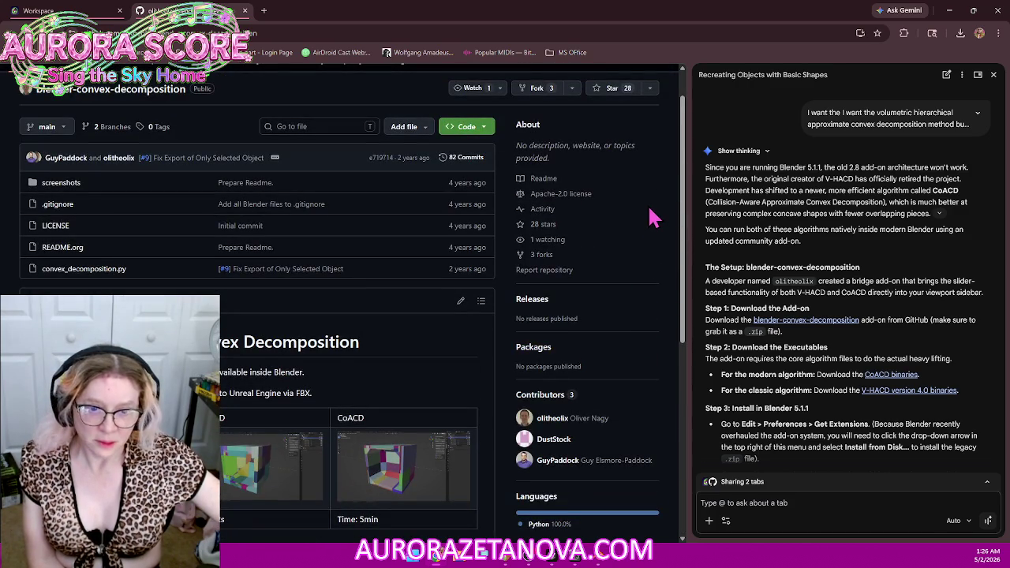
{"action": "scroll", "coordinate": [655, 215], "scroll_direction": "up", "scroll_amount": 1}
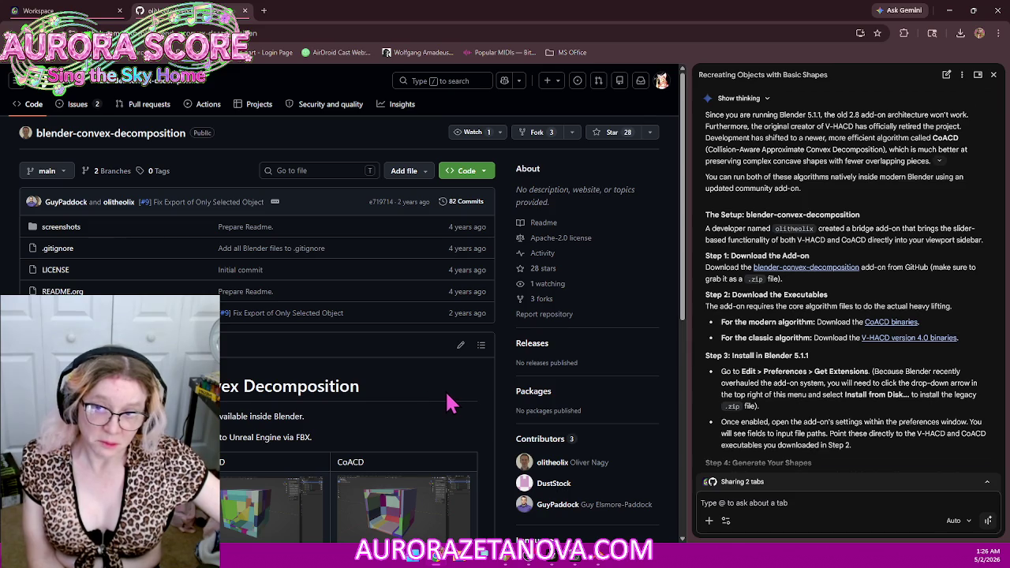
{"action": "scroll", "coordinate": [453, 403], "scroll_direction": "down", "scroll_amount": 4}
{"action": "scroll", "coordinate": [465, 391], "scroll_direction": "down", "scroll_amount": 1}
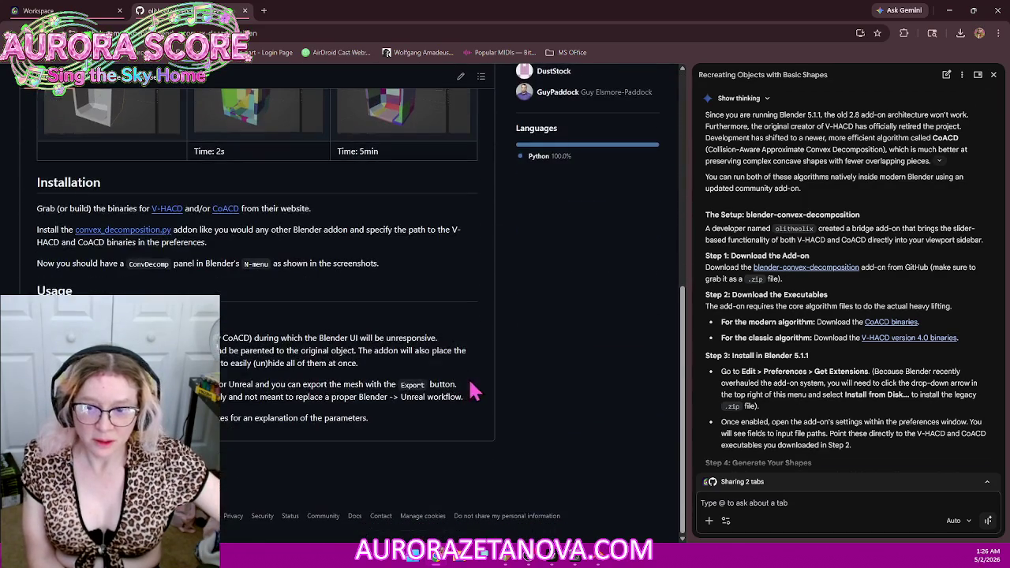
Step: Back out of the accidental README edit page and scroll to the V-HACD link
{"action": "key", "text": "e"}
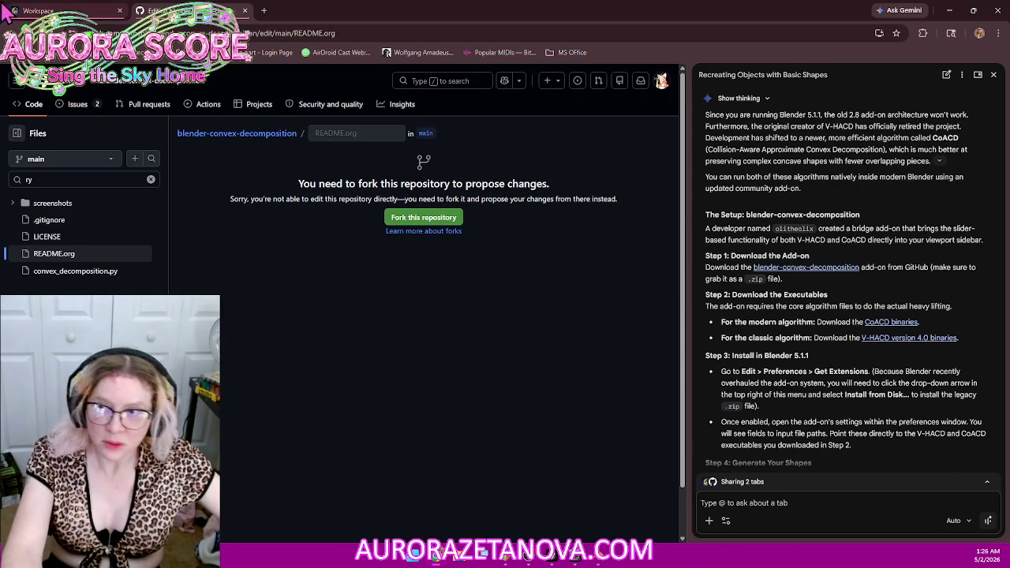
{"action": "left_click", "coordinate": [11, 32]}
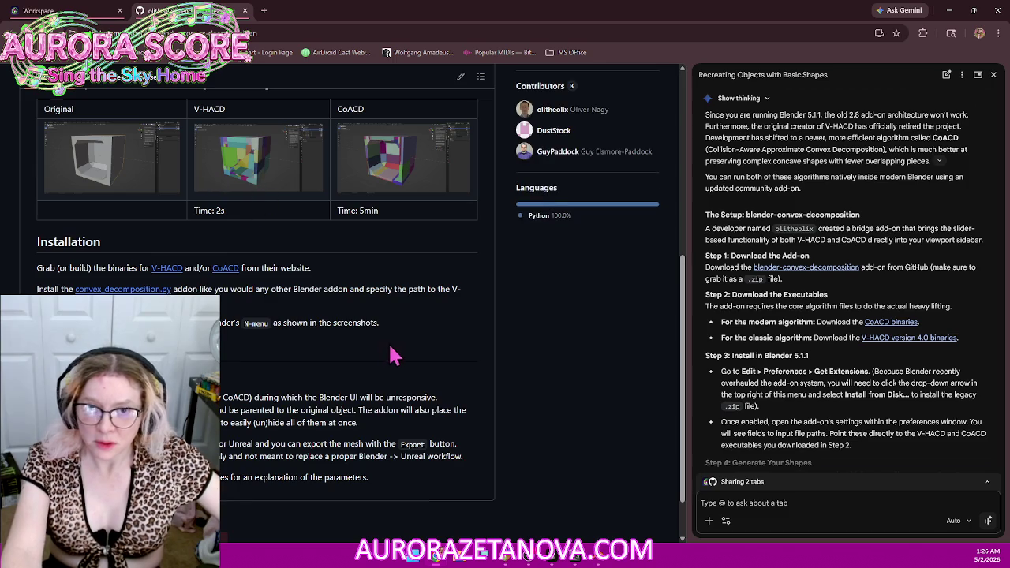
{"action": "scroll", "coordinate": [395, 359], "scroll_direction": "up", "scroll_amount": 5}
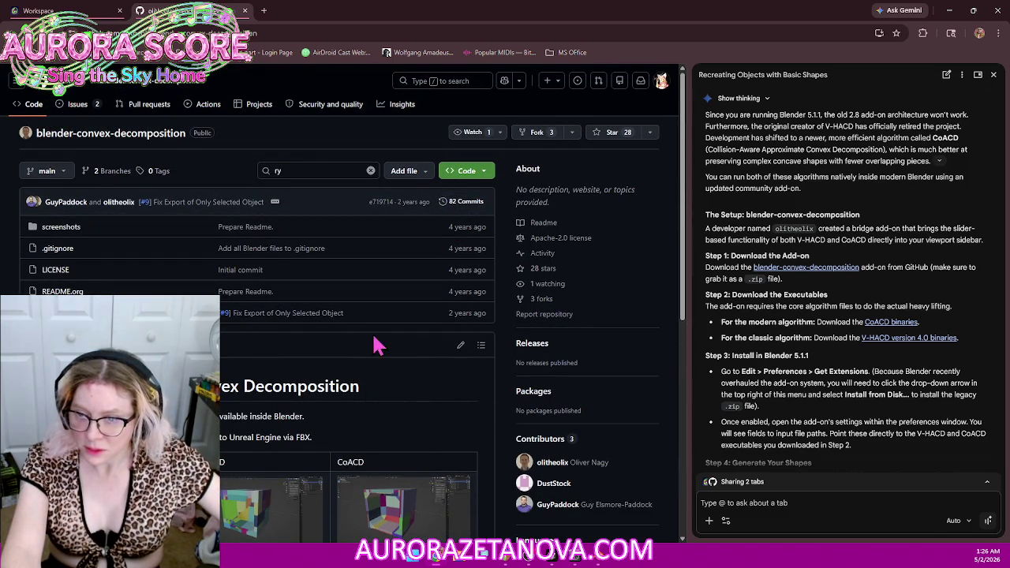
{"action": "scroll", "coordinate": [400, 349], "scroll_direction": "down", "scroll_amount": 2}
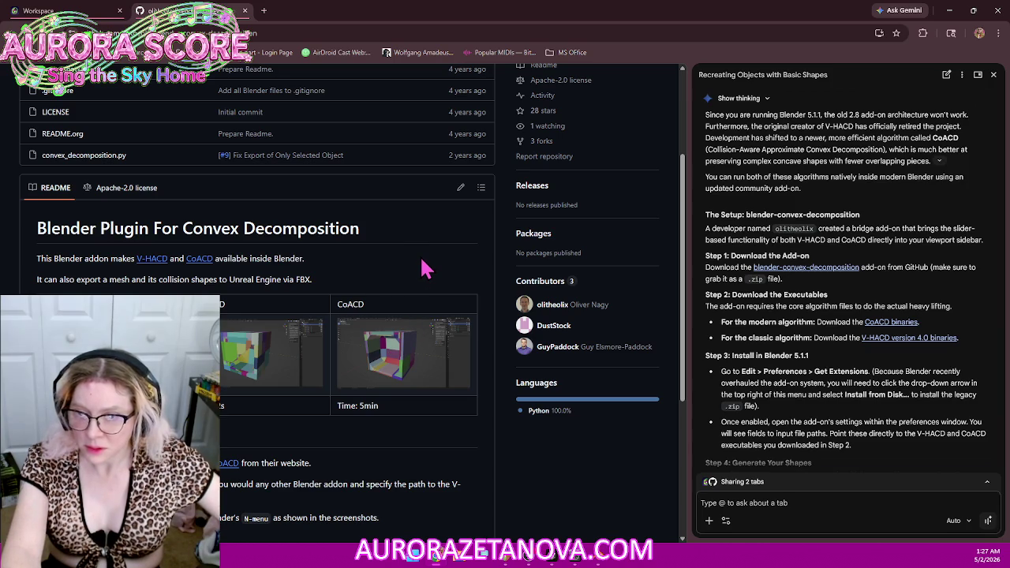
{"action": "scroll", "coordinate": [422, 264], "scroll_direction": "down", "scroll_amount": 2}
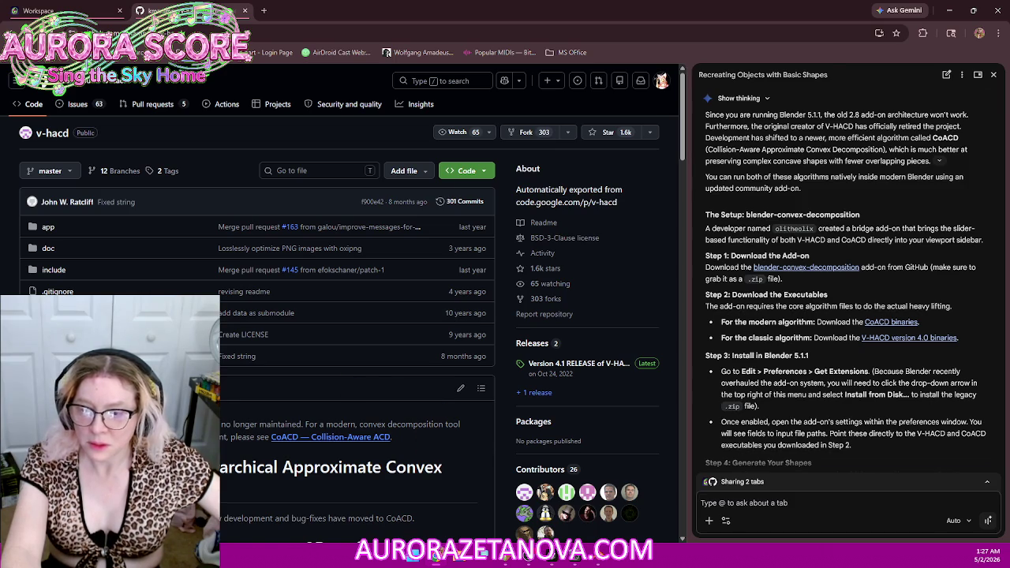
Step: Open the CoACD repository and read through its README build notes
{"action": "left_click", "coordinate": [344, 440]}
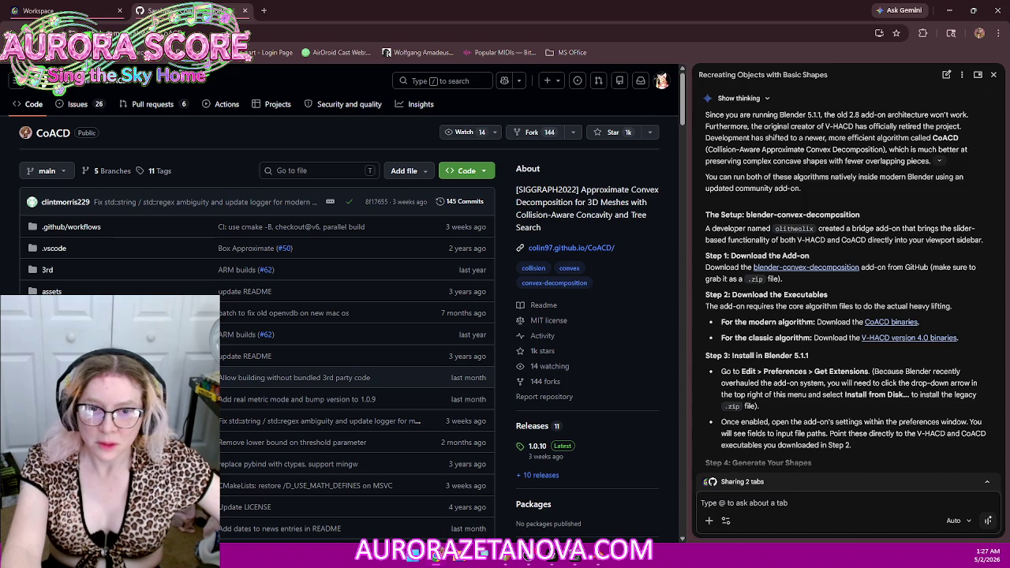
{"action": "scroll", "coordinate": [343, 390], "scroll_direction": "down", "scroll_amount": 3}
{"action": "scroll", "coordinate": [342, 391], "scroll_direction": "down", "scroll_amount": 3}
{"action": "scroll", "coordinate": [342, 390], "scroll_direction": "down", "scroll_amount": 2}
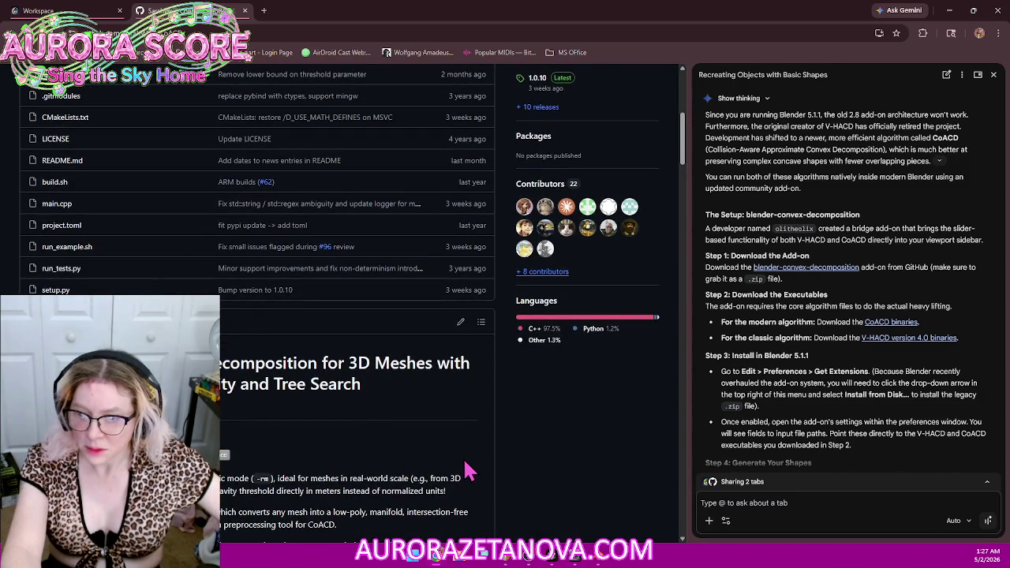
{"action": "scroll", "coordinate": [442, 473], "scroll_direction": "down", "scroll_amount": 2}
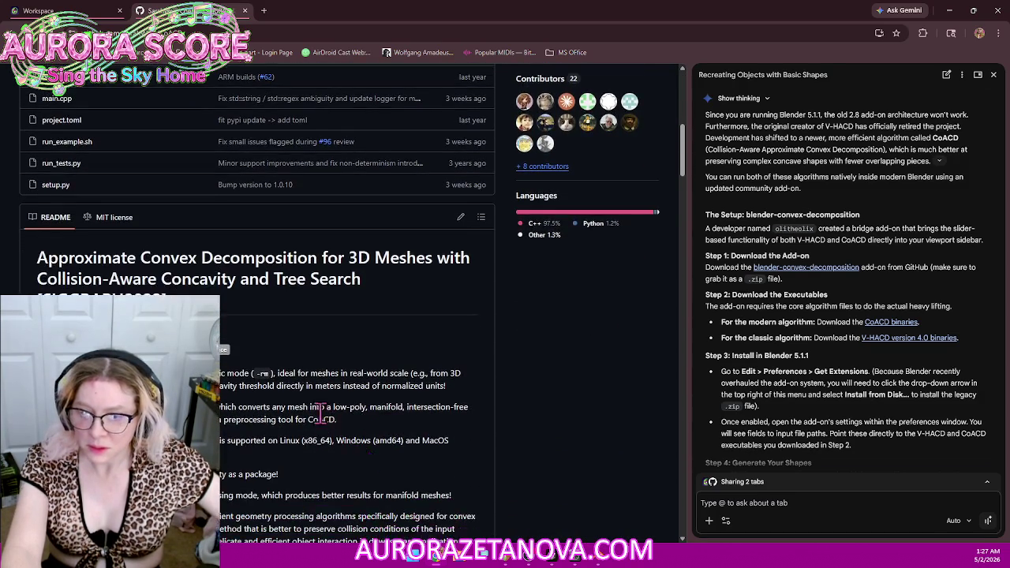
{"action": "scroll", "coordinate": [378, 479], "scroll_direction": "down", "scroll_amount": 3}
{"action": "scroll", "coordinate": [379, 479], "scroll_direction": "down", "scroll_amount": 1}
{"action": "scroll", "coordinate": [379, 361], "scroll_direction": "down", "scroll_amount": 1}
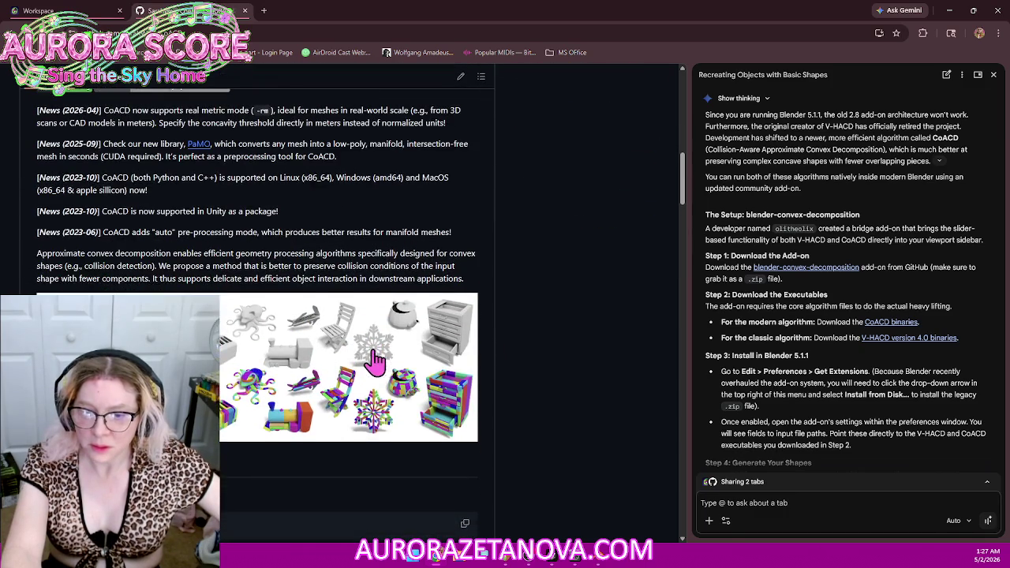
{"action": "scroll", "coordinate": [377, 360], "scroll_direction": "down", "scroll_amount": 1}
{"action": "scroll", "coordinate": [339, 347], "scroll_direction": "down", "scroll_amount": 2}
{"action": "scroll", "coordinate": [305, 344], "scroll_direction": "down", "scroll_amount": 1}
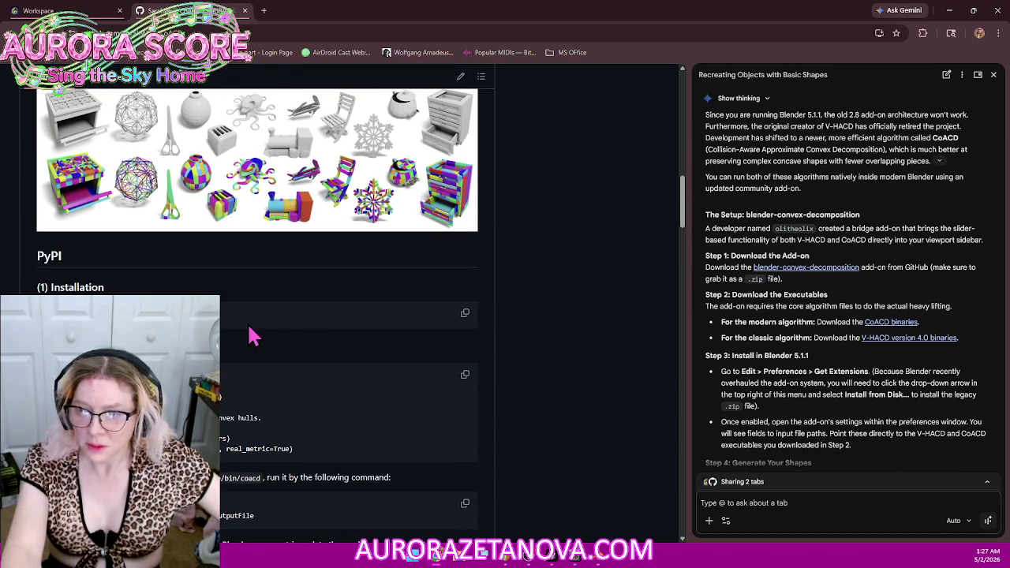
{"action": "scroll", "coordinate": [261, 351], "scroll_direction": "down", "scroll_amount": 3}
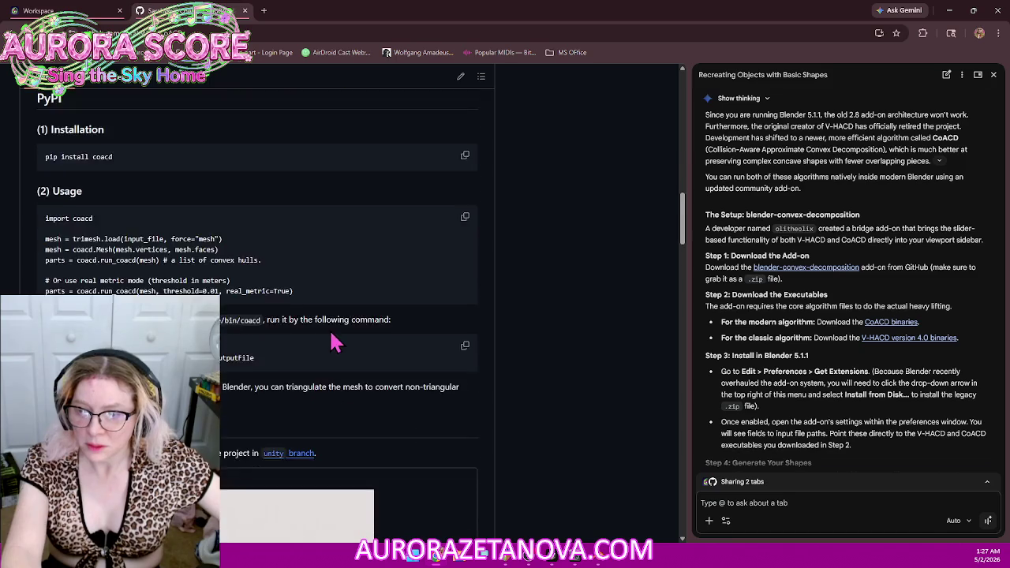
{"action": "scroll", "coordinate": [348, 339], "scroll_direction": "down", "scroll_amount": 3}
{"action": "scroll", "coordinate": [418, 337], "scroll_direction": "down", "scroll_amount": 2}
{"action": "scroll", "coordinate": [458, 341], "scroll_direction": "down", "scroll_amount": 3}
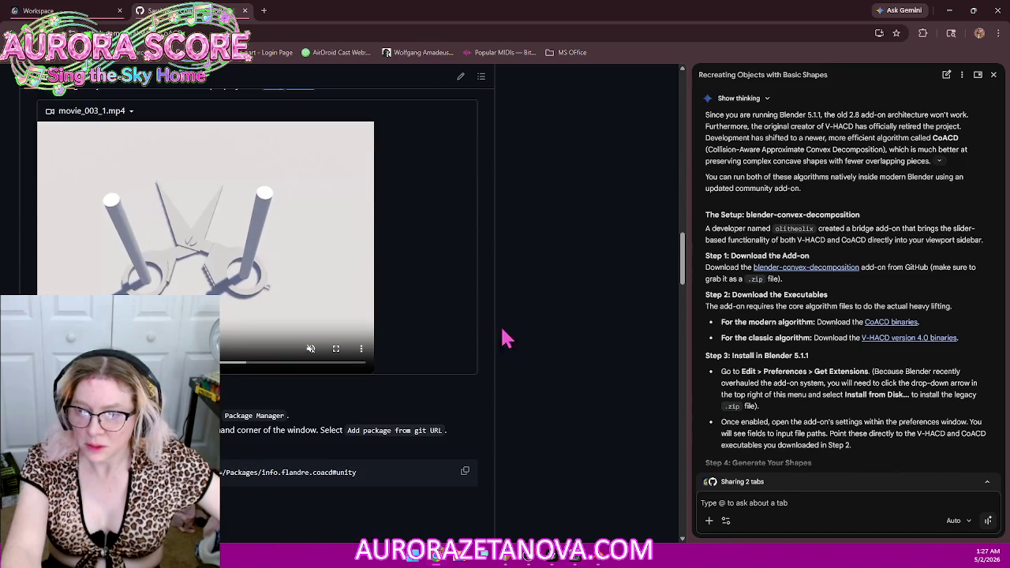
{"action": "scroll", "coordinate": [559, 338], "scroll_direction": "down", "scroll_amount": 1}
Step: Continue down the CoACD README through the parameter and pip install sections
{"action": "scroll", "coordinate": [561, 339], "scroll_direction": "up", "scroll_amount": 4}
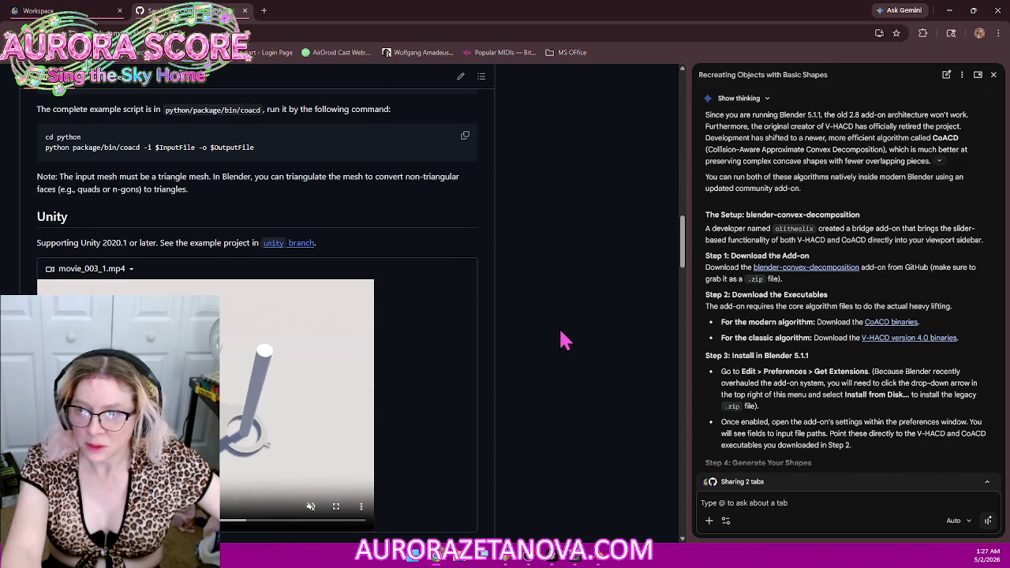
{"action": "scroll", "coordinate": [541, 345], "scroll_direction": "down", "scroll_amount": 1}
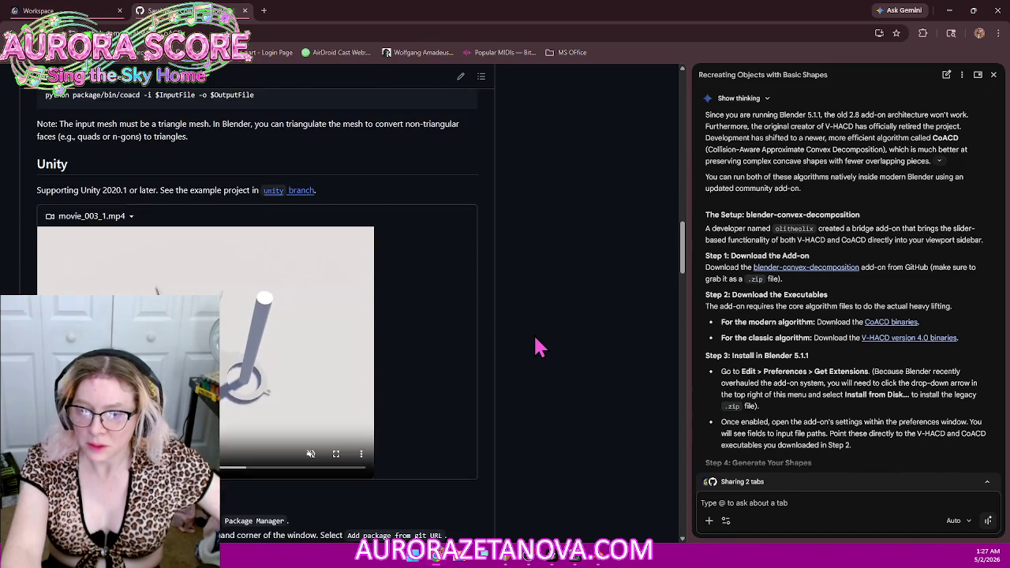
{"action": "scroll", "coordinate": [535, 347], "scroll_direction": "down", "scroll_amount": 2}
{"action": "scroll", "coordinate": [533, 347], "scroll_direction": "down", "scroll_amount": 1}
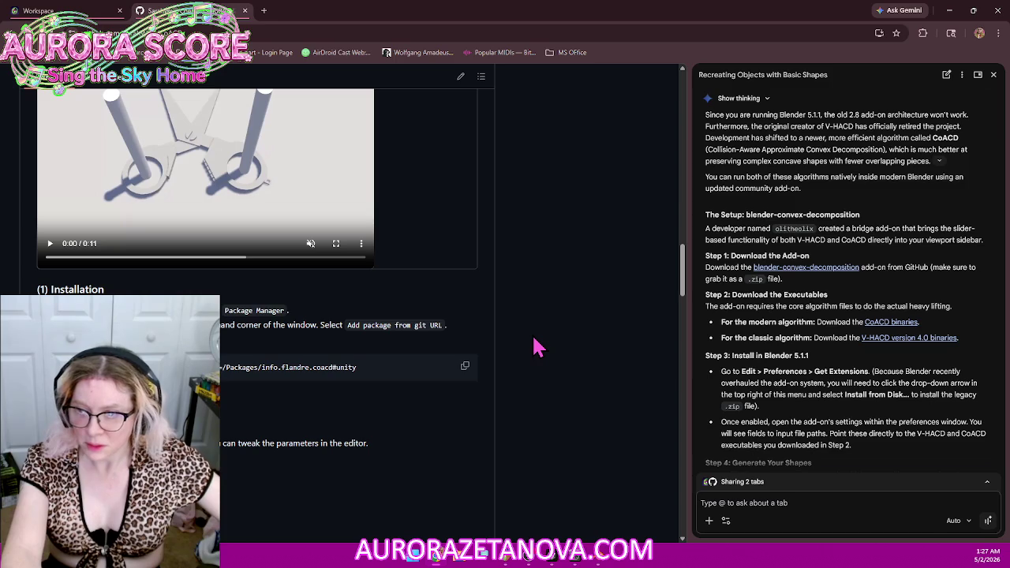
{"action": "scroll", "coordinate": [533, 349], "scroll_direction": "up", "scroll_amount": 5}
{"action": "scroll", "coordinate": [534, 349], "scroll_direction": "up", "scroll_amount": 5}
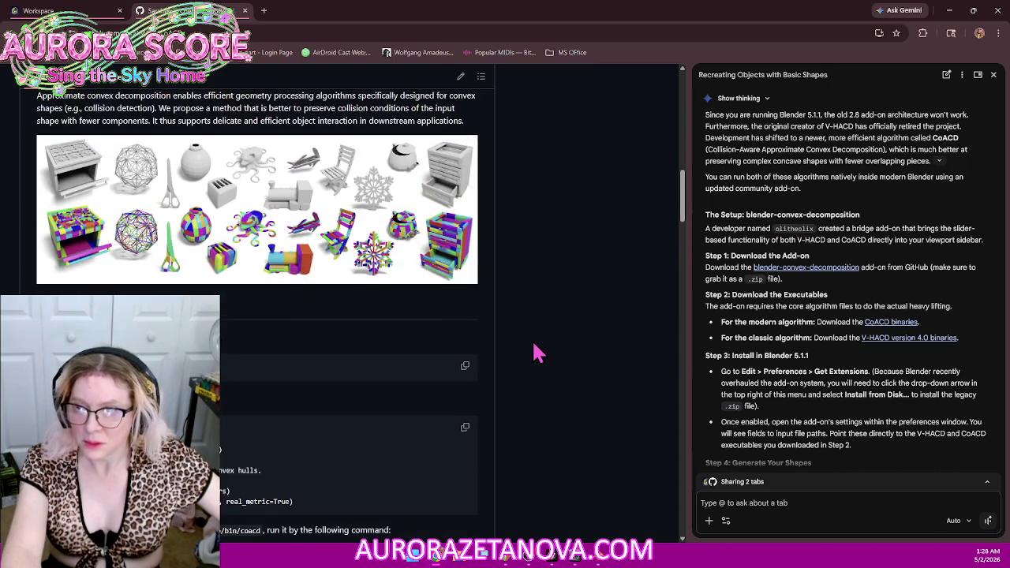
{"action": "scroll", "coordinate": [534, 349], "scroll_direction": "up", "scroll_amount": 4}
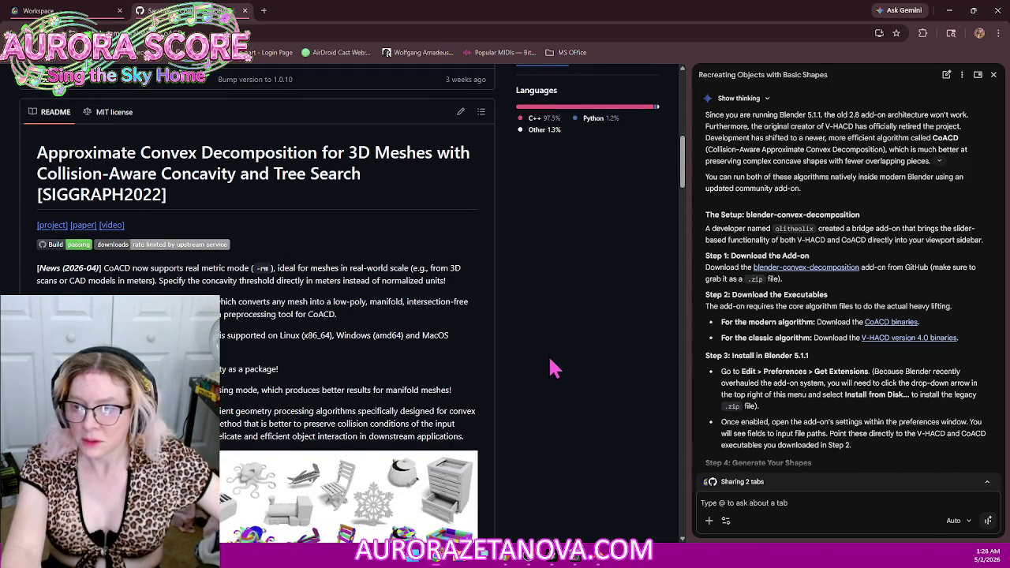
{"action": "scroll", "coordinate": [572, 426], "scroll_direction": "down", "scroll_amount": 5}
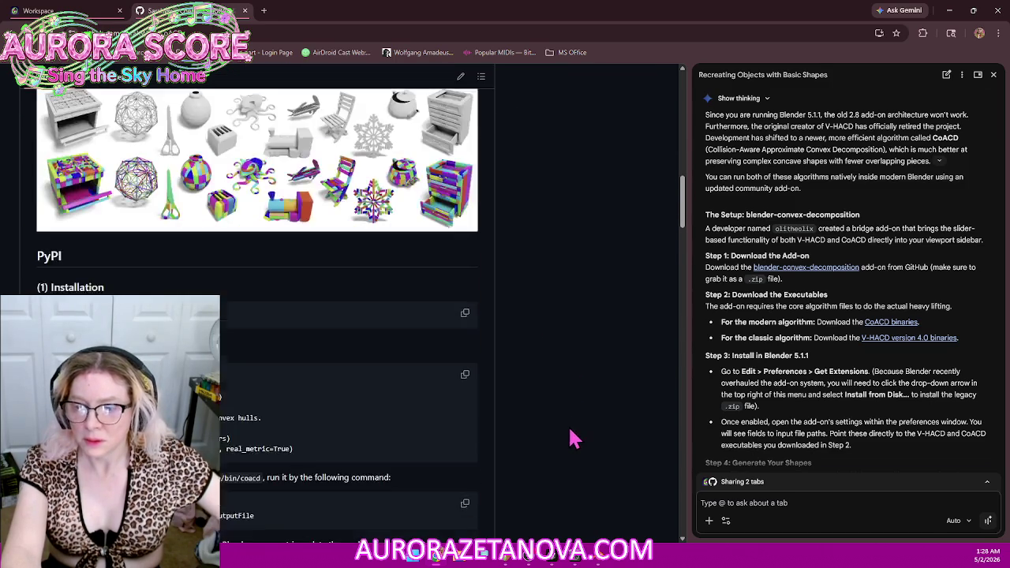
{"action": "scroll", "coordinate": [572, 433], "scroll_direction": "down", "scroll_amount": 5}
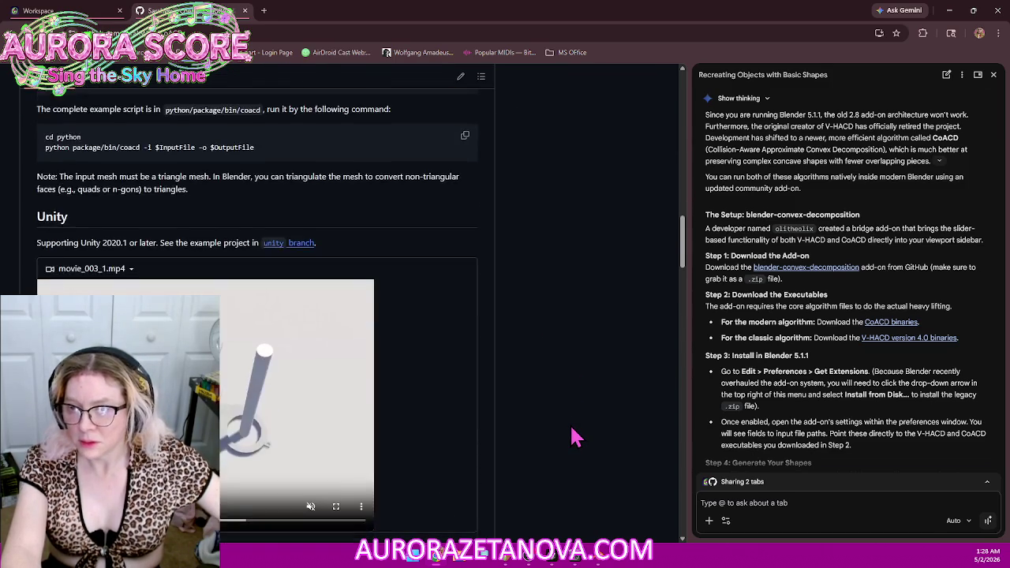
{"action": "scroll", "coordinate": [573, 436], "scroll_direction": "down", "scroll_amount": 6}
{"action": "scroll", "coordinate": [574, 436], "scroll_direction": "down", "scroll_amount": 3}
{"action": "scroll", "coordinate": [574, 436], "scroll_direction": "down", "scroll_amount": 2}
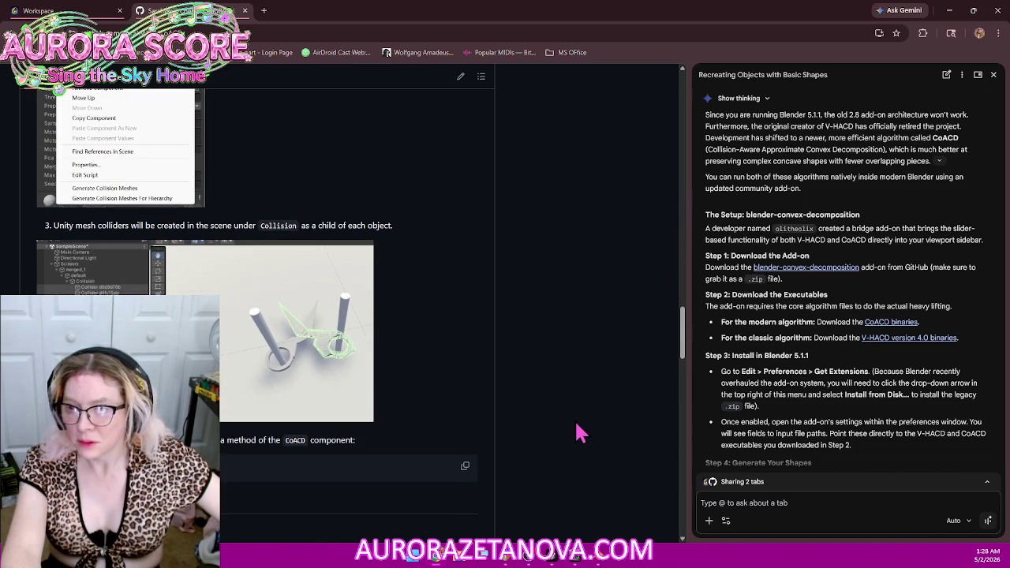
{"action": "scroll", "coordinate": [627, 410], "scroll_direction": "down", "scroll_amount": 1}
{"action": "scroll", "coordinate": [623, 408], "scroll_direction": "down", "scroll_amount": 2}
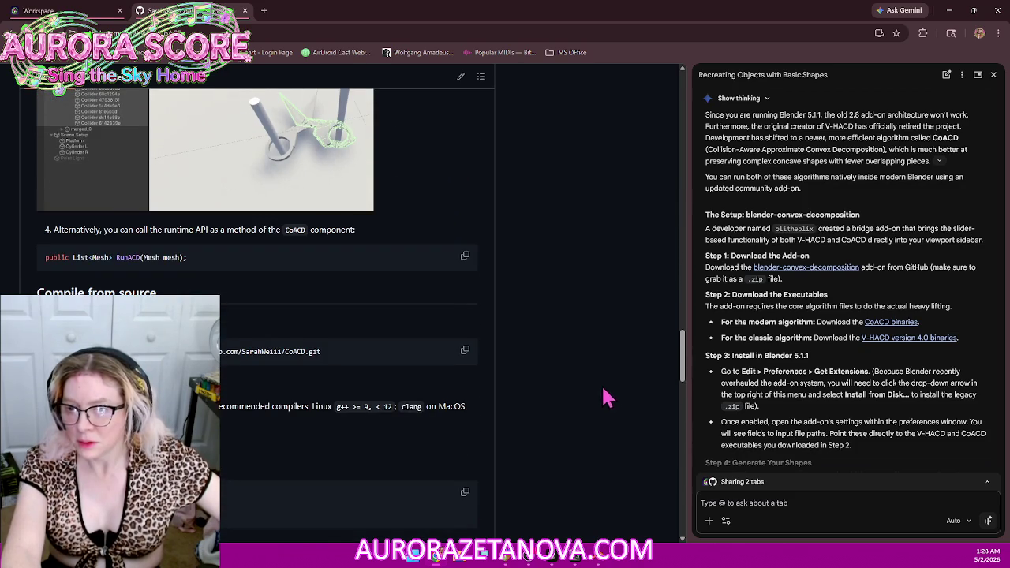
{"action": "scroll", "coordinate": [621, 336], "scroll_direction": "down", "scroll_amount": 1}
{"action": "scroll", "coordinate": [620, 336], "scroll_direction": "down", "scroll_amount": 2}
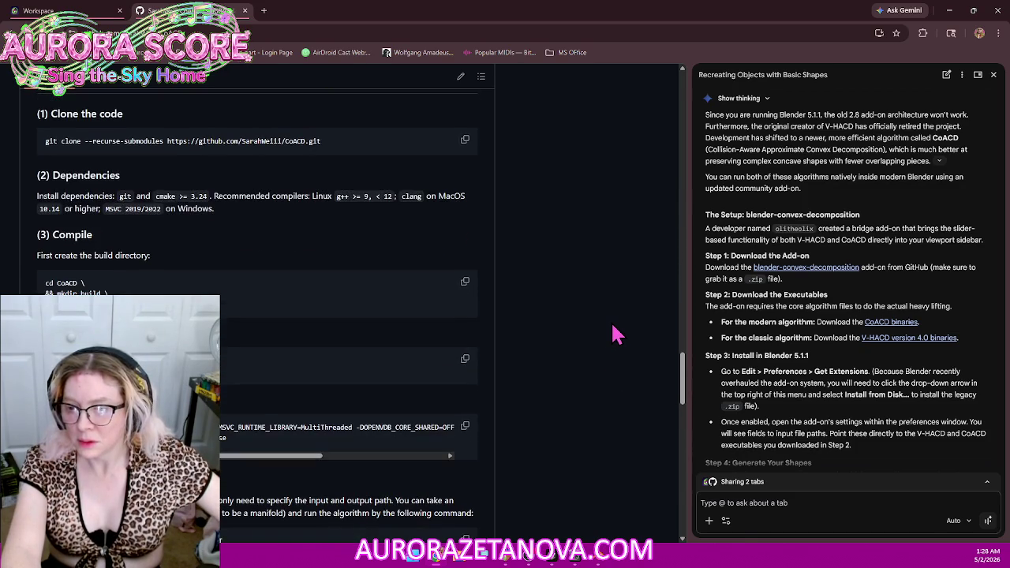
{"action": "scroll", "coordinate": [620, 332], "scroll_direction": "down", "scroll_amount": 3}
{"action": "scroll", "coordinate": [622, 329], "scroll_direction": "down", "scroll_amount": 2}
{"action": "scroll", "coordinate": [624, 330], "scroll_direction": "down", "scroll_amount": 2}
{"action": "scroll", "coordinate": [624, 330], "scroll_direction": "down", "scroll_amount": 3}
{"action": "scroll", "coordinate": [623, 330], "scroll_direction": "down", "scroll_amount": 3}
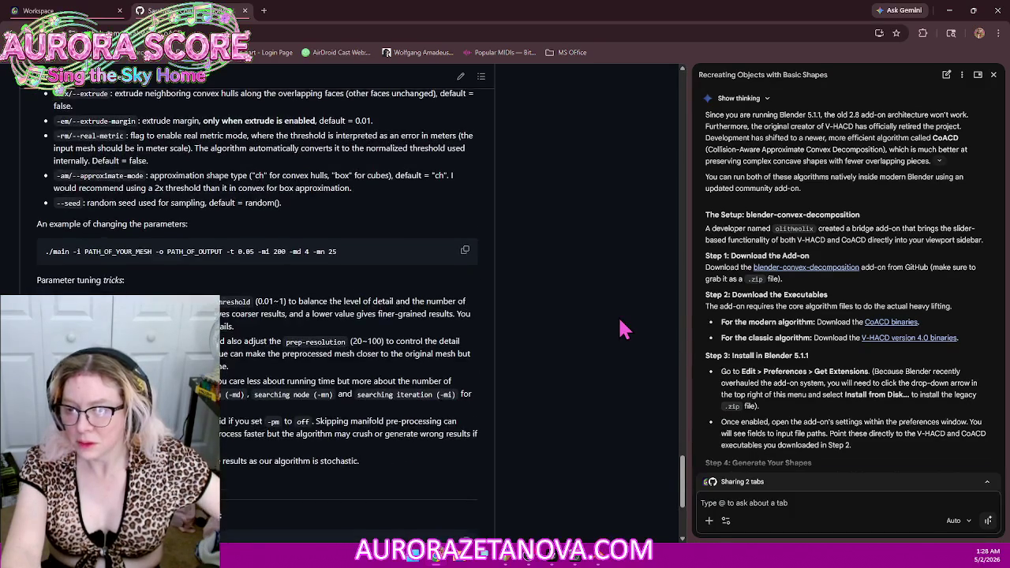
{"action": "scroll", "coordinate": [623, 330], "scroll_direction": "down", "scroll_amount": 3}
Step: Return to the CoACD repository file list, then switch back to Blender
{"action": "mouse_move", "coordinate": [683, 505]}
{"action": "left_mouse_down"}
{"action": "mouse_move", "coordinate": [682, 135]}
{"action": "mouse_move", "coordinate": [678, 217]}
{"action": "left_mouse_up"}
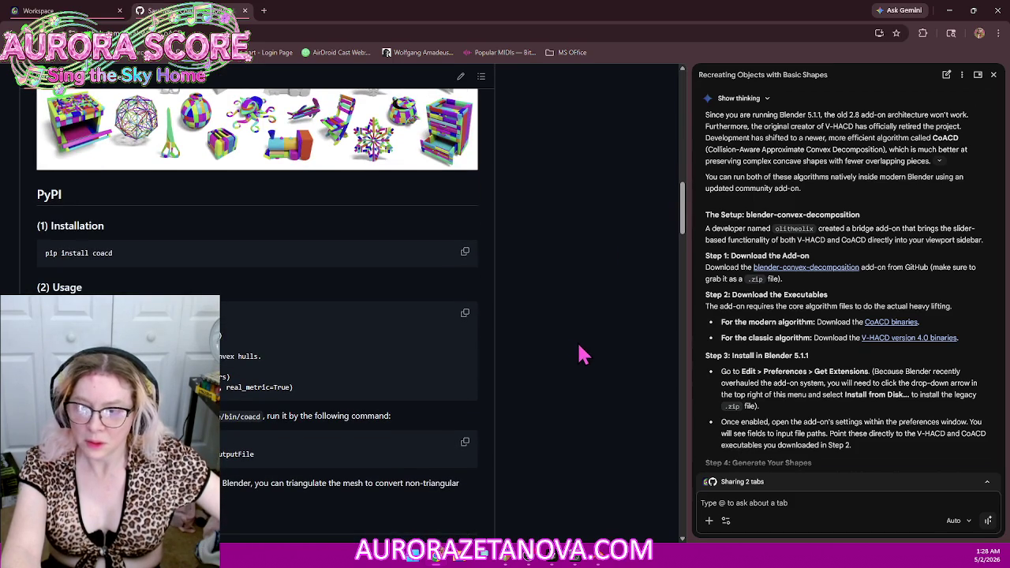
{"action": "scroll", "coordinate": [577, 288], "scroll_direction": "up", "scroll_amount": 2}
{"action": "scroll", "coordinate": [577, 289], "scroll_direction": "up", "scroll_amount": 8}
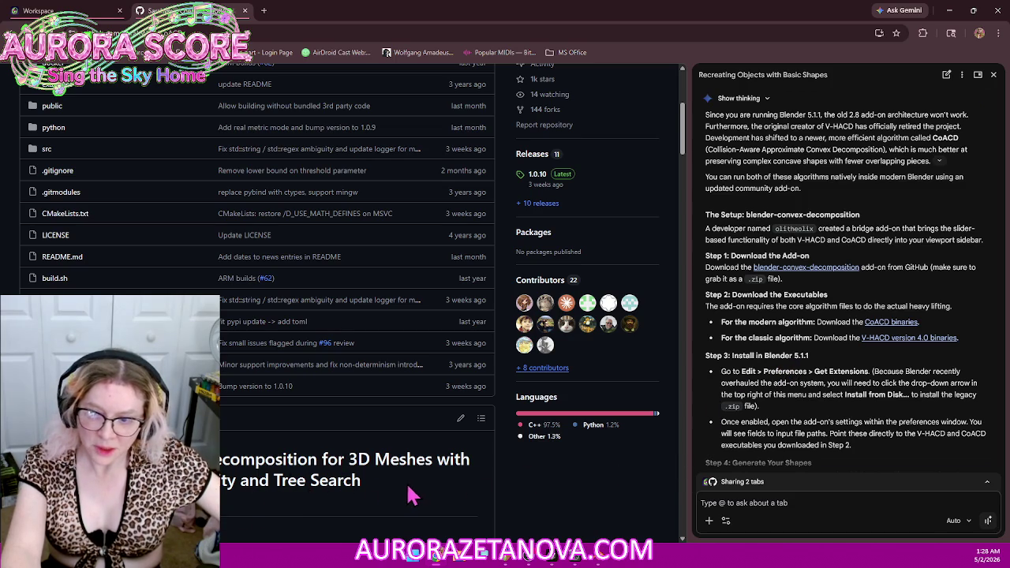
{"action": "left_click", "coordinate": [598, 561]}
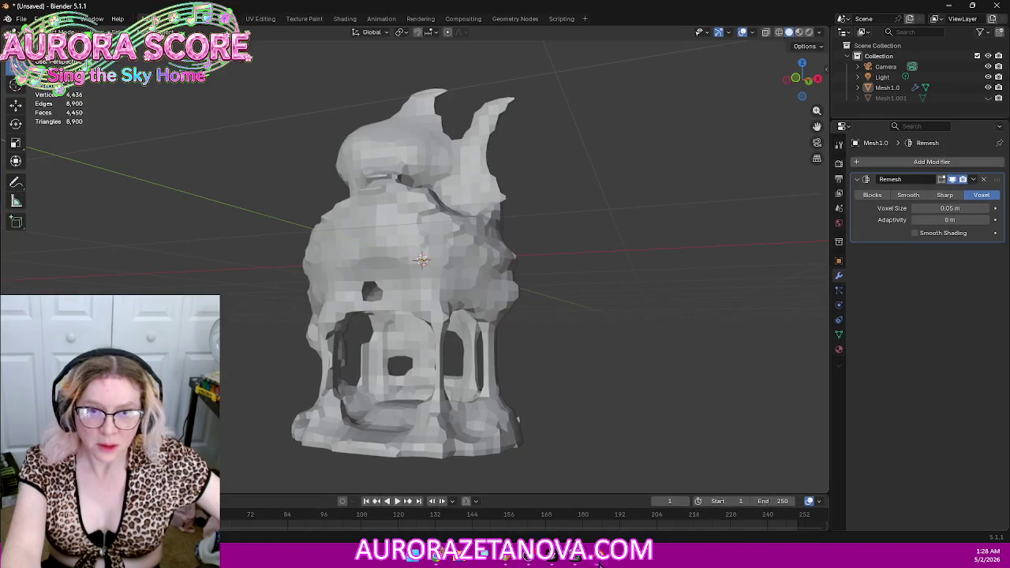
Step: Delete both shrine mesh objects, leaving only Camera and Light in the scene
{"action": "mouse_move", "coordinate": [584, 189]}
{"action": "middle_mouse_down"}
{"action": "mouse_move", "coordinate": [583, 230]}
{"action": "mouse_move", "coordinate": [757, 177]}
{"action": "middle_mouse_up"}
{"action": "left_click", "coordinate": [889, 90]}
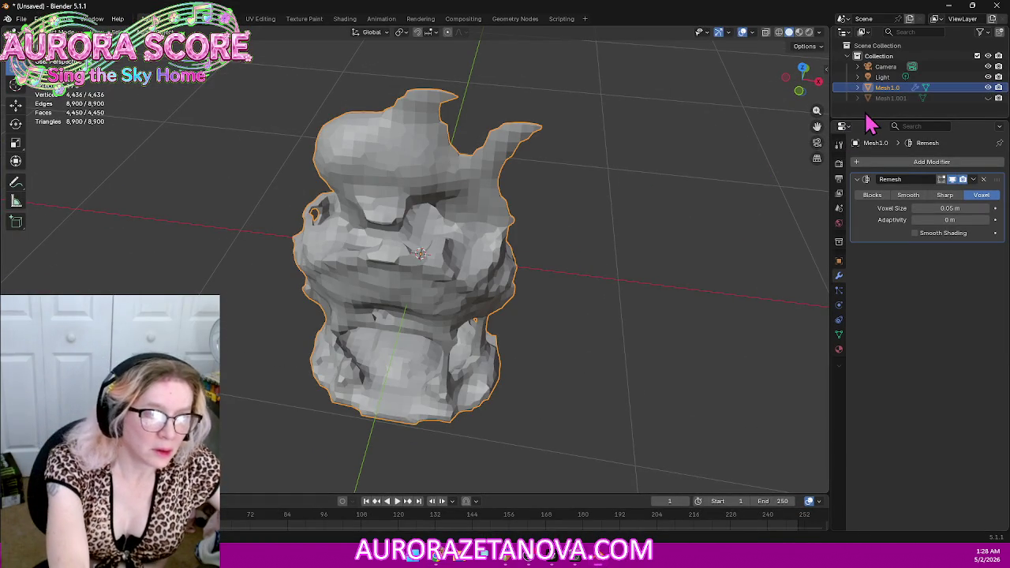
{"action": "key", "text": "Delete"}
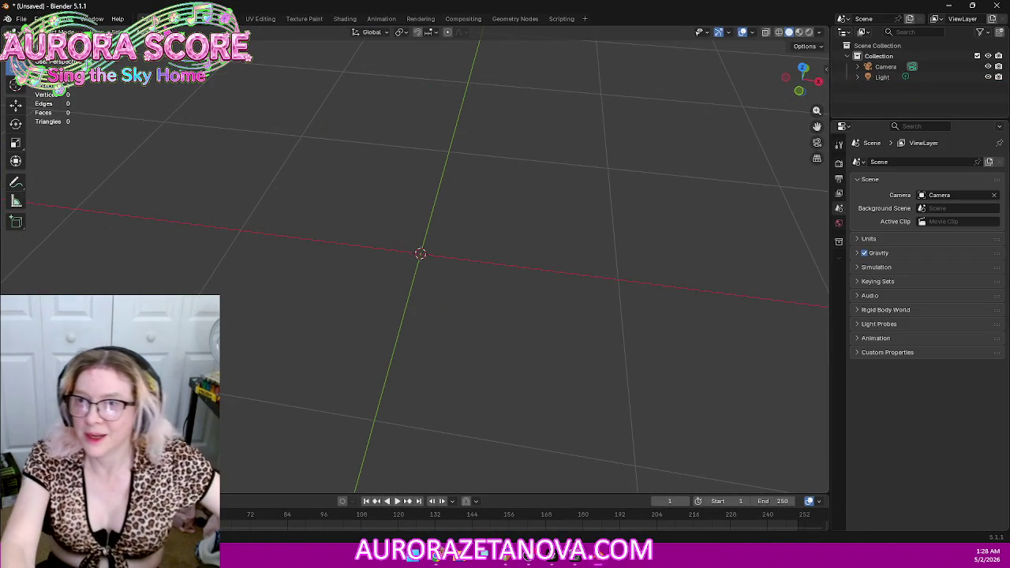
Step: Open Blender's Preferences window from the Edit menu
{"action": "left_click", "coordinate": [21, 18]}
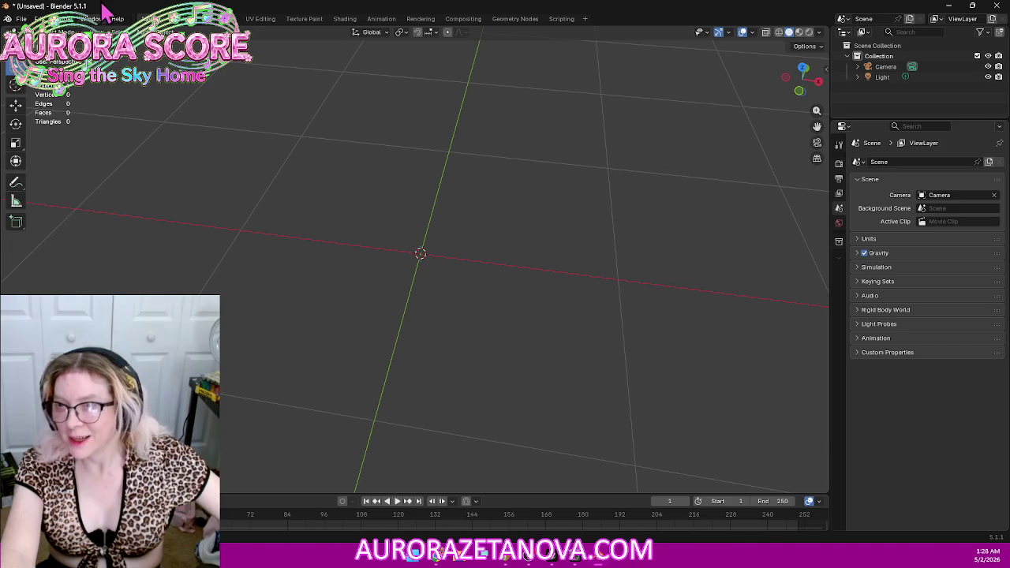
{"action": "double_click", "coordinate": [71, 7]}
{"action": "left_click", "coordinate": [117, 22]}
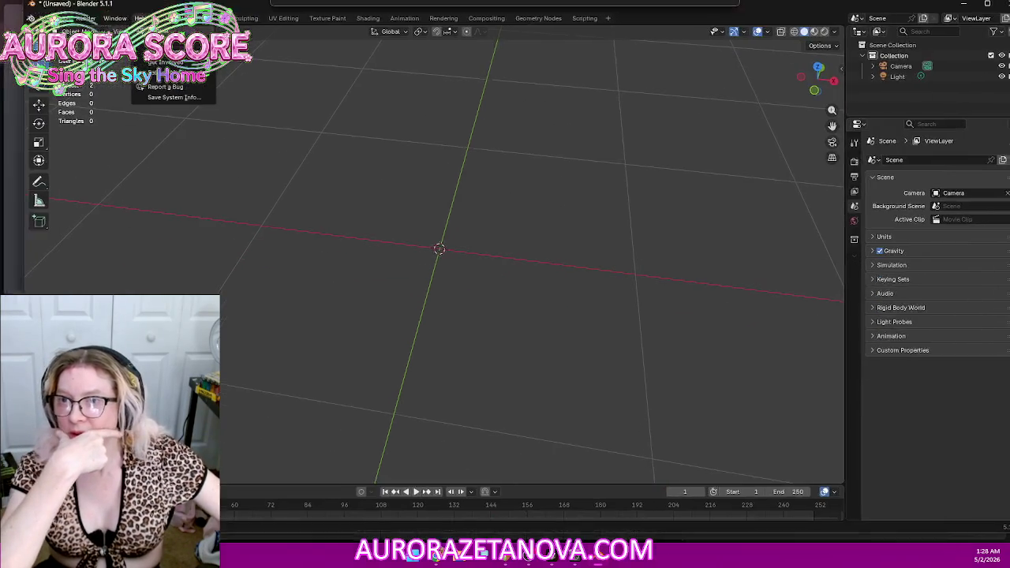
{"action": "left_click", "coordinate": [21, 18]}
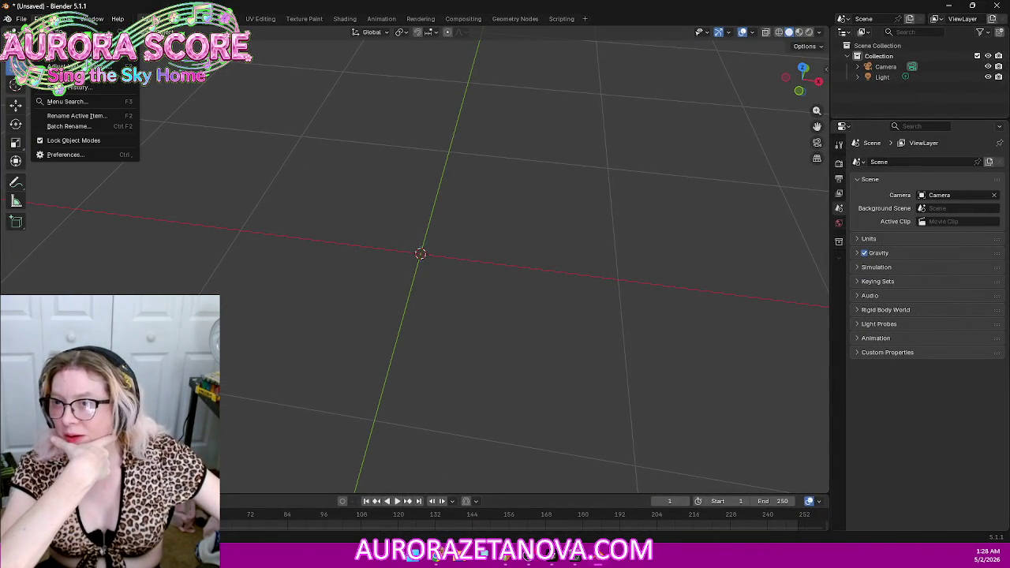
{"action": "left_click", "coordinate": [63, 155]}
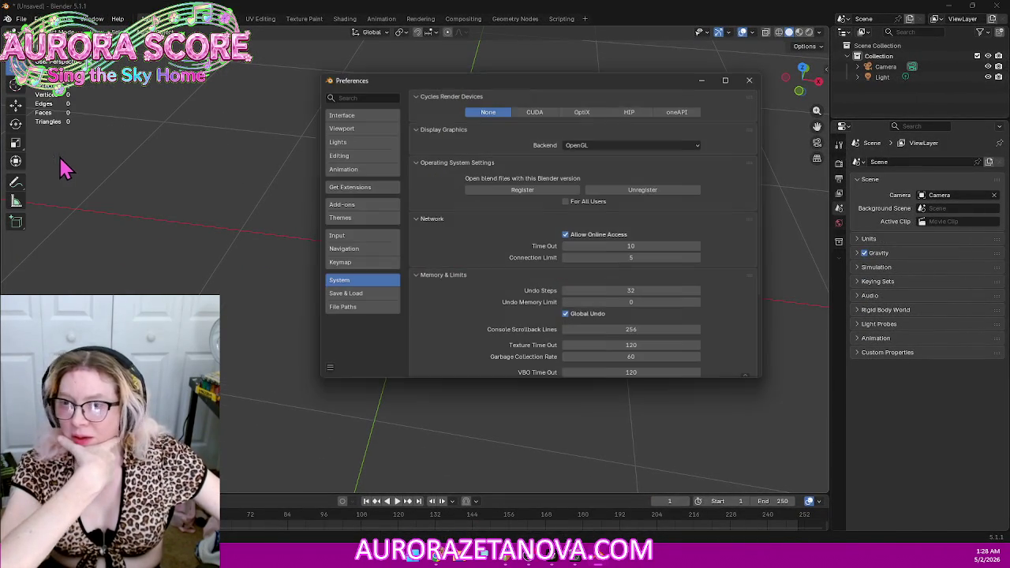
Step: Search the installed add-ons for 'decomposition', find no decomposition add-on, and go to Get Extensions
{"action": "left_click", "coordinate": [356, 207]}
{"action": "left_click", "coordinate": [517, 97]}
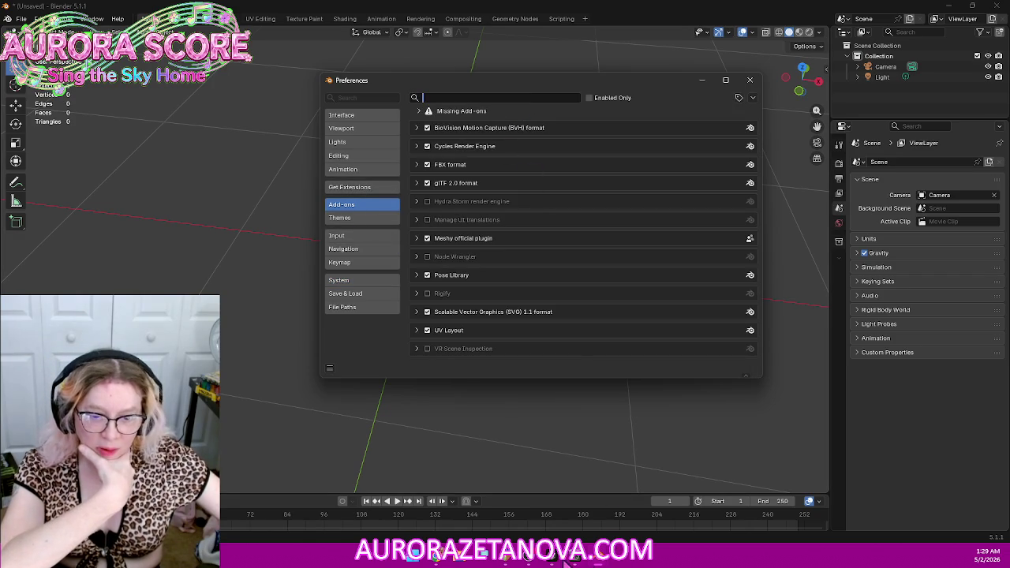
{"action": "left_click", "coordinate": [443, 561]}
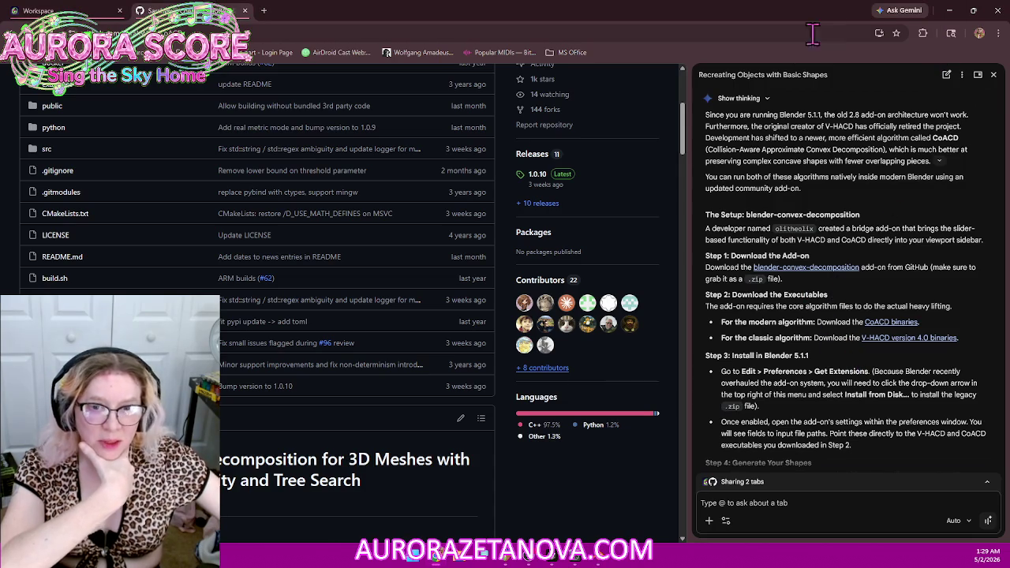
{"action": "mouse_move", "coordinate": [568, 560]}
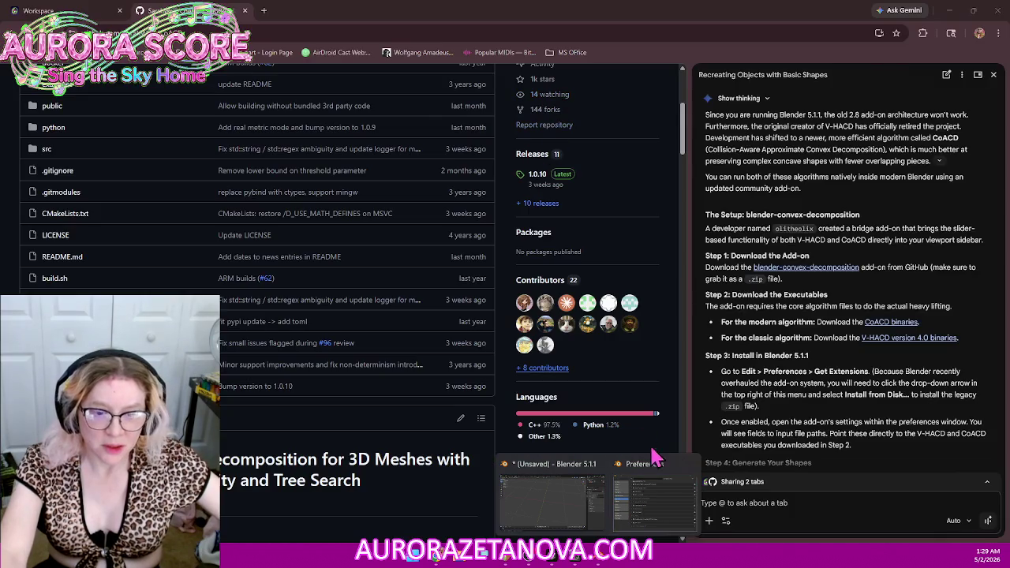
{"action": "left_click", "coordinate": [653, 459]}
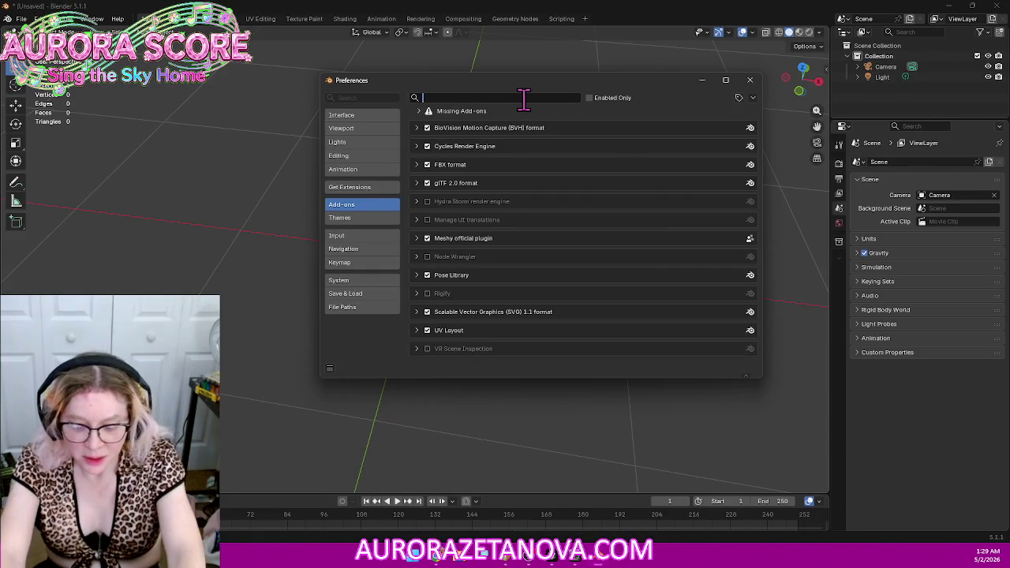
{"action": "type", "text": "decomposition"}
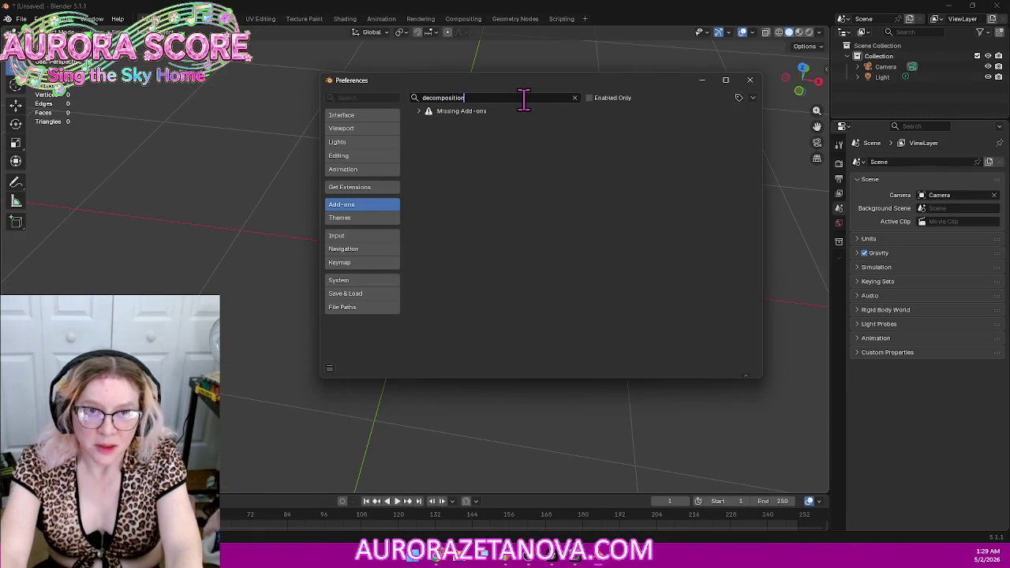
{"action": "key", "text": "Return"}
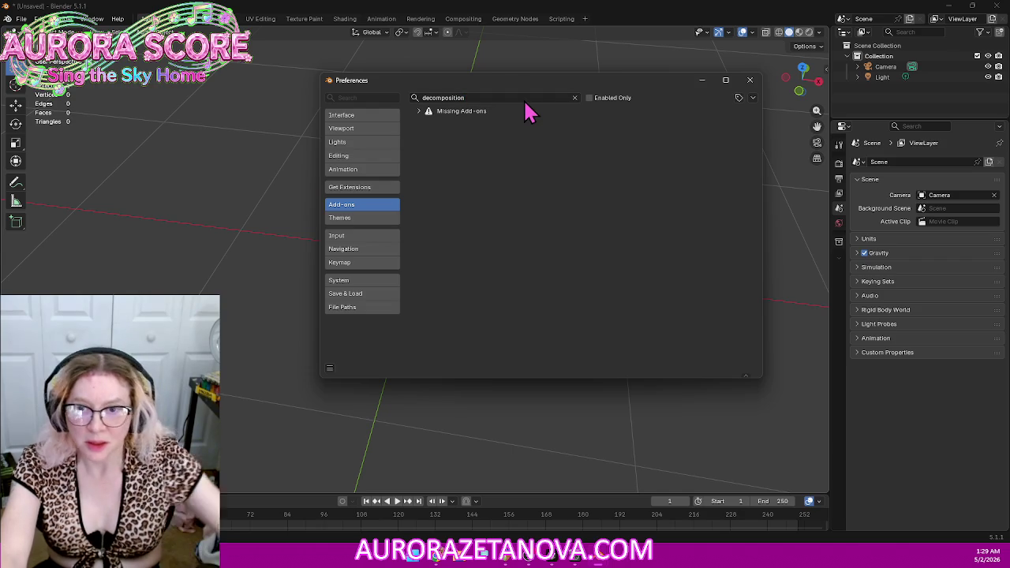
{"action": "left_click", "coordinate": [365, 187]}
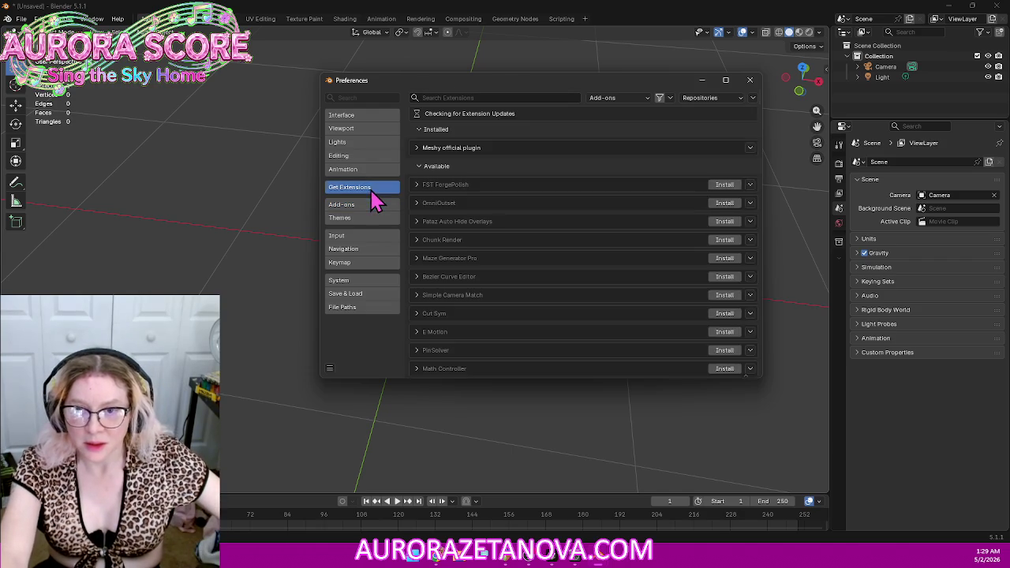
Step: Search the extensions for 'decomp' and check the Repositories, extra-options and type filter menus
{"action": "left_click", "coordinate": [498, 95]}
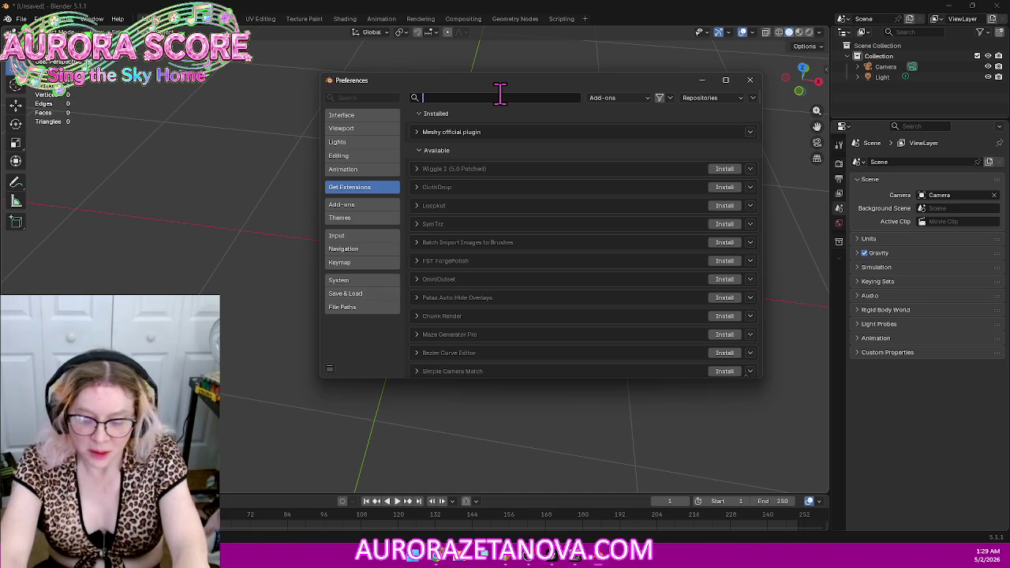
{"action": "type", "text": "decomp"}
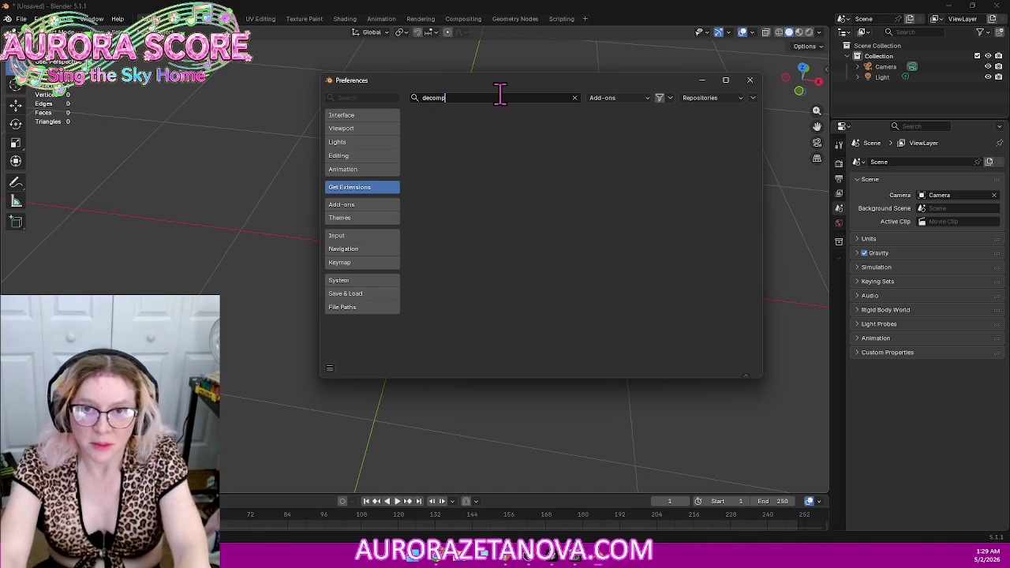
{"action": "key", "text": "Return"}
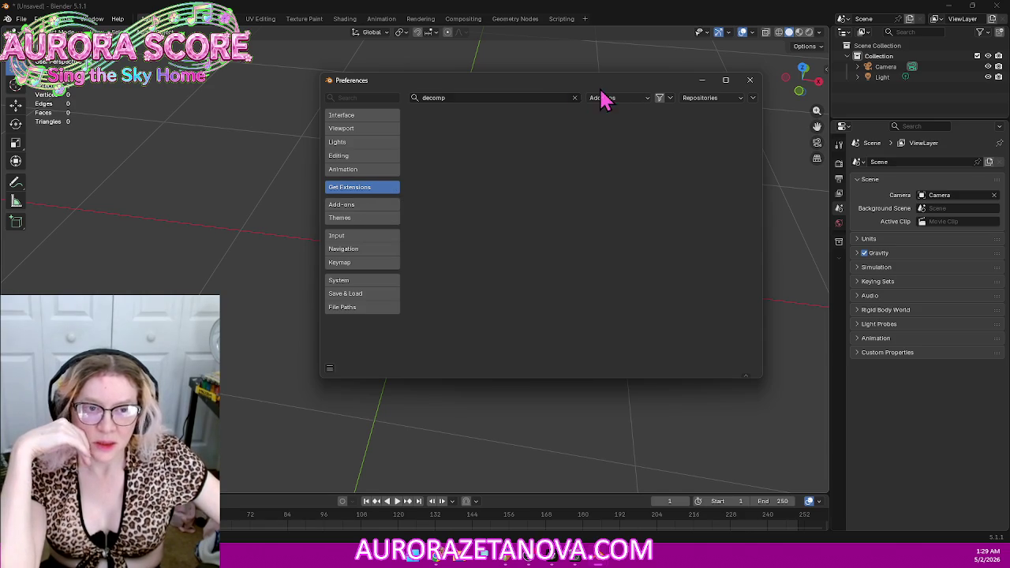
{"action": "left_click", "coordinate": [738, 99]}
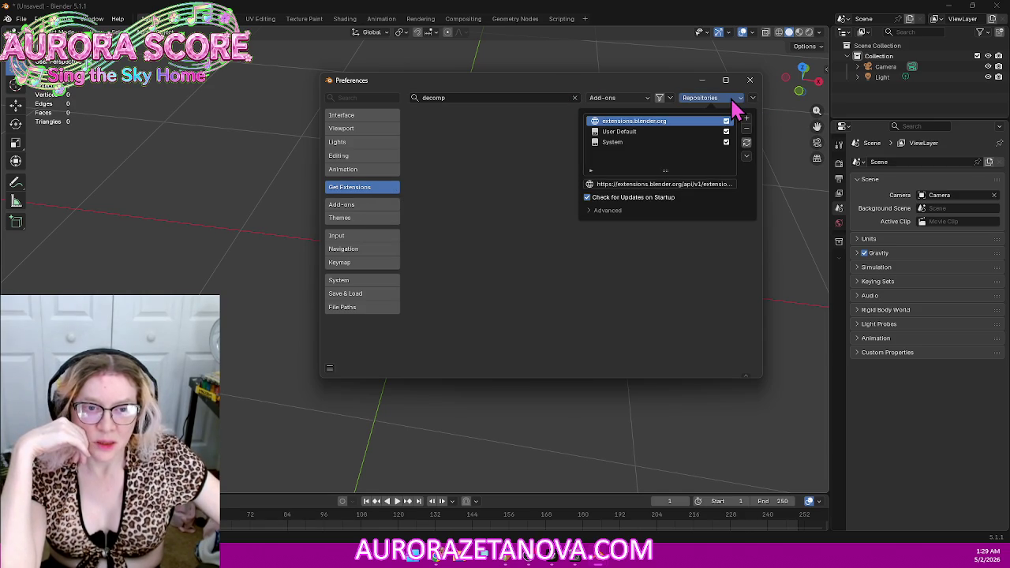
{"action": "left_click", "coordinate": [752, 98]}
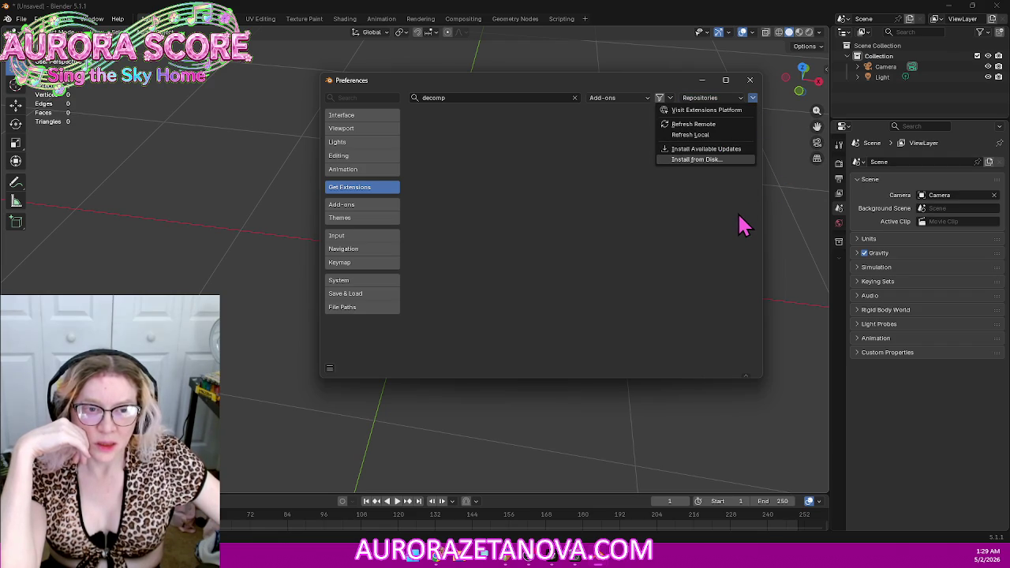
{"action": "left_click", "coordinate": [641, 99]}
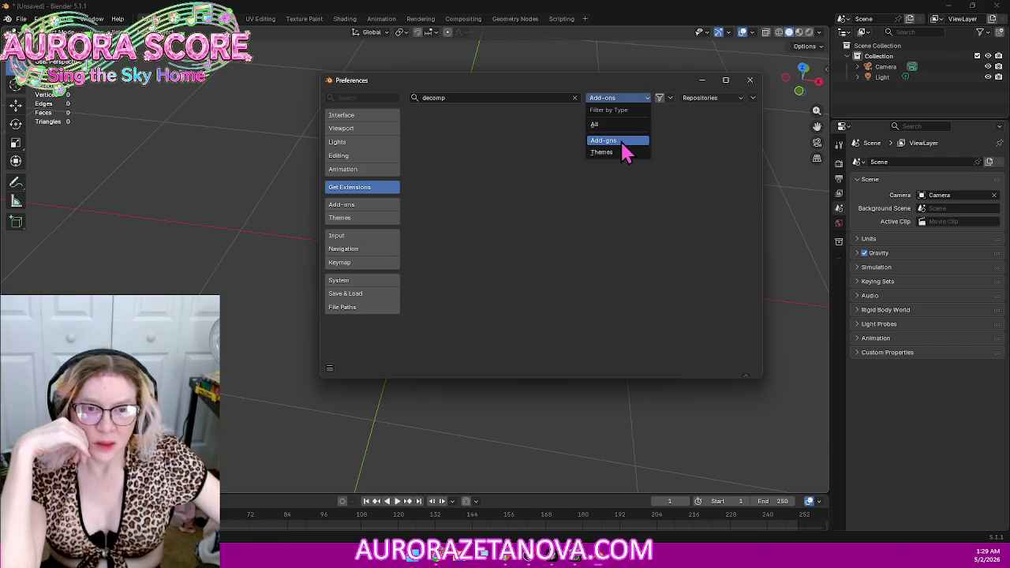
Step: Clear the 'decomp' search text and close Preferences
{"action": "left_click", "coordinate": [486, 97]}
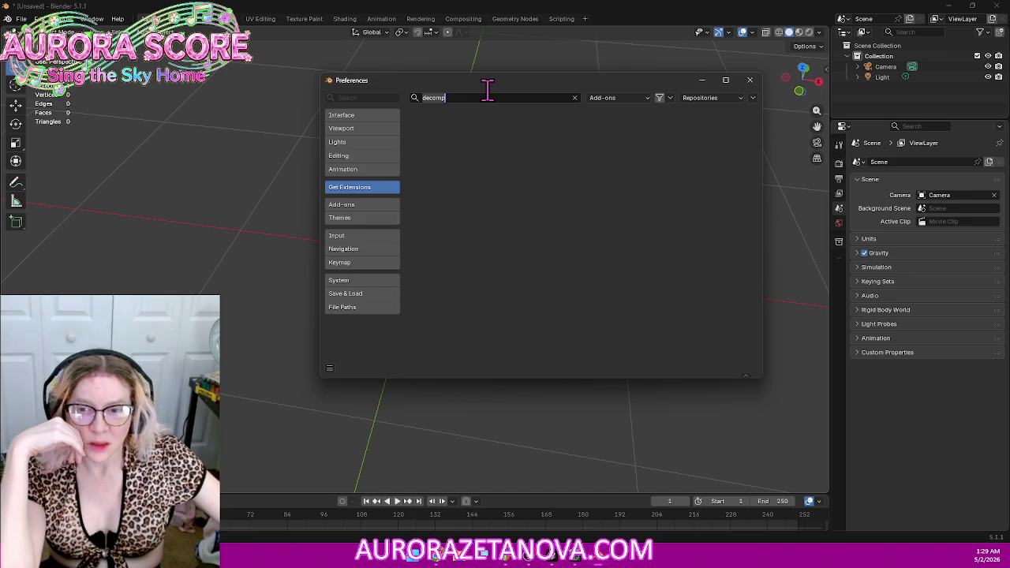
{"action": "key", "text": "BackSpace"}
{"action": "key", "text": "BackSpace"}
{"action": "key", "text": "BackSpace"}
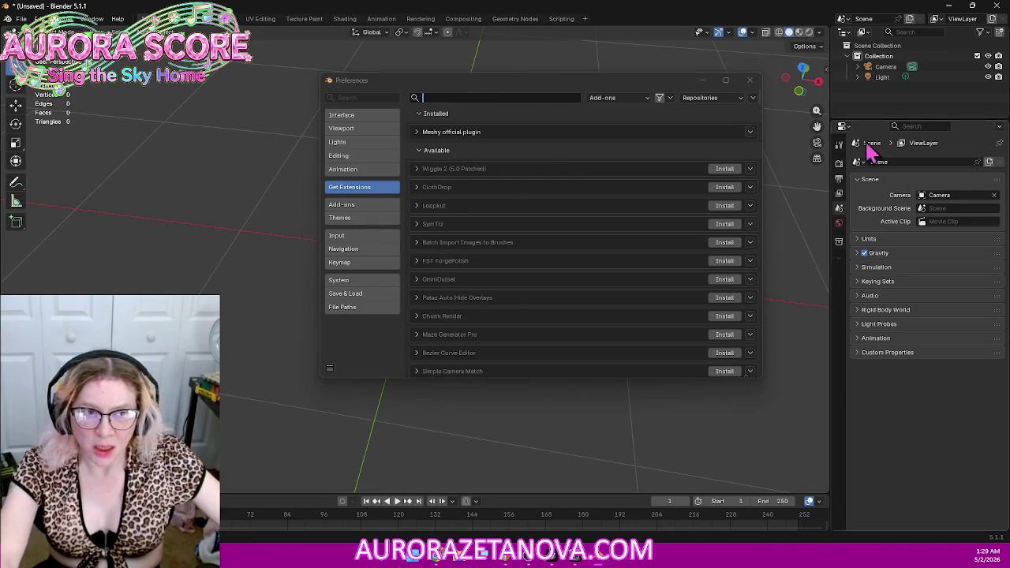
{"action": "left_click", "coordinate": [753, 82]}
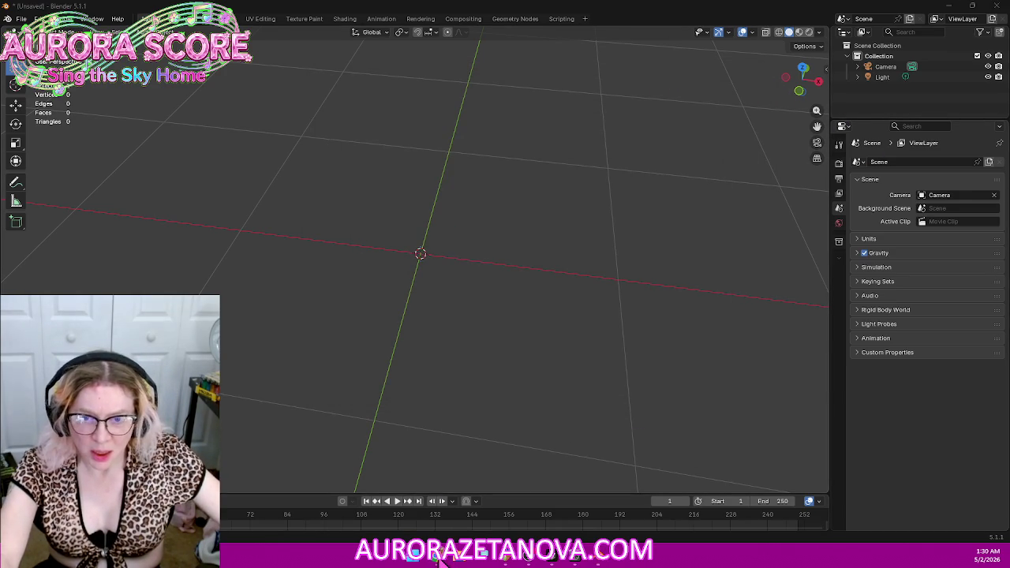
Step: Replace the GitHub tab with a Google search for 'decomposition for blender 5.1.1'
{"action": "left_click", "coordinate": [443, 559]}
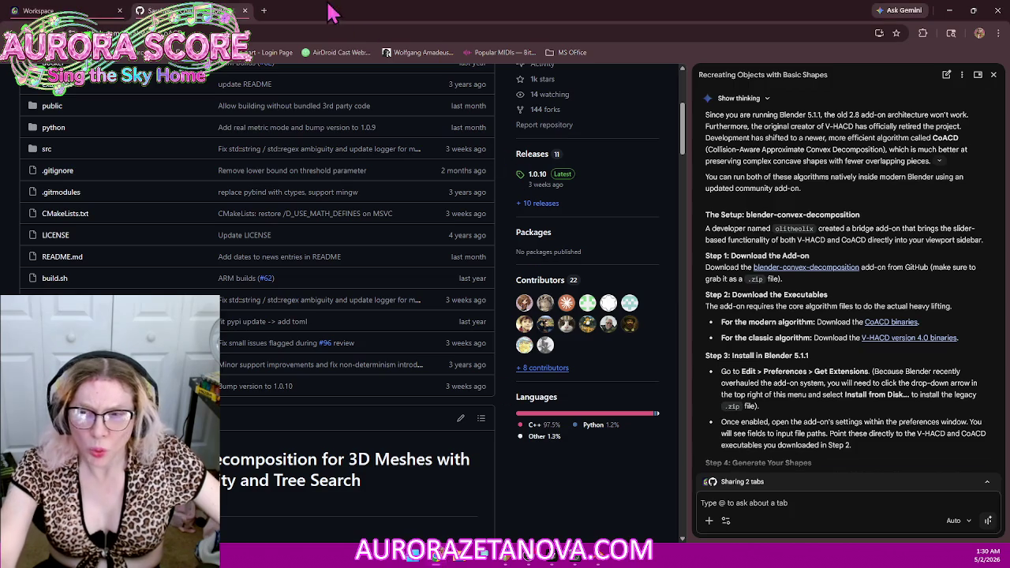
{"action": "left_click", "coordinate": [245, 11]}
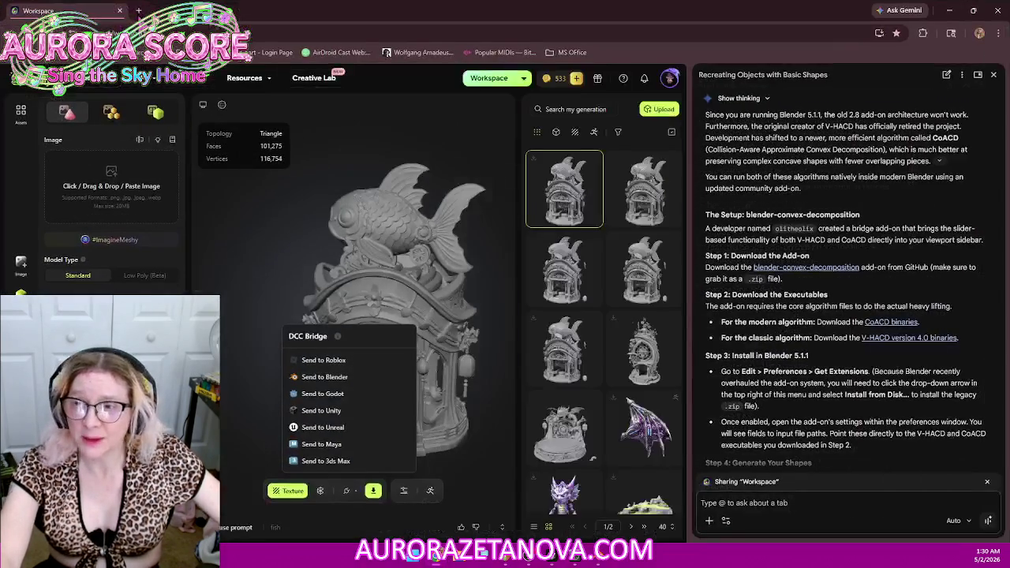
{"action": "left_click", "coordinate": [139, 11]}
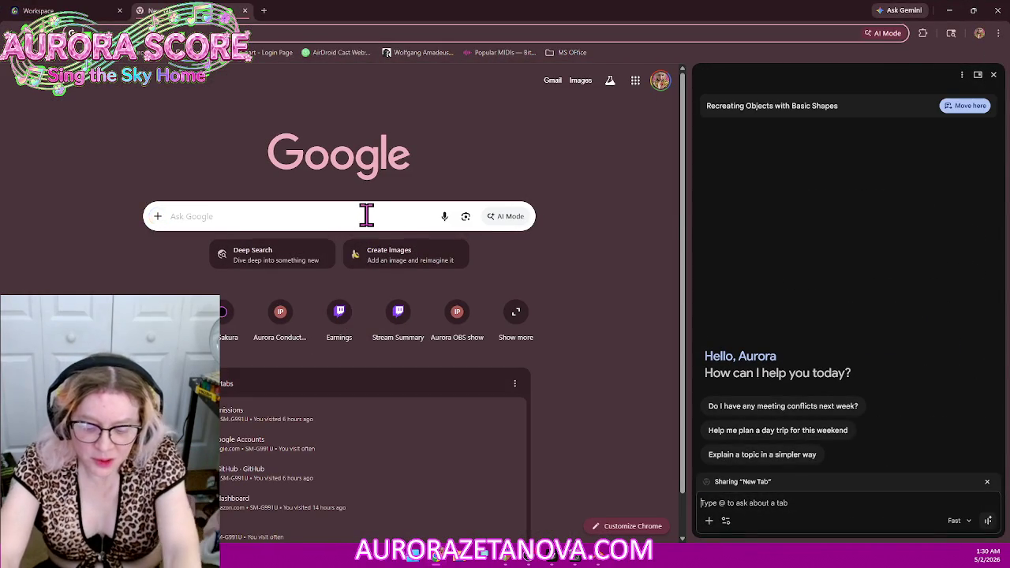
{"action": "type", "text": "decomposition"}
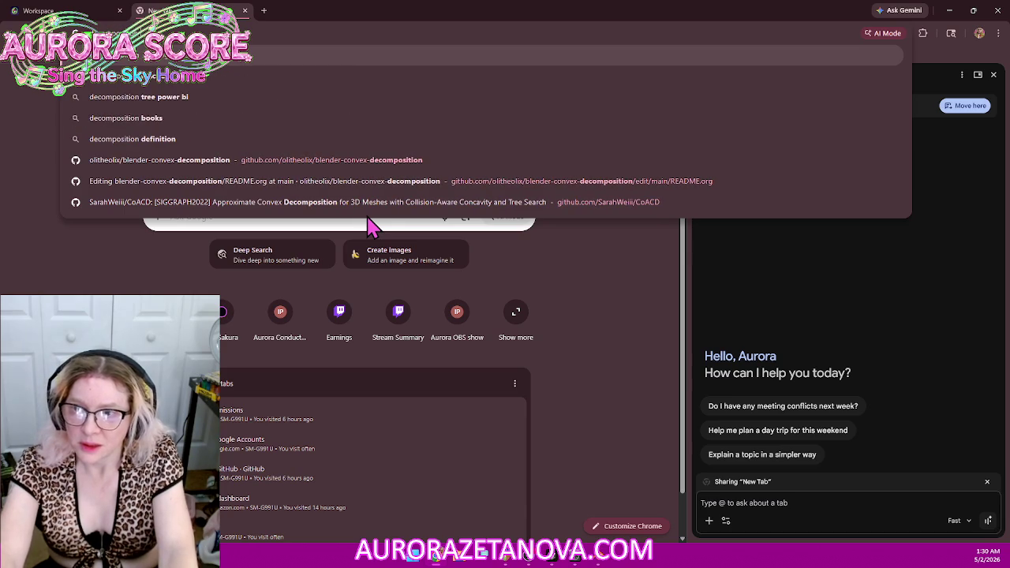
{"action": "type", "text": " for"}
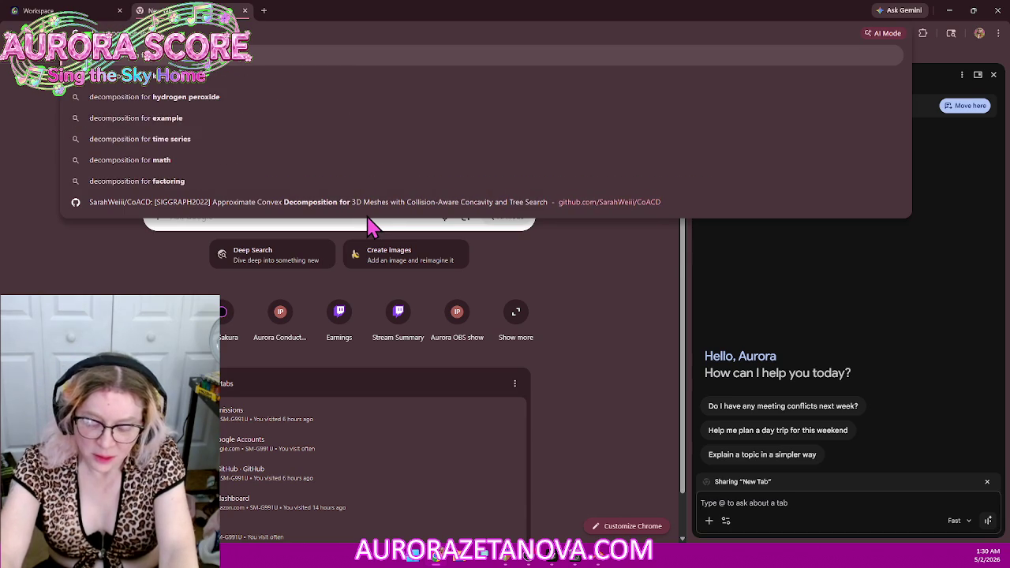
{"action": "type", "text": " blender"}
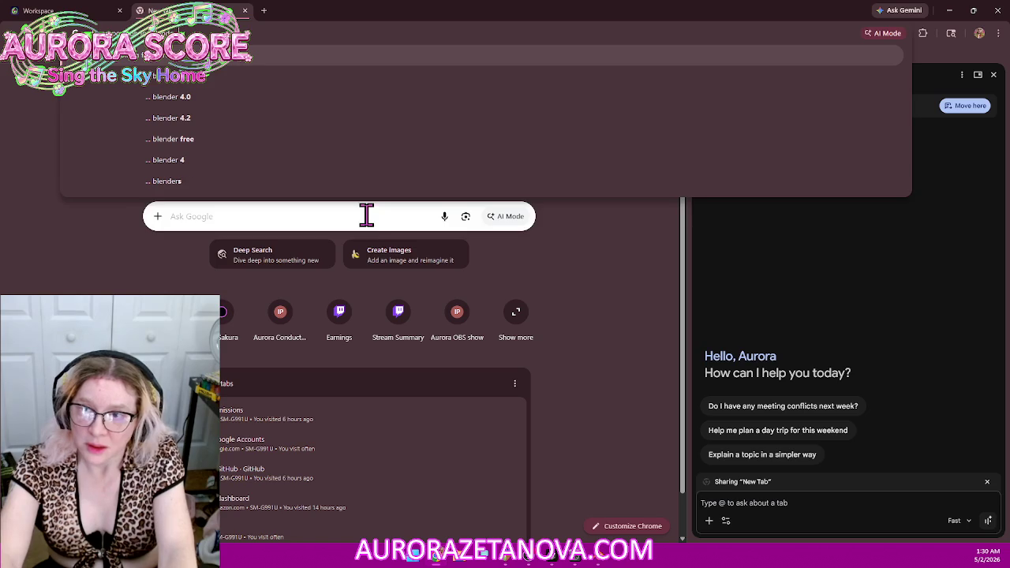
{"action": "type", "text": " 5.1.1"}
{"action": "key", "text": "Return"}
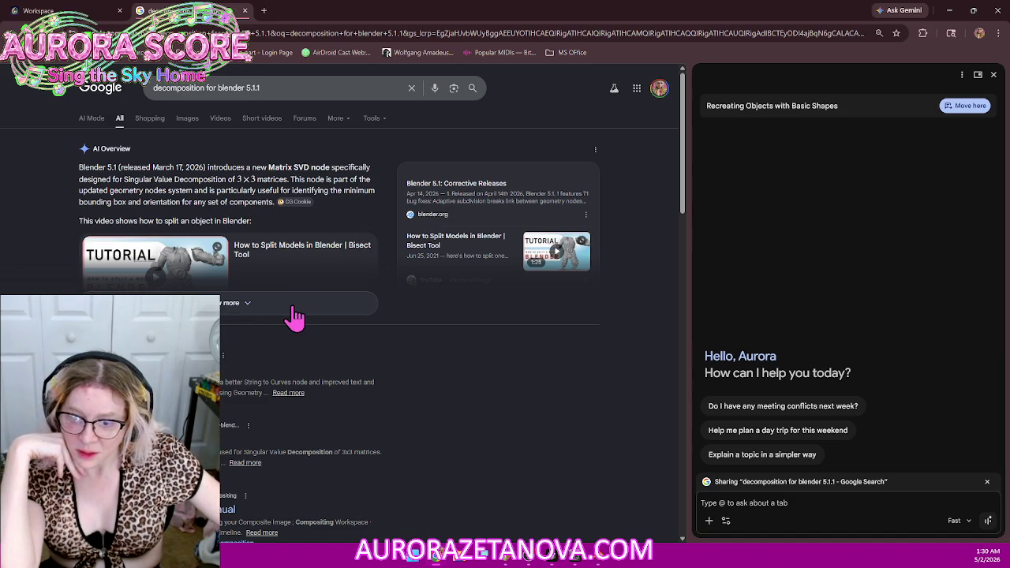
Step: Scroll through the search results and AI Overview, then back up to the top
{"action": "scroll", "coordinate": [528, 434], "scroll_direction": "down", "scroll_amount": 2}
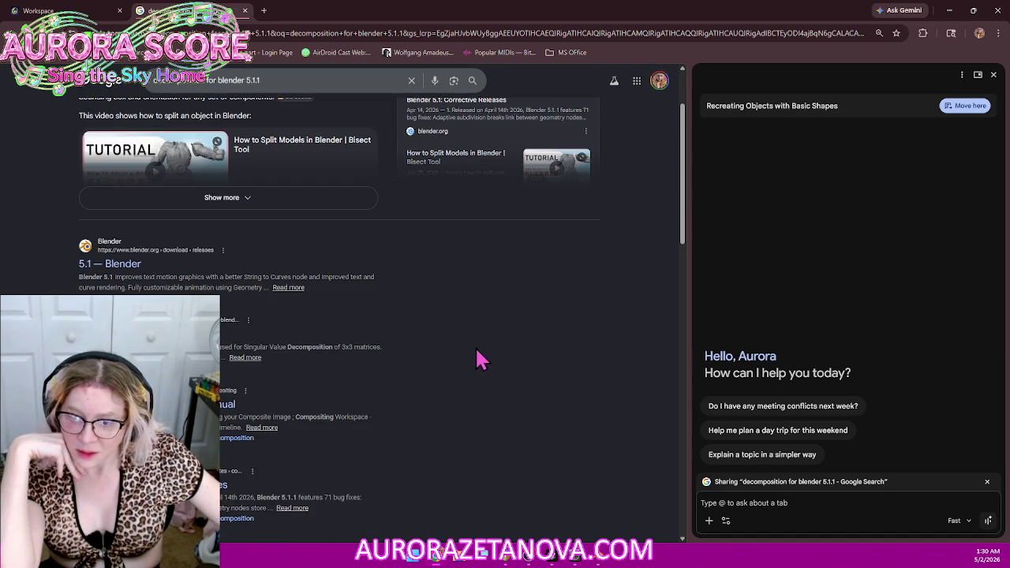
{"action": "scroll", "coordinate": [474, 371], "scroll_direction": "down", "scroll_amount": 1}
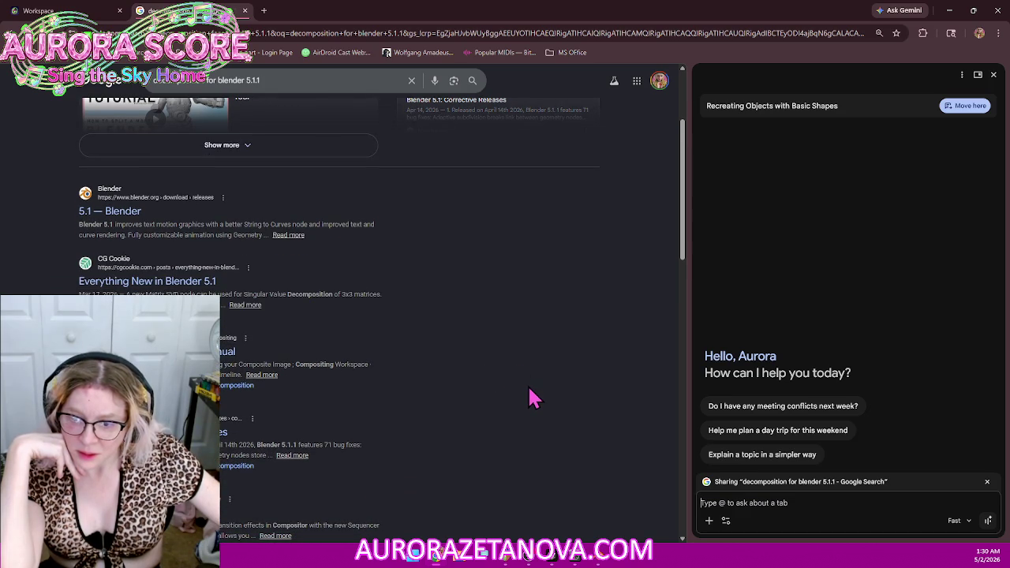
{"action": "scroll", "coordinate": [543, 390], "scroll_direction": "down", "scroll_amount": 2}
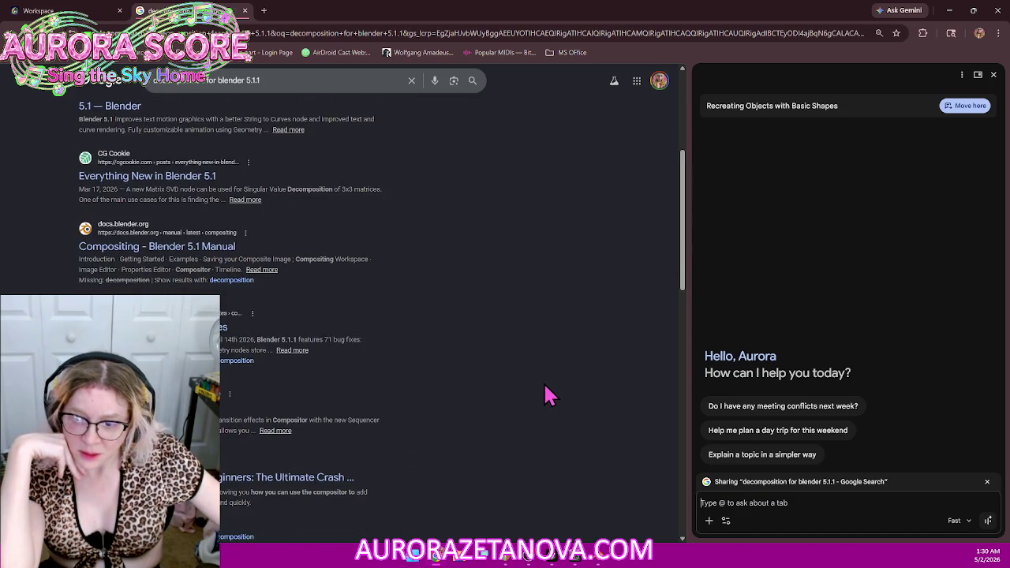
{"action": "scroll", "coordinate": [554, 369], "scroll_direction": "down", "scroll_amount": 2}
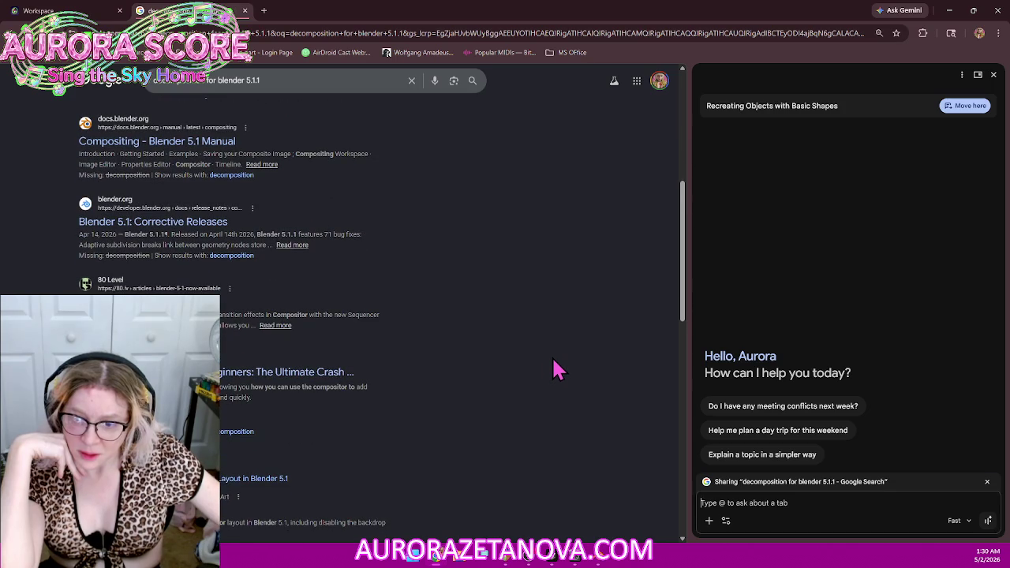
{"action": "scroll", "coordinate": [557, 367], "scroll_direction": "down", "scroll_amount": 2}
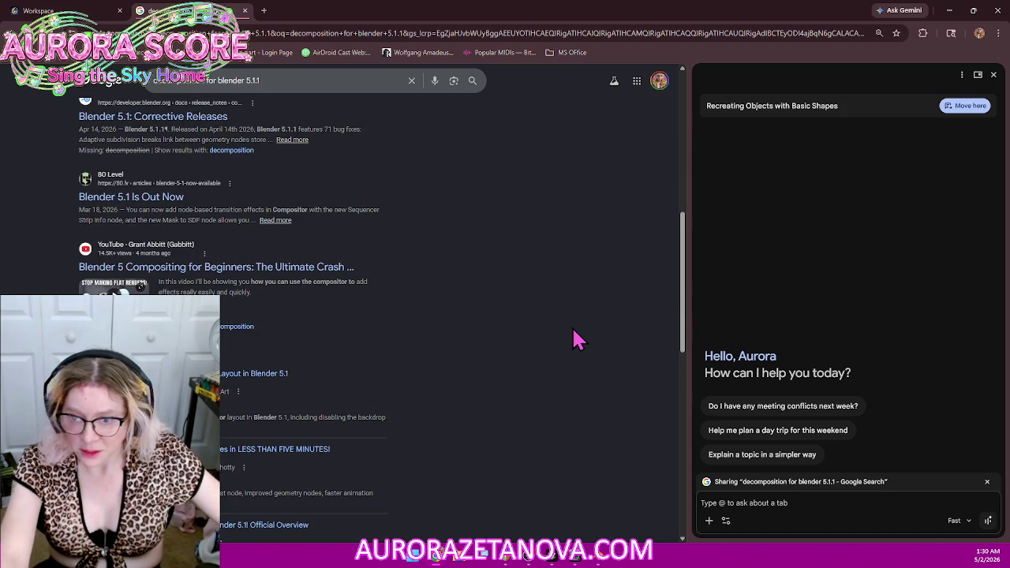
{"action": "scroll", "coordinate": [572, 336], "scroll_direction": "up", "scroll_amount": 5}
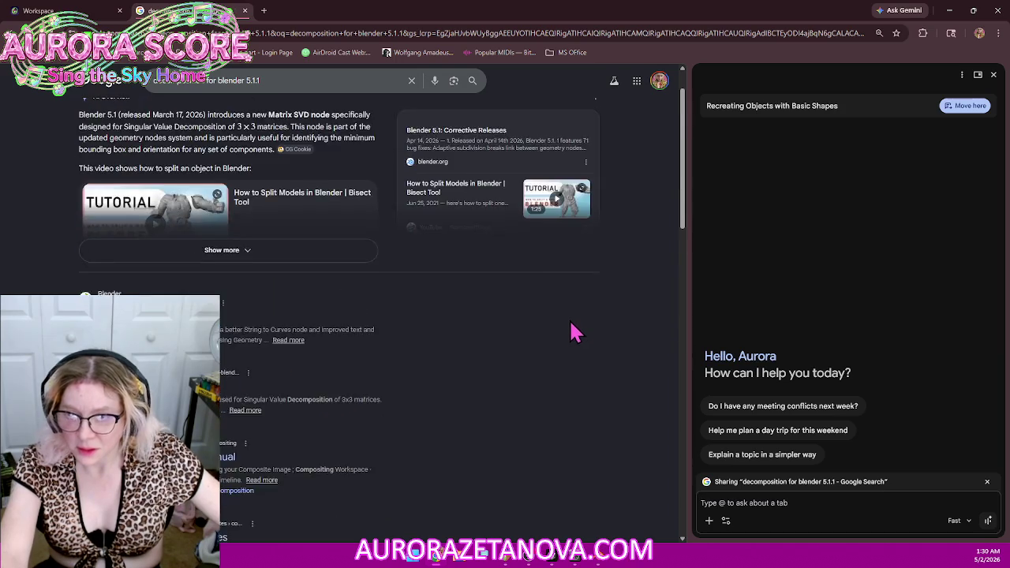
{"action": "scroll", "coordinate": [571, 333], "scroll_direction": "up", "scroll_amount": 1}
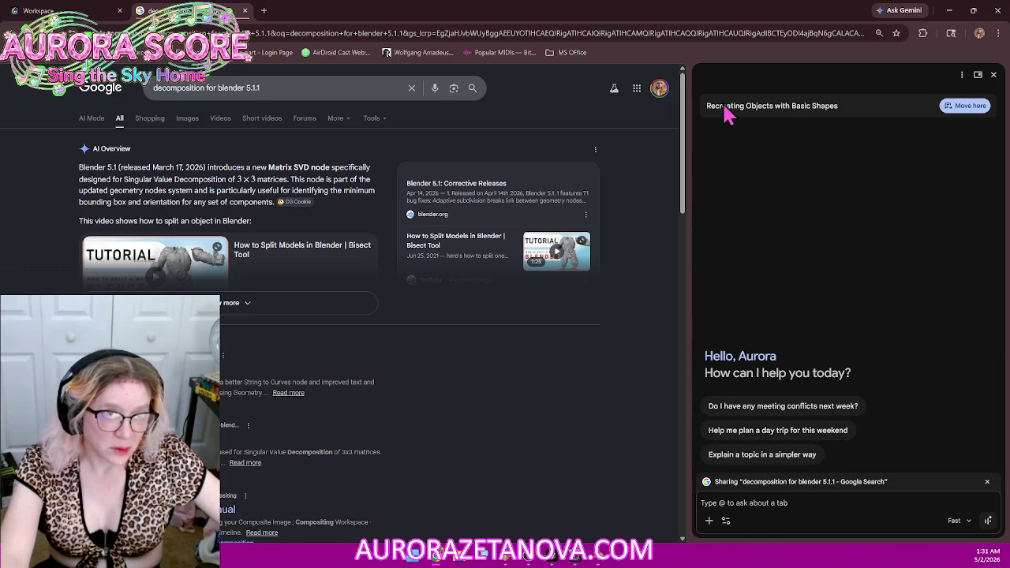
Step: Move the earlier Gemini conversation into the side panel and open its 'CoACD binaries' GitHub link
{"action": "left_click", "coordinate": [970, 111]}
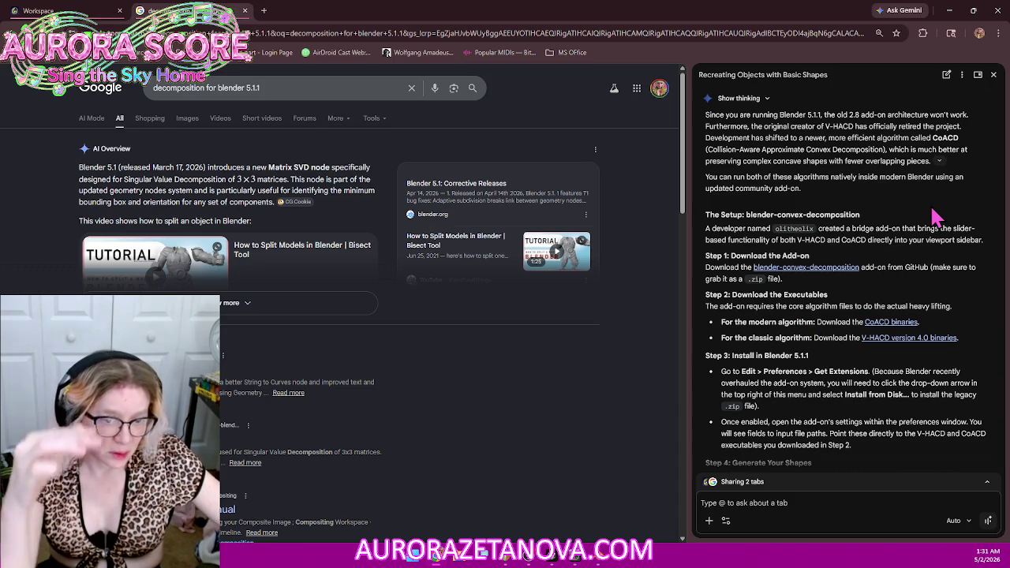
{"action": "scroll", "coordinate": [900, 383], "scroll_direction": "down", "scroll_amount": 2}
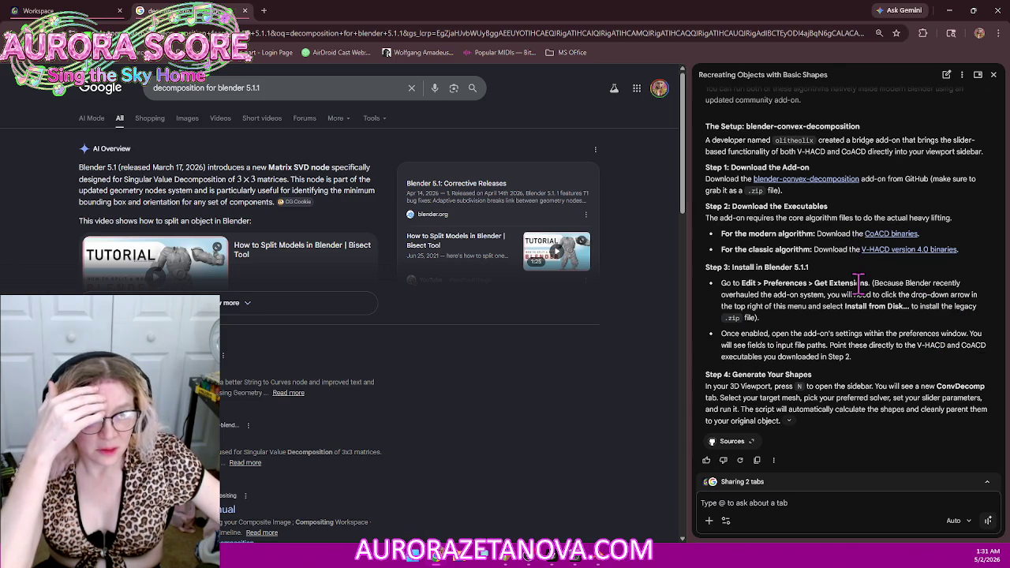
{"action": "left_click", "coordinate": [885, 239]}
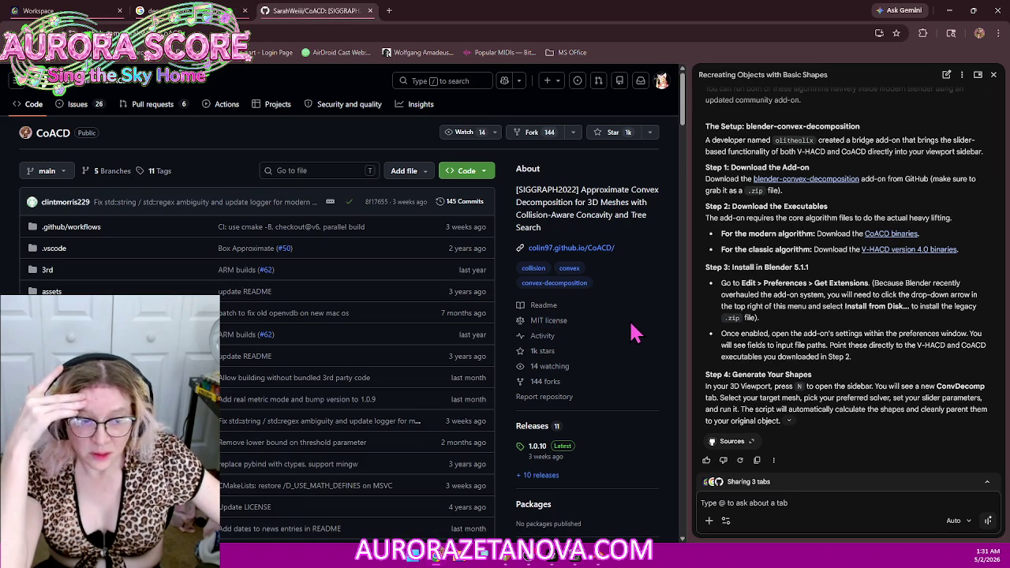
{"action": "scroll", "coordinate": [635, 333], "scroll_direction": "down", "scroll_amount": 2}
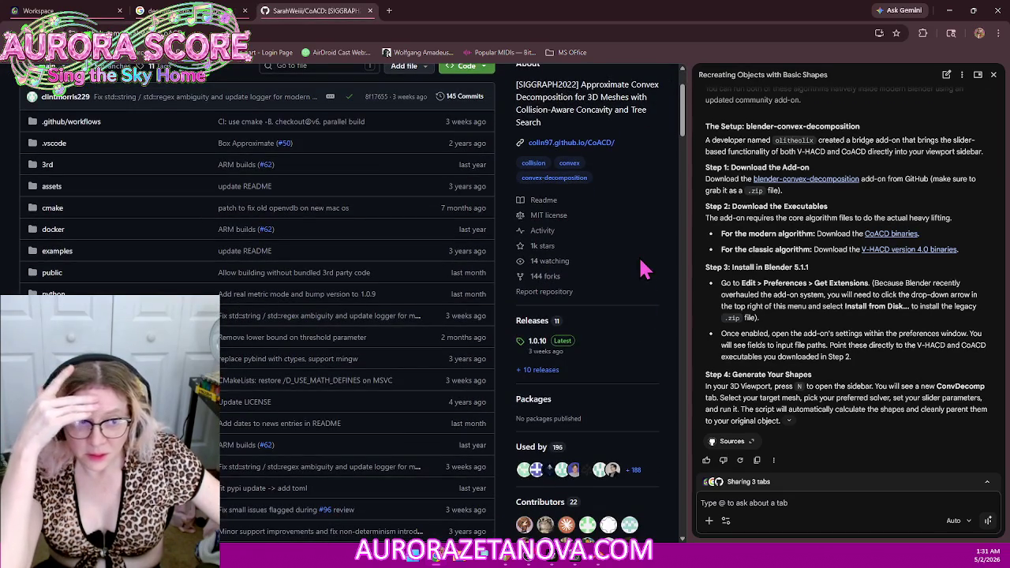
{"action": "scroll", "coordinate": [649, 268], "scroll_direction": "down", "scroll_amount": 2}
{"action": "scroll", "coordinate": [653, 279], "scroll_direction": "down", "scroll_amount": 3}
{"action": "scroll", "coordinate": [653, 293], "scroll_direction": "down", "scroll_amount": 1}
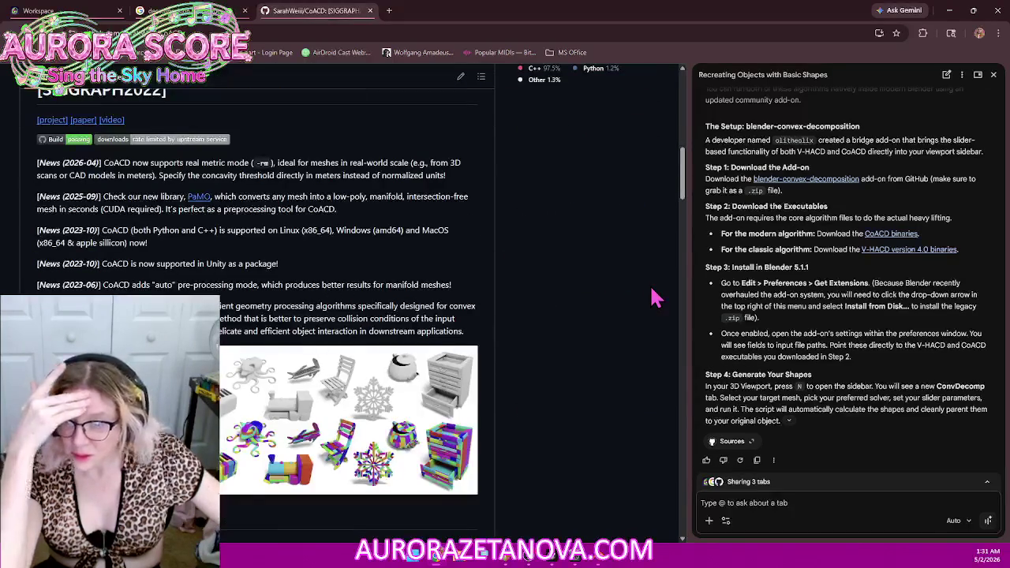
{"action": "scroll", "coordinate": [654, 300], "scroll_direction": "down", "scroll_amount": 5}
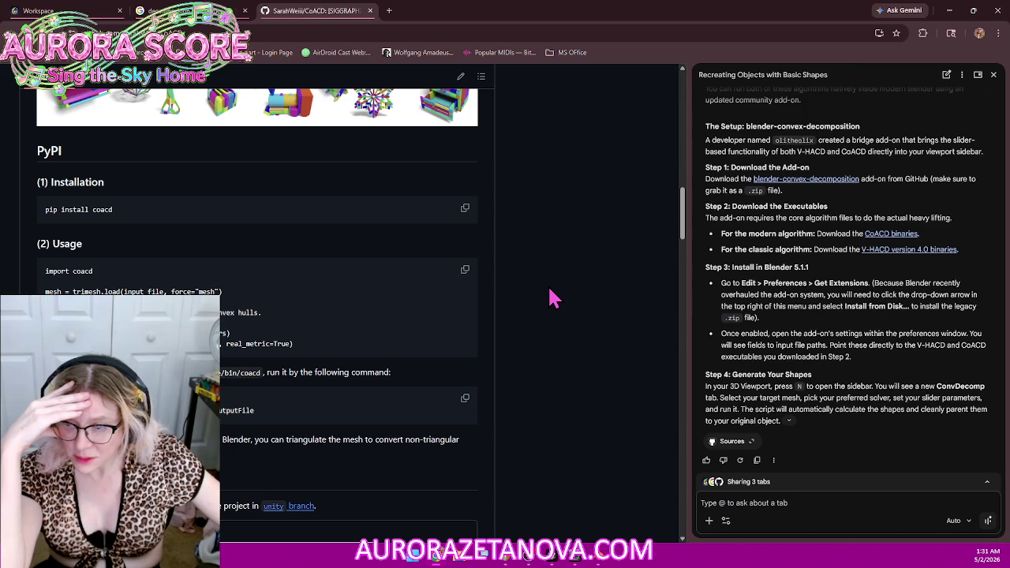
{"action": "scroll", "coordinate": [552, 297], "scroll_direction": "down", "scroll_amount": 2}
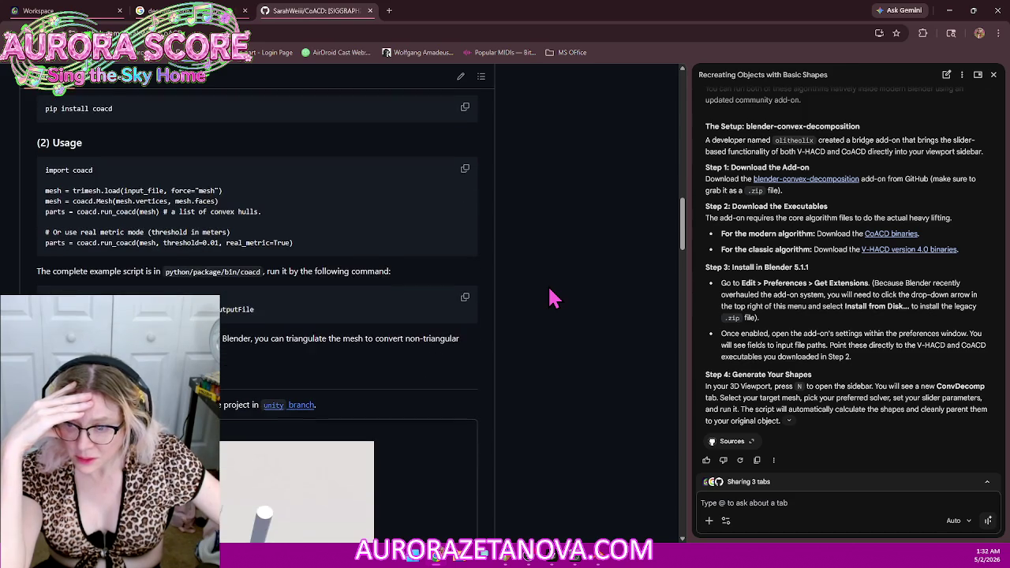
{"action": "scroll", "coordinate": [552, 298], "scroll_direction": "down", "scroll_amount": 3}
{"action": "scroll", "coordinate": [552, 299], "scroll_direction": "down", "scroll_amount": 3}
{"action": "scroll", "coordinate": [553, 300], "scroll_direction": "down", "scroll_amount": 2}
{"action": "scroll", "coordinate": [553, 301], "scroll_direction": "down", "scroll_amount": 3}
{"action": "scroll", "coordinate": [552, 301], "scroll_direction": "down", "scroll_amount": 3}
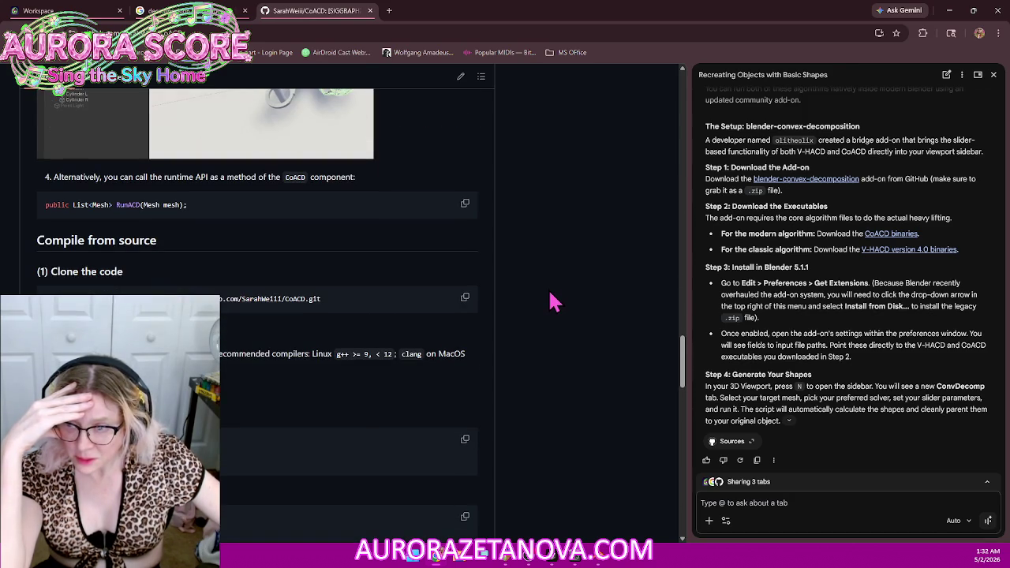
{"action": "scroll", "coordinate": [620, 295], "scroll_direction": "down", "scroll_amount": 5}
{"action": "scroll", "coordinate": [564, 309], "scroll_direction": "down", "scroll_amount": 3}
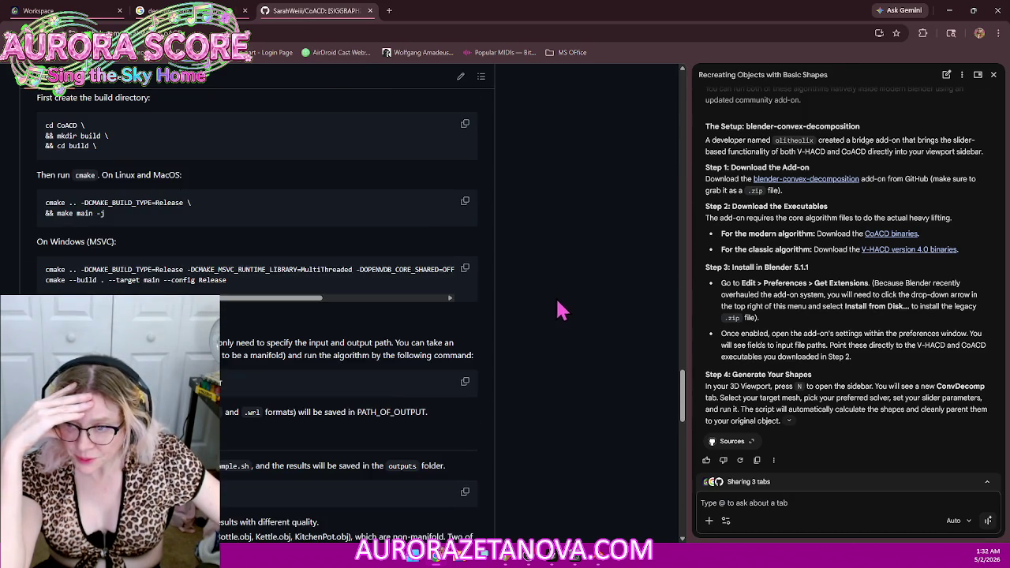
{"action": "scroll", "coordinate": [560, 309], "scroll_direction": "down", "scroll_amount": 5}
{"action": "scroll", "coordinate": [581, 270], "scroll_direction": "up", "scroll_amount": 3}
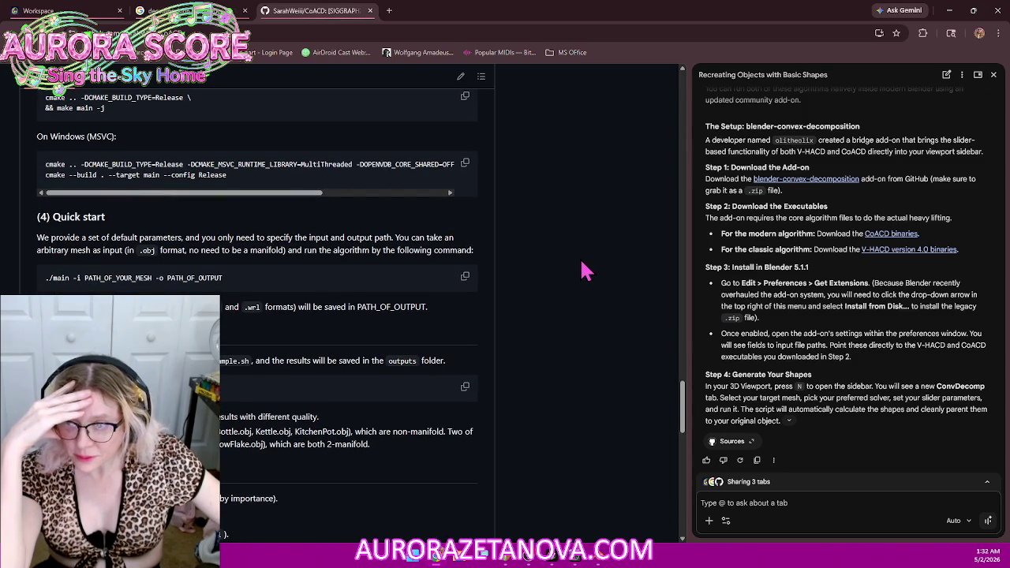
{"action": "scroll", "coordinate": [584, 284], "scroll_direction": "down", "scroll_amount": 5}
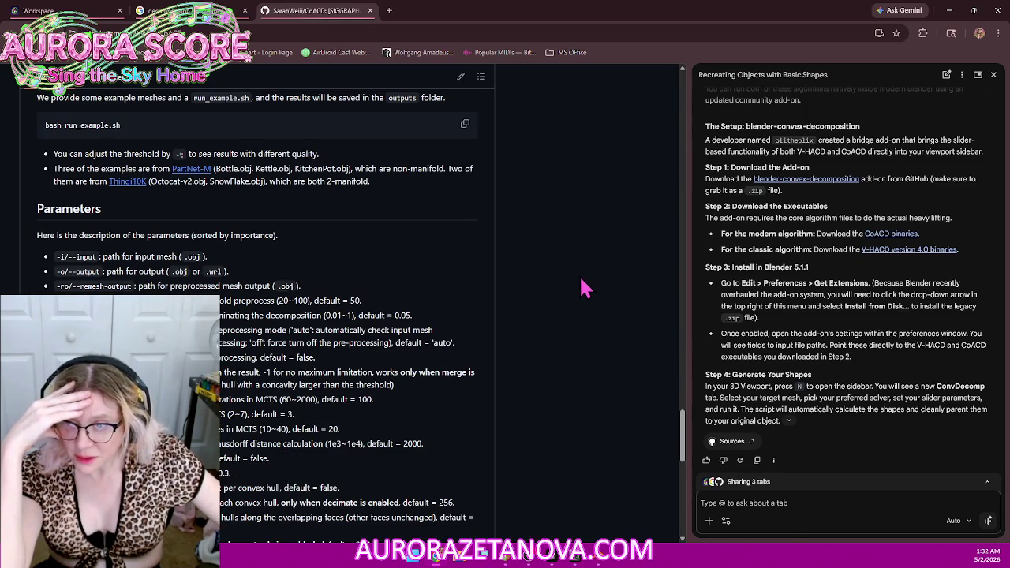
{"action": "scroll", "coordinate": [581, 281], "scroll_direction": "down", "scroll_amount": 5}
{"action": "scroll", "coordinate": [581, 281], "scroll_direction": "down", "scroll_amount": 2}
{"action": "scroll", "coordinate": [582, 282], "scroll_direction": "down", "scroll_amount": 3}
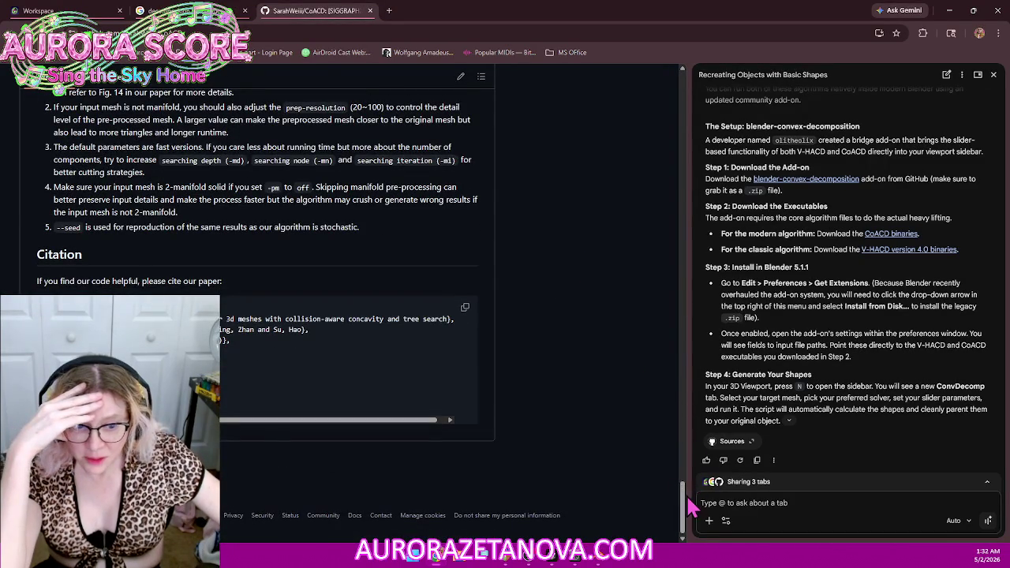
{"action": "left_click_drag", "start_coordinate": [684, 509], "coordinate": [683, 103]}
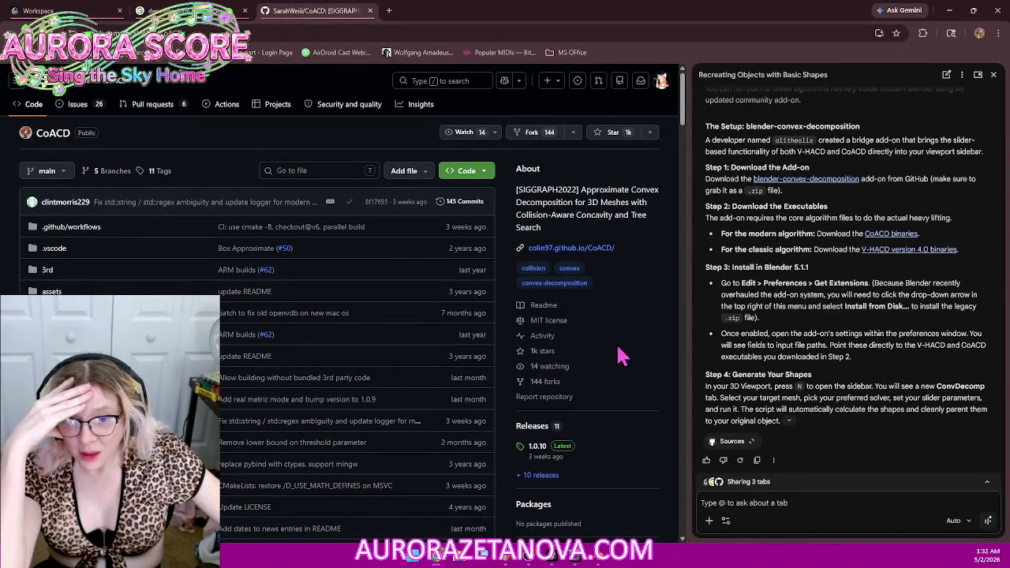
{"action": "scroll", "coordinate": [619, 340], "scroll_direction": "down", "scroll_amount": 2}
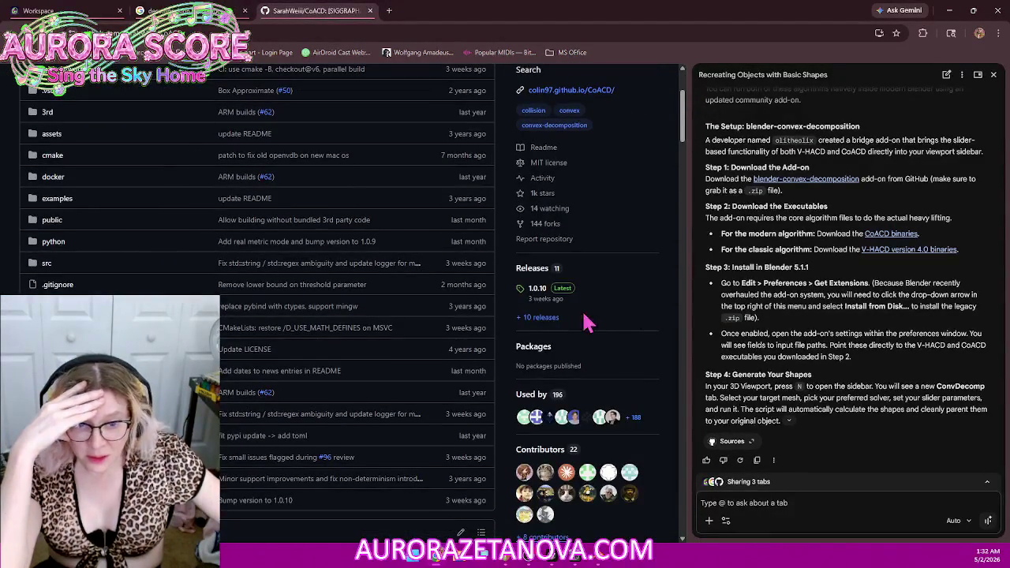
{"action": "left_click", "coordinate": [568, 292]}
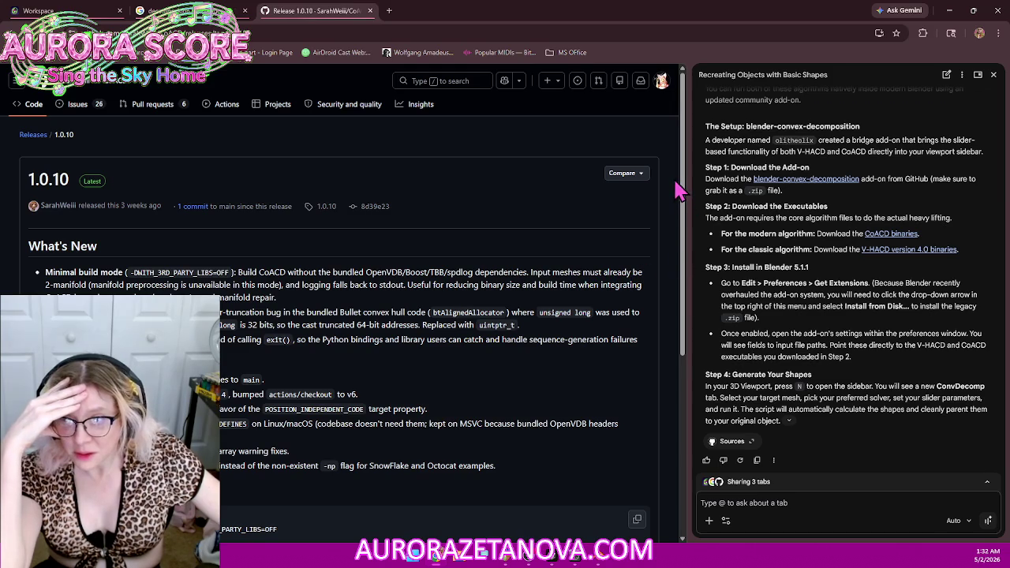
Step: Open the downloaded CoACD 1.0.10 Windows wheel, dismiss the app chooser, and review the release assets
{"action": "left_click_drag", "start_coordinate": [685, 156], "coordinate": [677, 347]}
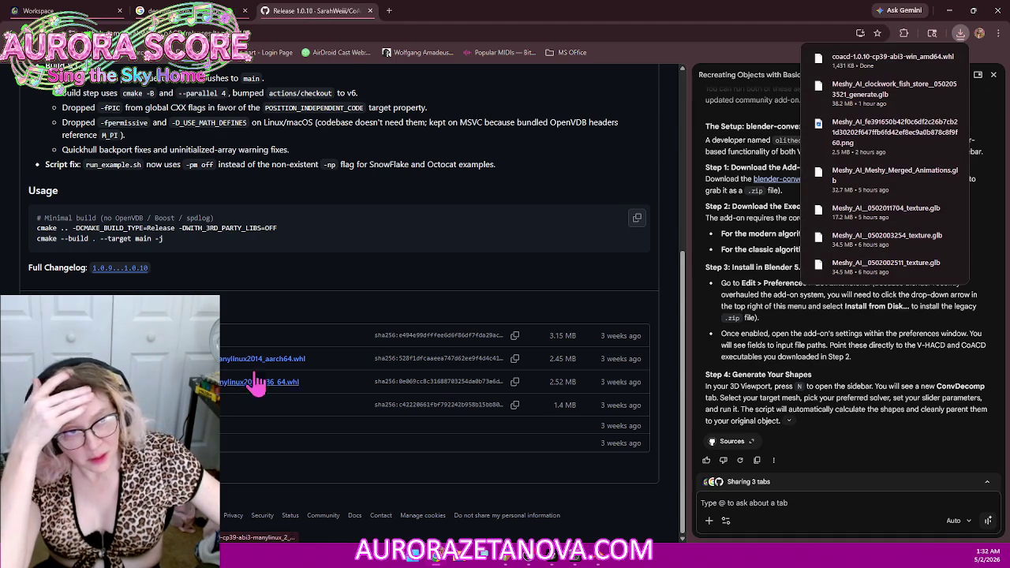
{"action": "mouse_move", "coordinate": [876, 60]}
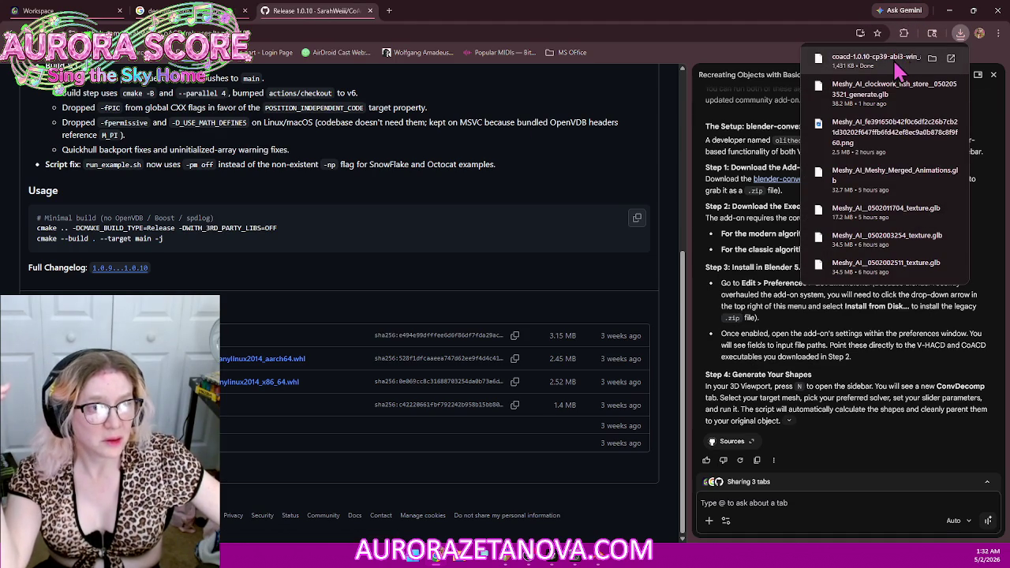
{"action": "left_click", "coordinate": [892, 63]}
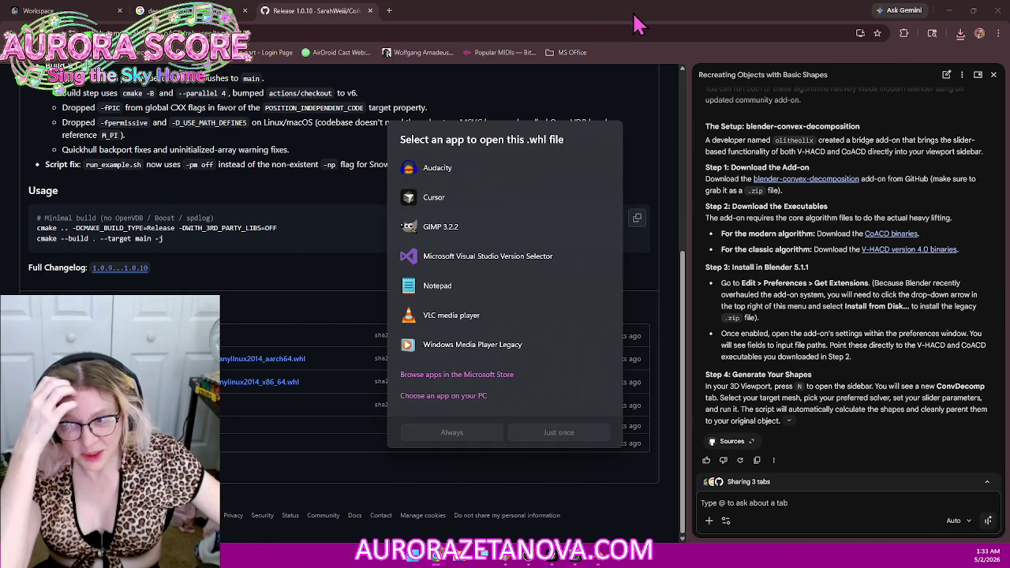
{"action": "left_click", "coordinate": [657, 23]}
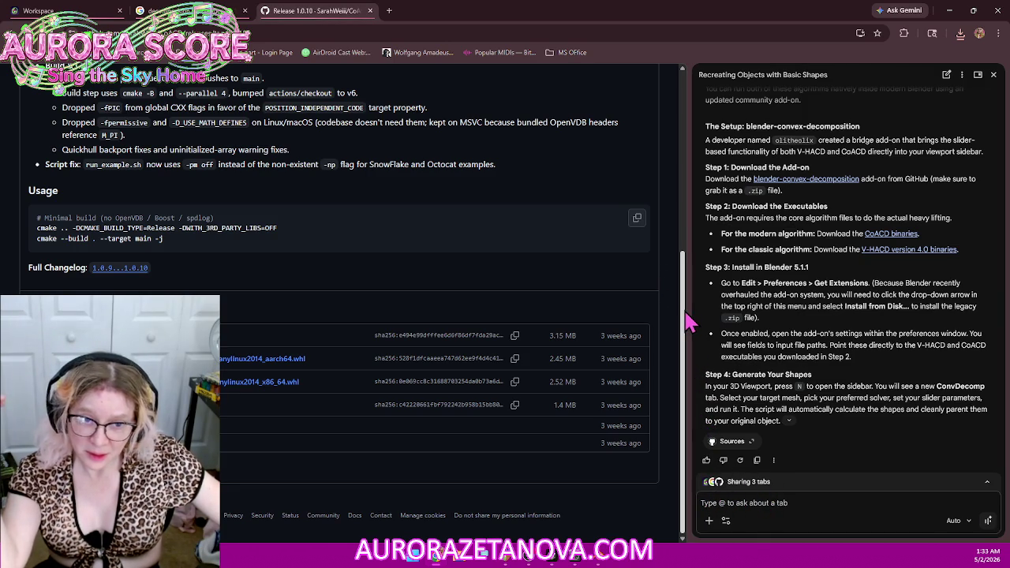
{"action": "left_click_drag", "start_coordinate": [683, 322], "coordinate": [683, 122]}
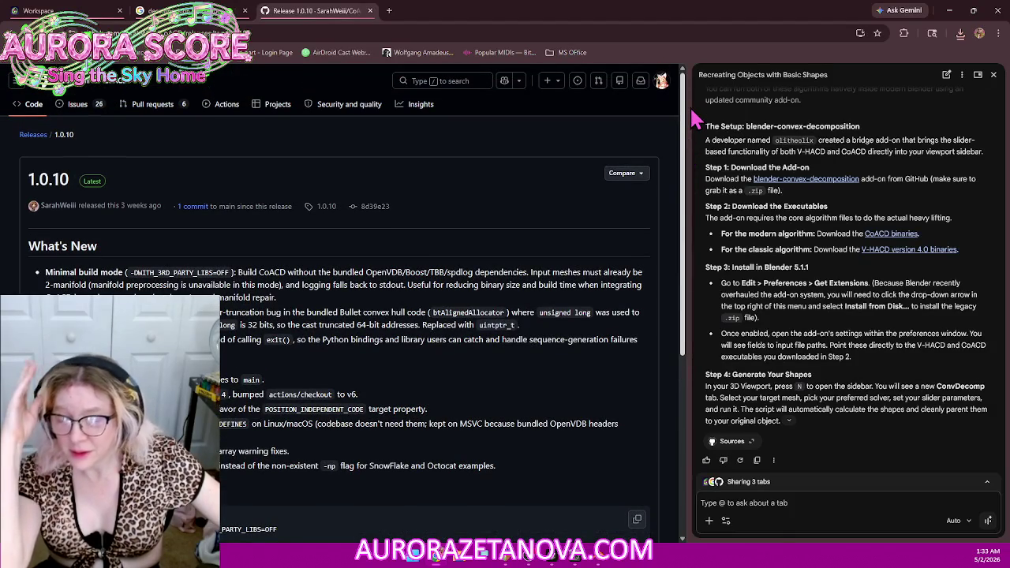
{"action": "left_click_drag", "start_coordinate": [691, 128], "coordinate": [689, 343]}
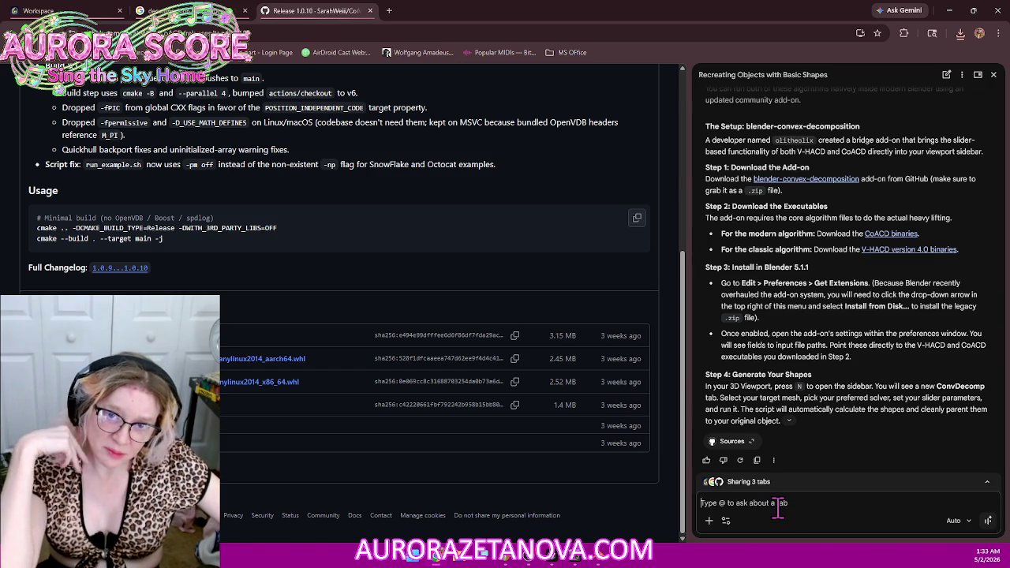
Step: Ask Gemini whether this CoACD release page has the right, most up-to-date binary and what to do
{"action": "type", "text": "I don't know if this is"}
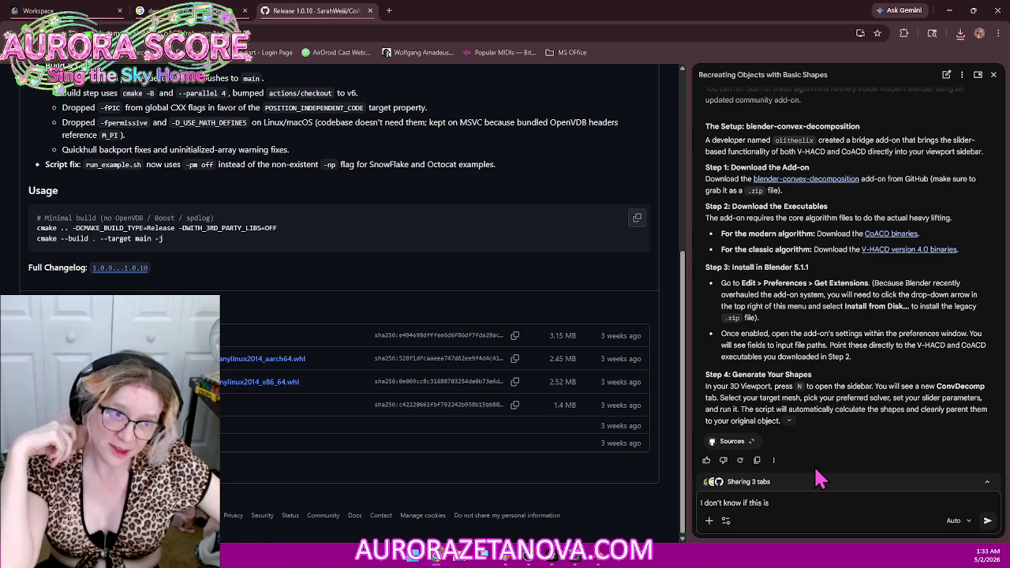
{"action": "type", "text": "he right spot or where I'm supposed to do with this but this "}
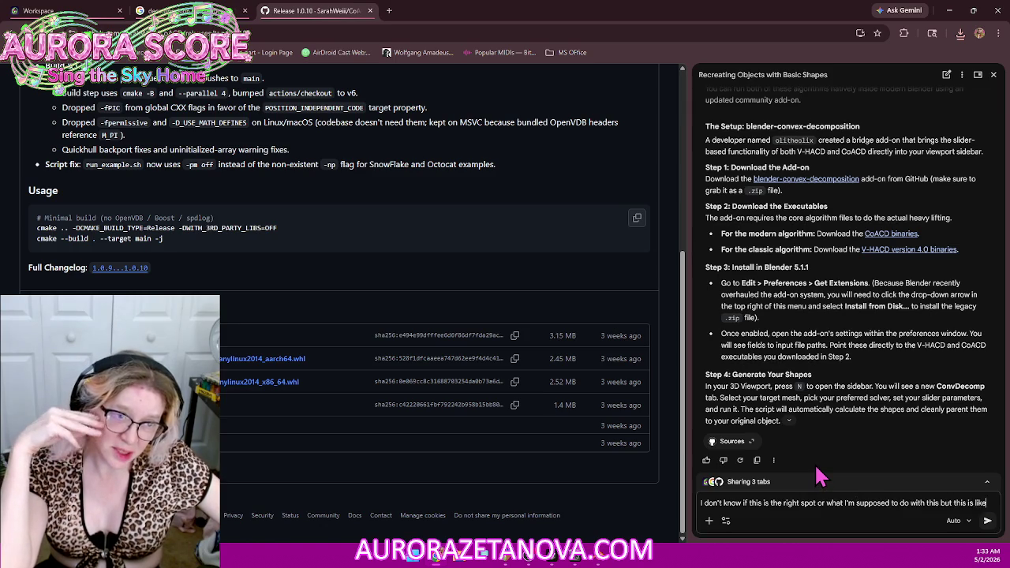
{"action": "type", "text": "is like the most up-to-date"}
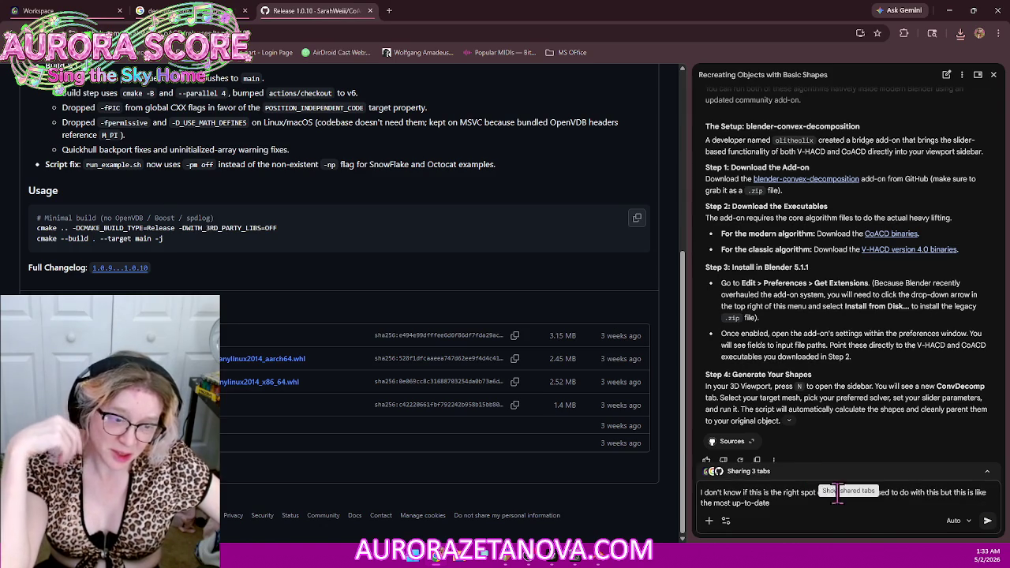
{"action": "type", "text": " cOA CD binary whatever"}
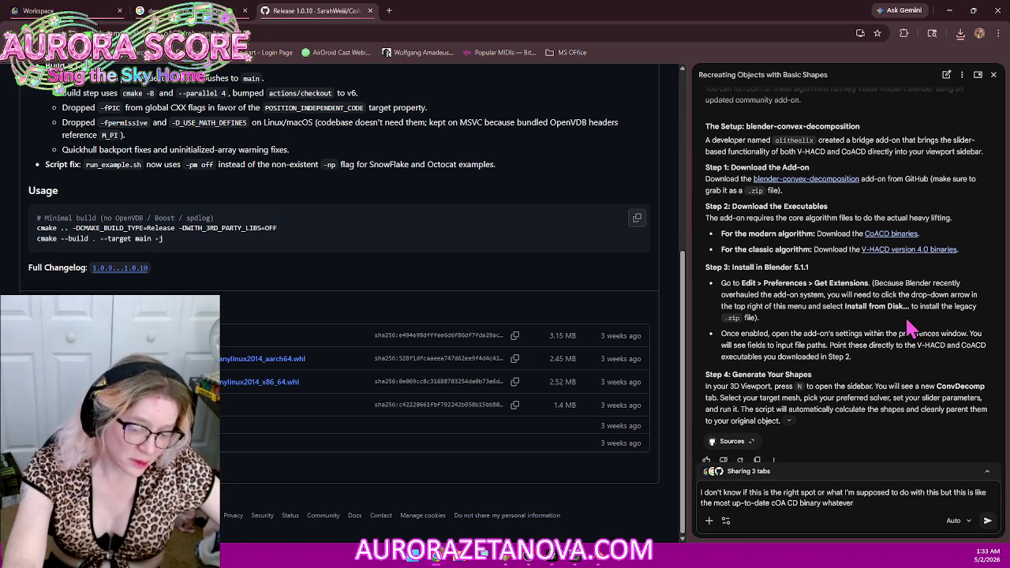
{"action": "key", "text": "Return"}
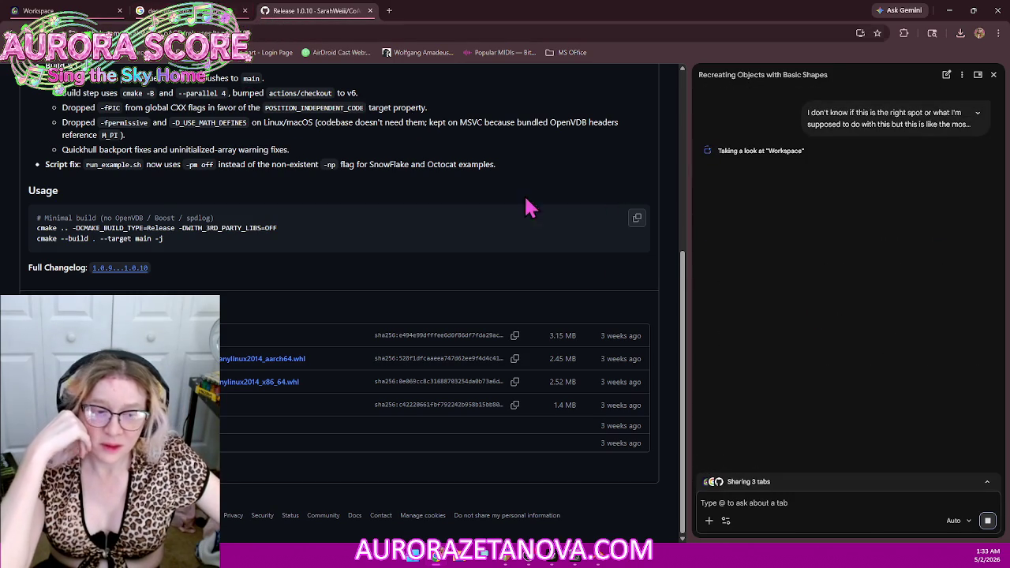
Step: Limit Gemini's shared tabs to the CoACD release by removing the Workspace and search tabs
{"action": "left_click", "coordinate": [766, 481]}
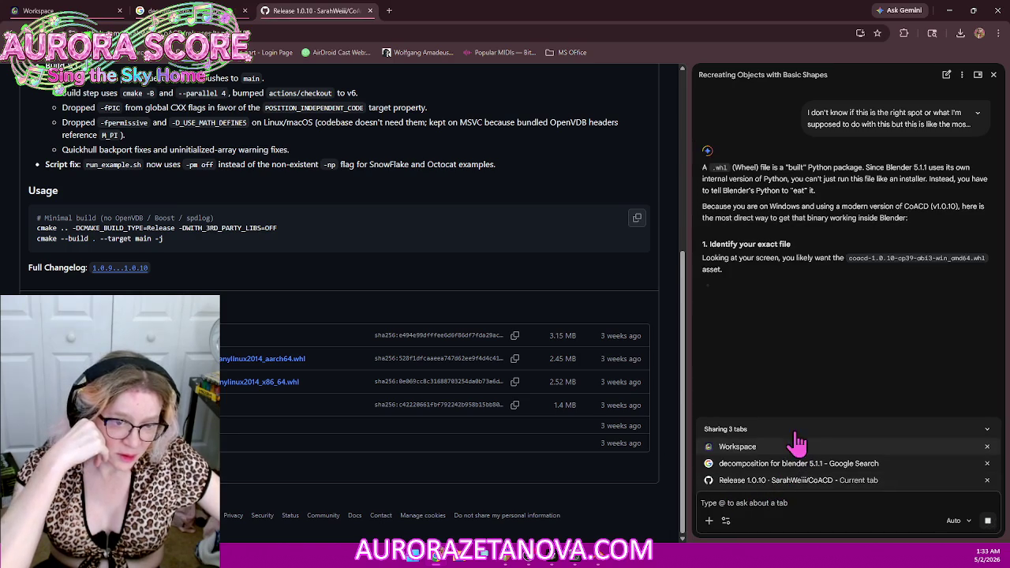
{"action": "left_click", "coordinate": [987, 447]}
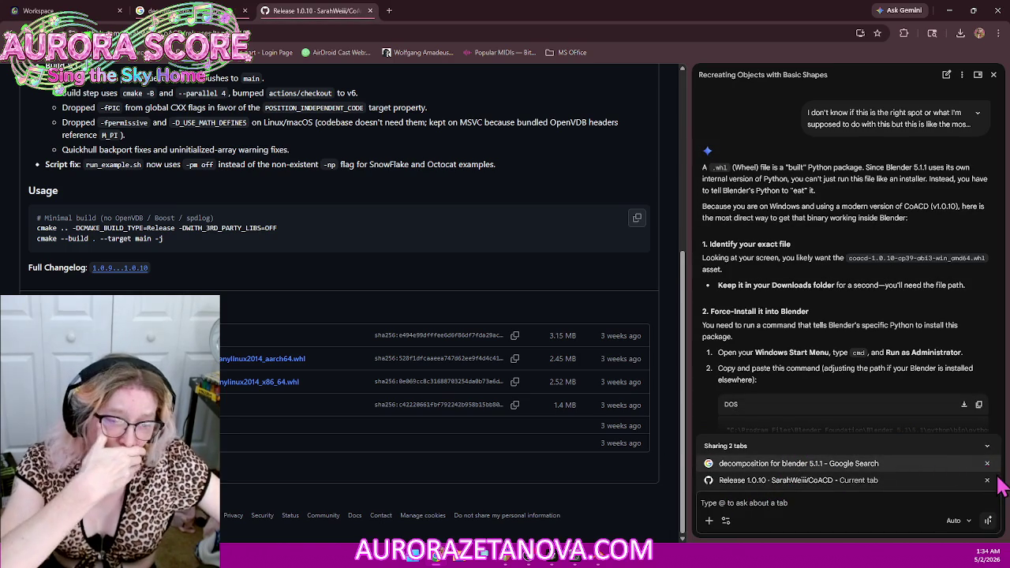
{"action": "left_click", "coordinate": [987, 464]}
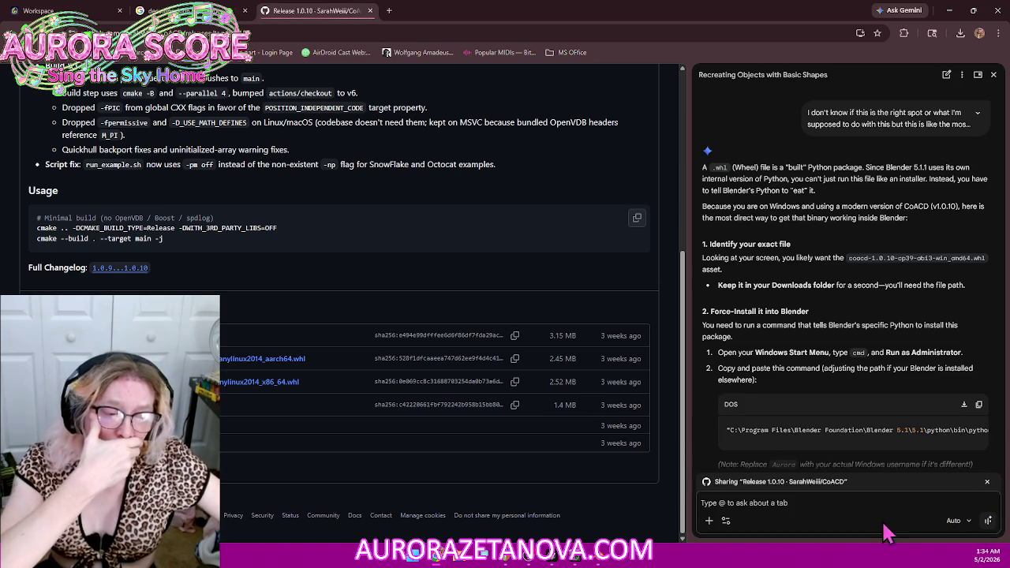
Step: Copy Gemini's Blender Python install command for CoACD and search Windows for cmd
{"action": "scroll", "coordinate": [927, 257], "scroll_direction": "down", "scroll_amount": 2}
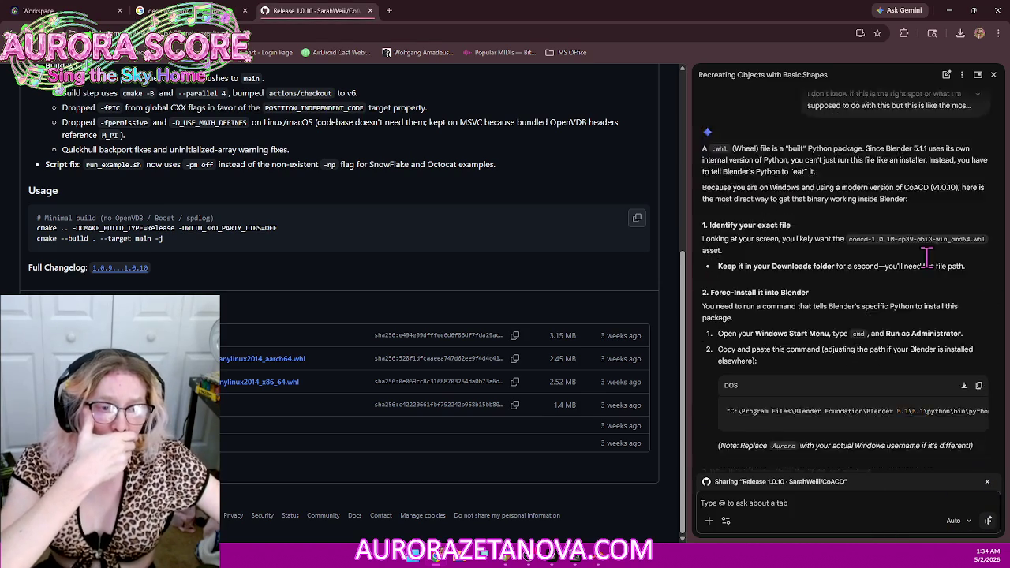
{"action": "scroll", "coordinate": [919, 158], "scroll_direction": "up", "scroll_amount": 4}
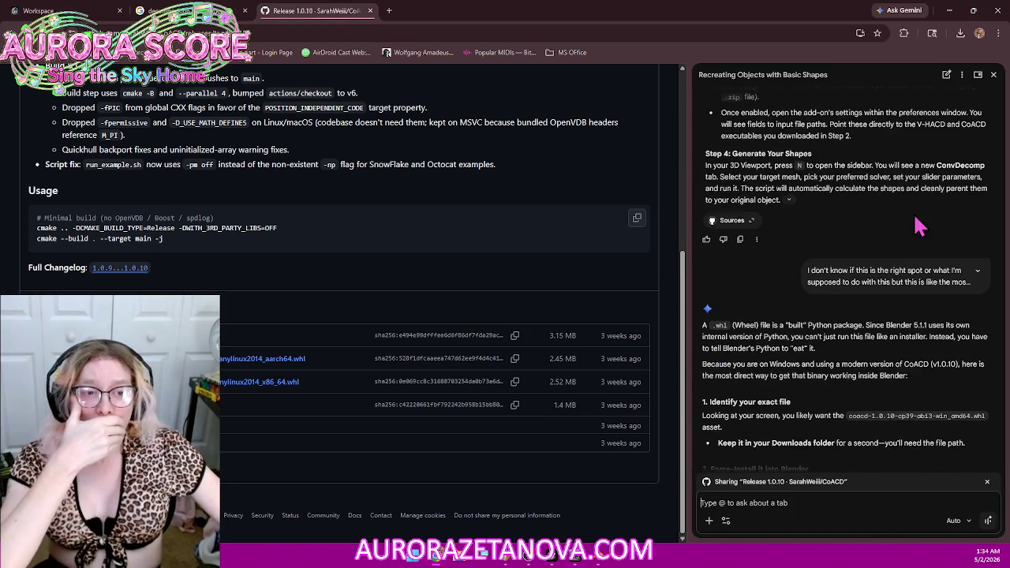
{"action": "scroll", "coordinate": [925, 252], "scroll_direction": "down", "scroll_amount": 3}
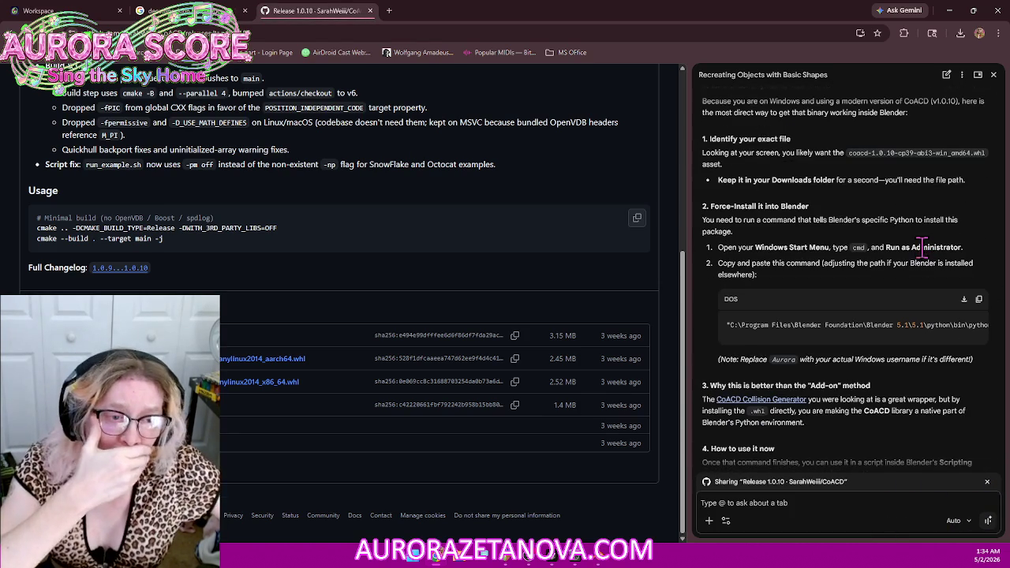
{"action": "scroll", "coordinate": [913, 247], "scroll_direction": "down", "scroll_amount": 1}
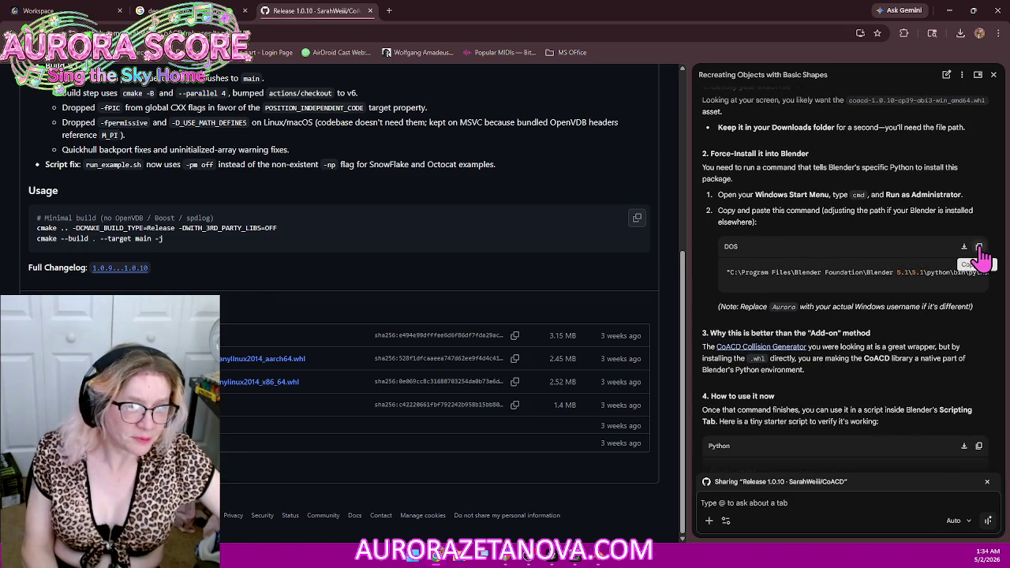
{"action": "left_click", "coordinate": [979, 249]}
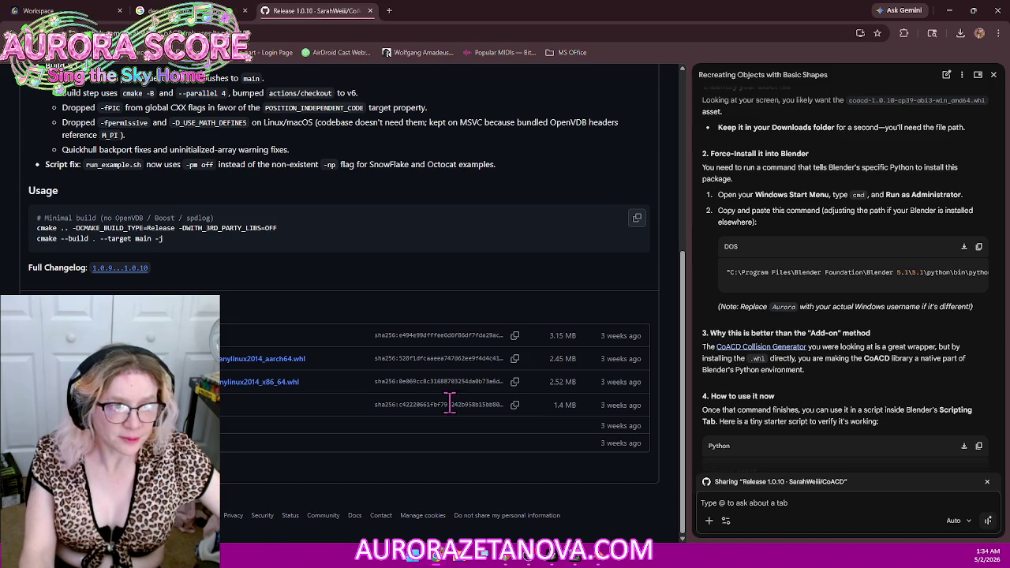
{"action": "left_click", "coordinate": [424, 558]}
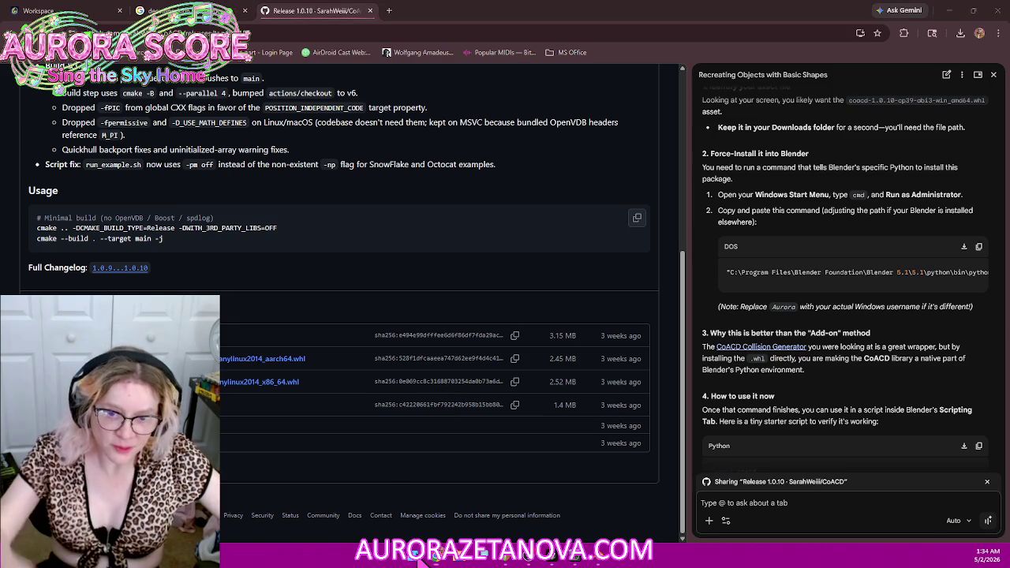
{"action": "type", "text": "cmd"}
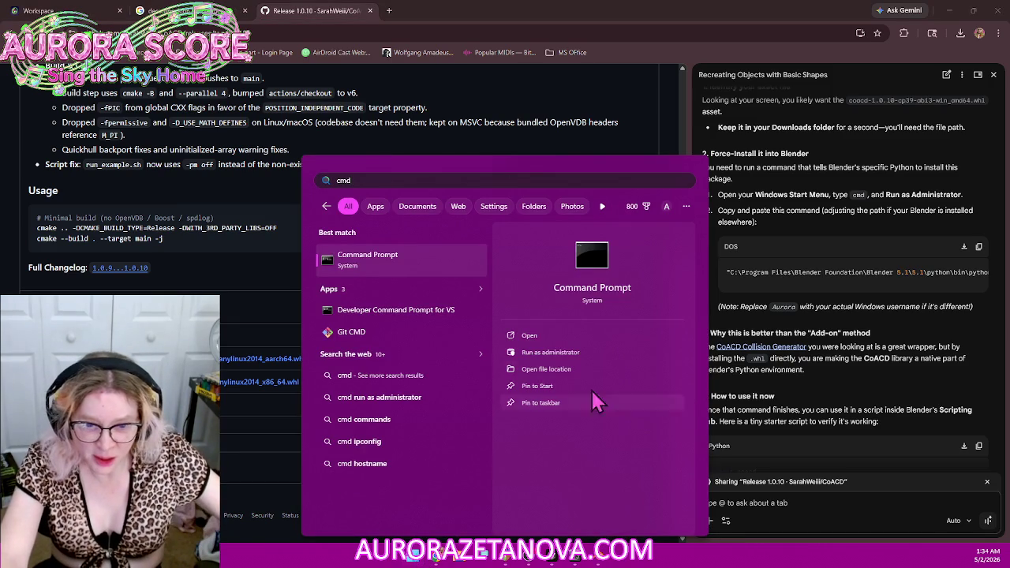
Step: Run Command Prompt as administrator, then switch to File Explorer at the Blender 5.1 folder
{"action": "left_click", "coordinate": [577, 358]}
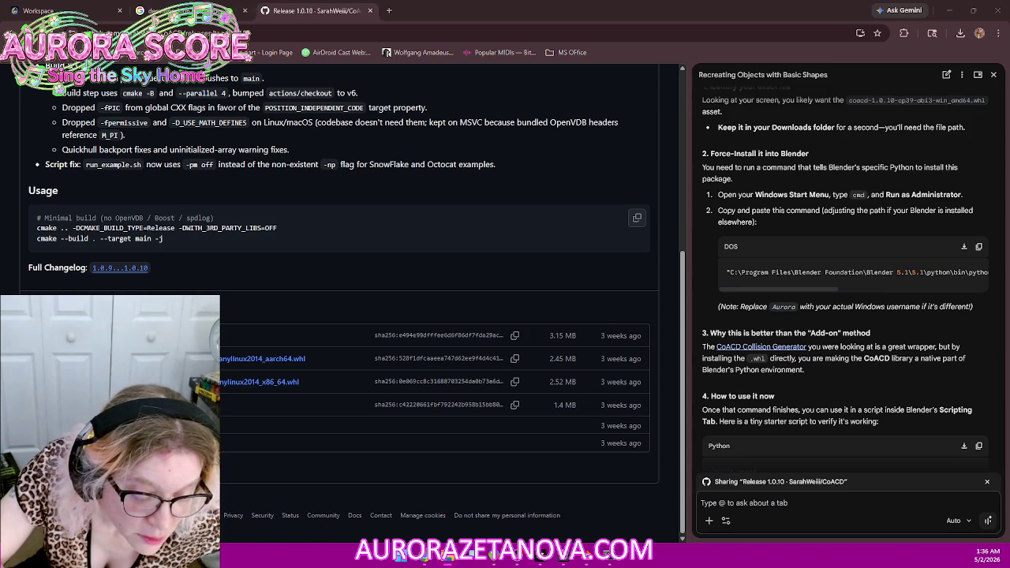
{"action": "key", "text": "alt+Tab"}
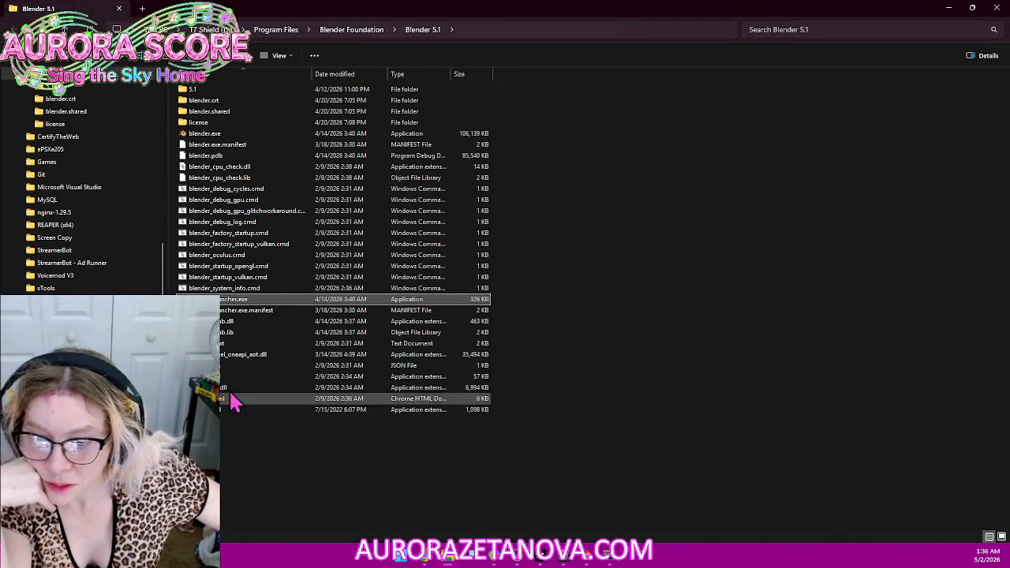
{"action": "mouse_move", "coordinate": [260, 388]}
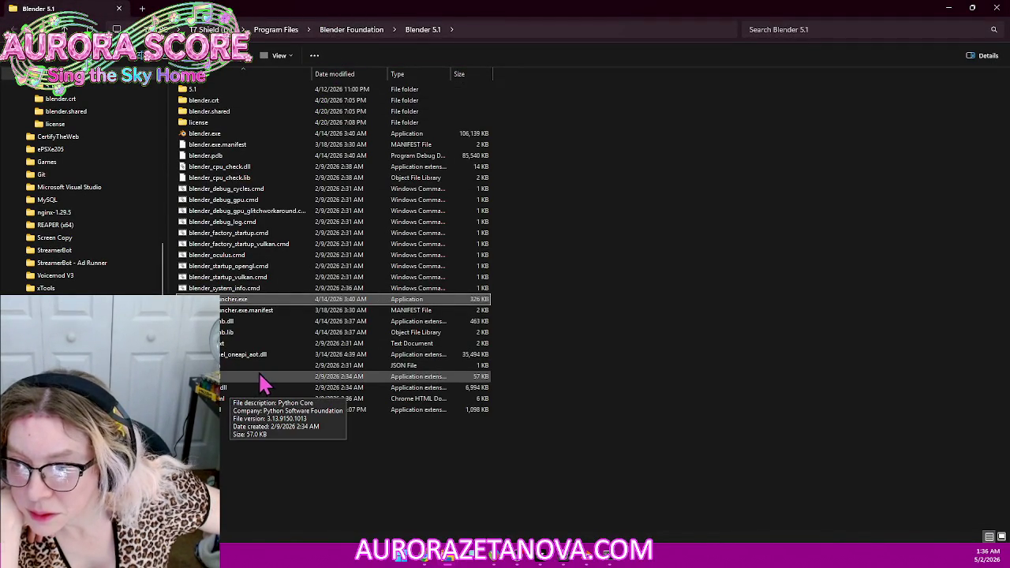
Step: Browse into 5.1 › python › bin and select Blender's python.exe, then reveal the browser
{"action": "left_click", "coordinate": [297, 377]}
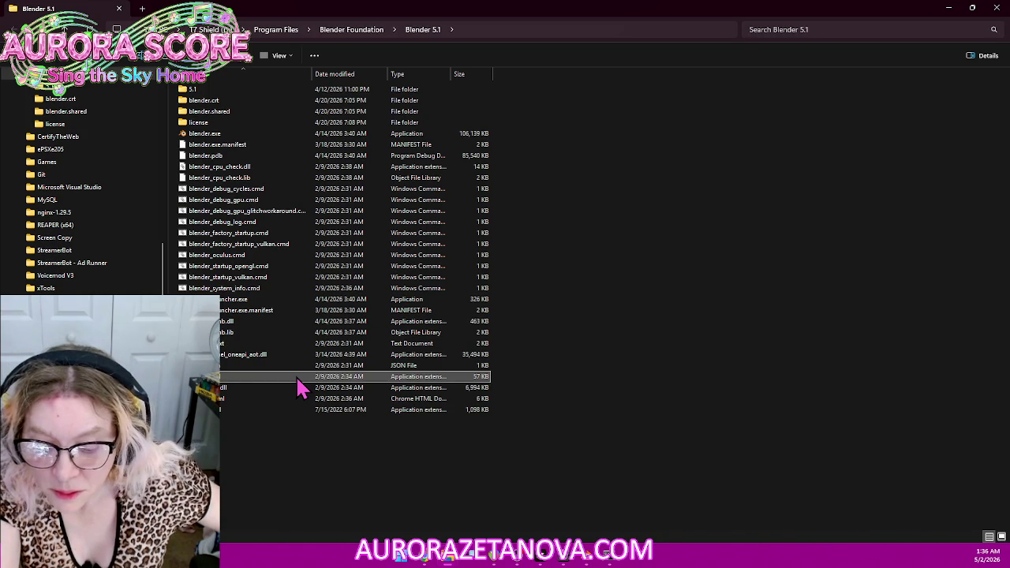
{"action": "left_click", "coordinate": [220, 91]}
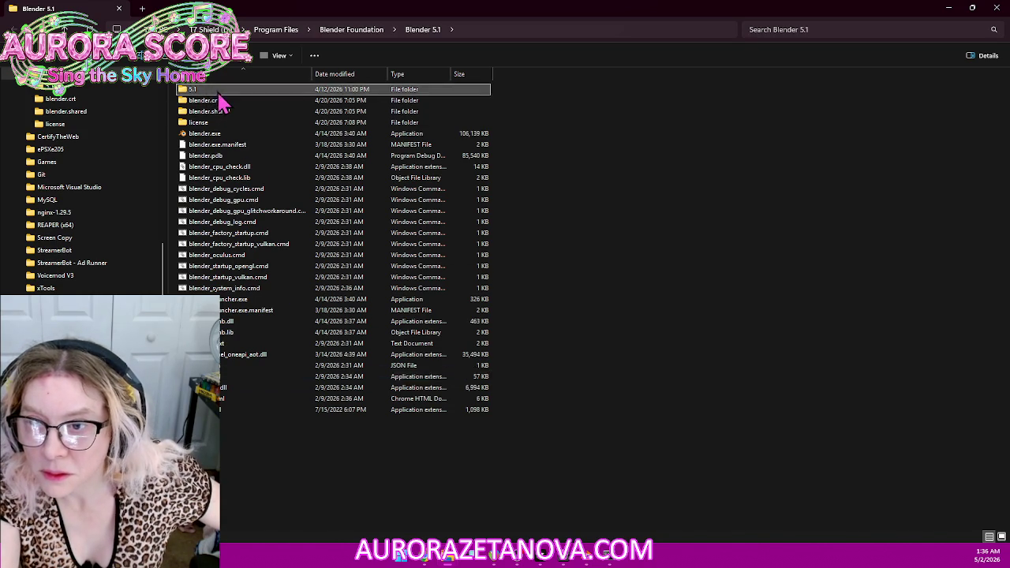
{"action": "double_click", "coordinate": [220, 93]}
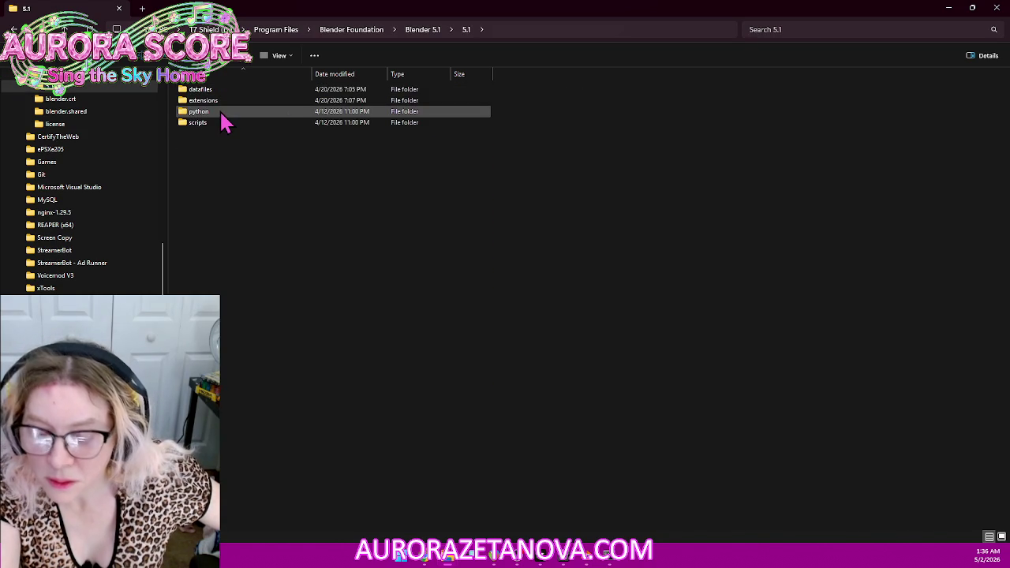
{"action": "double_click", "coordinate": [222, 115]}
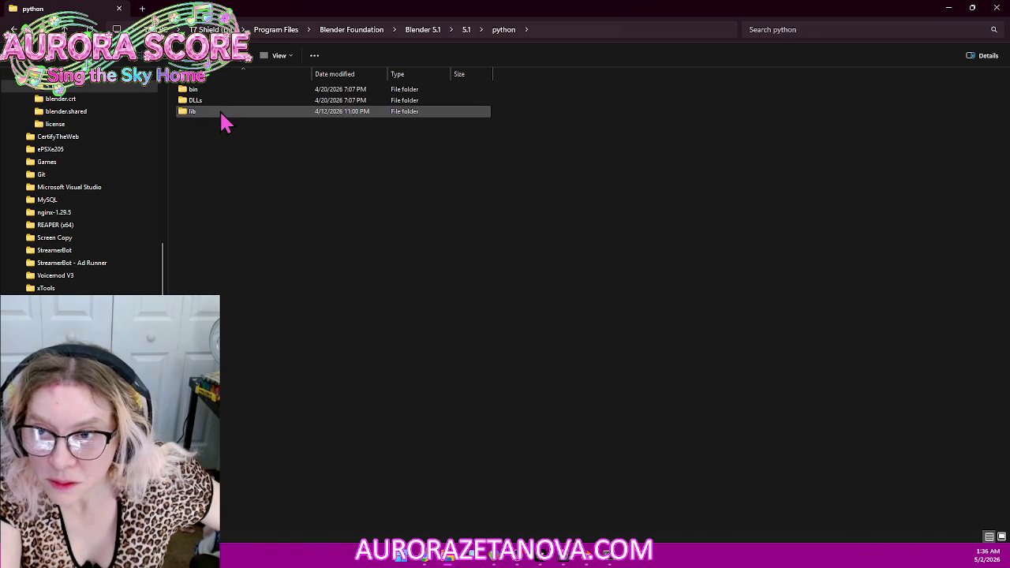
{"action": "double_click", "coordinate": [239, 89]}
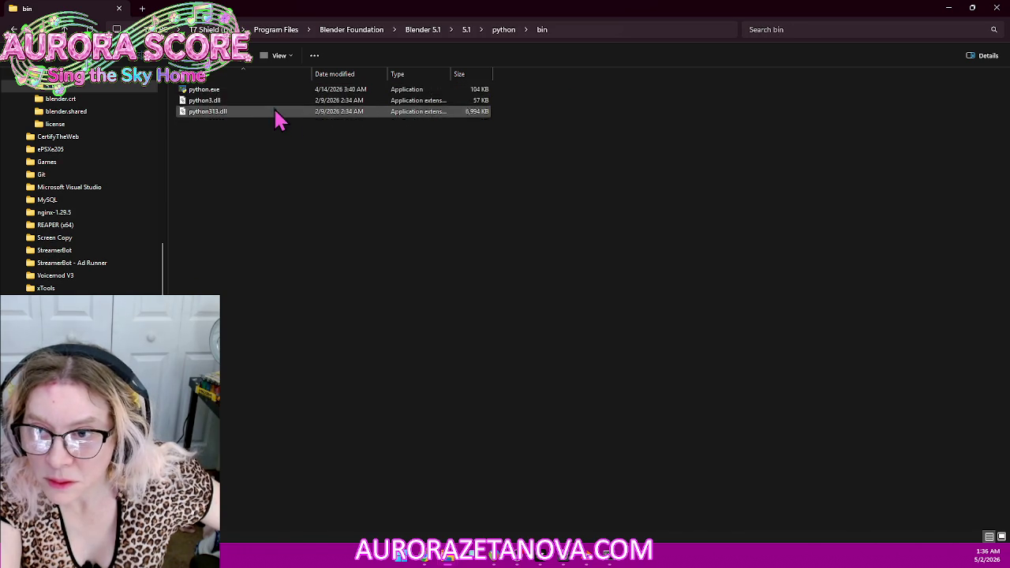
{"action": "left_click", "coordinate": [241, 91]}
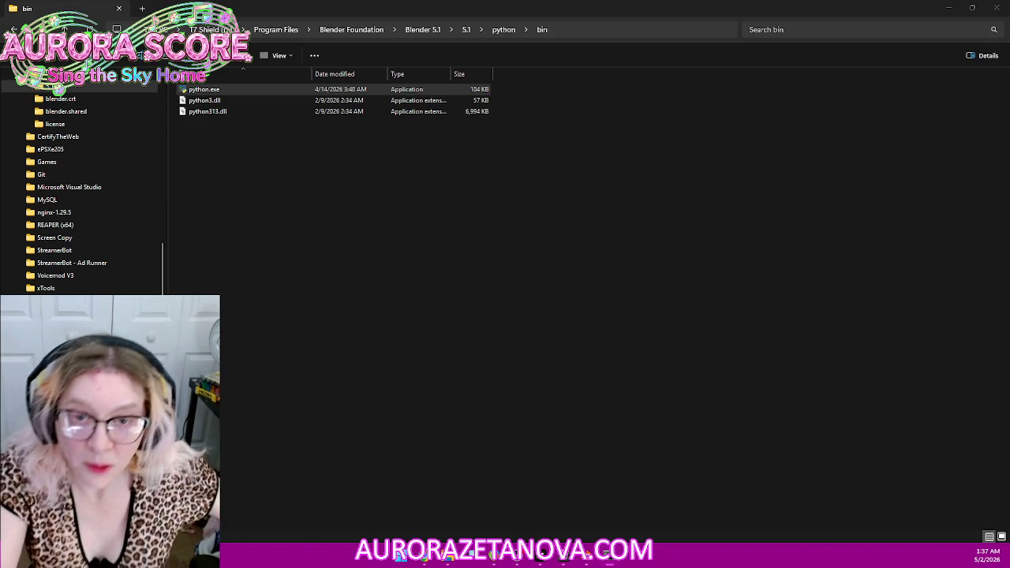
{"action": "left_click_drag", "start_coordinate": [473, 14], "coordinate": [473, 552]}
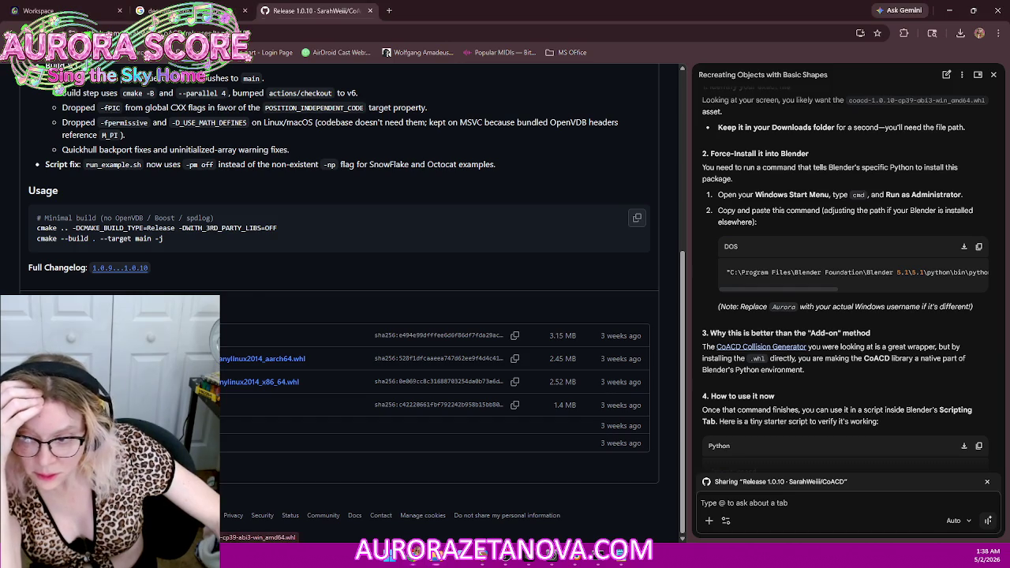
Step: Confirm the CoACD win_amd64 wheel is already in Downloads, cancel saving, then start a repository search
{"action": "right_click", "coordinate": [183, 405]}
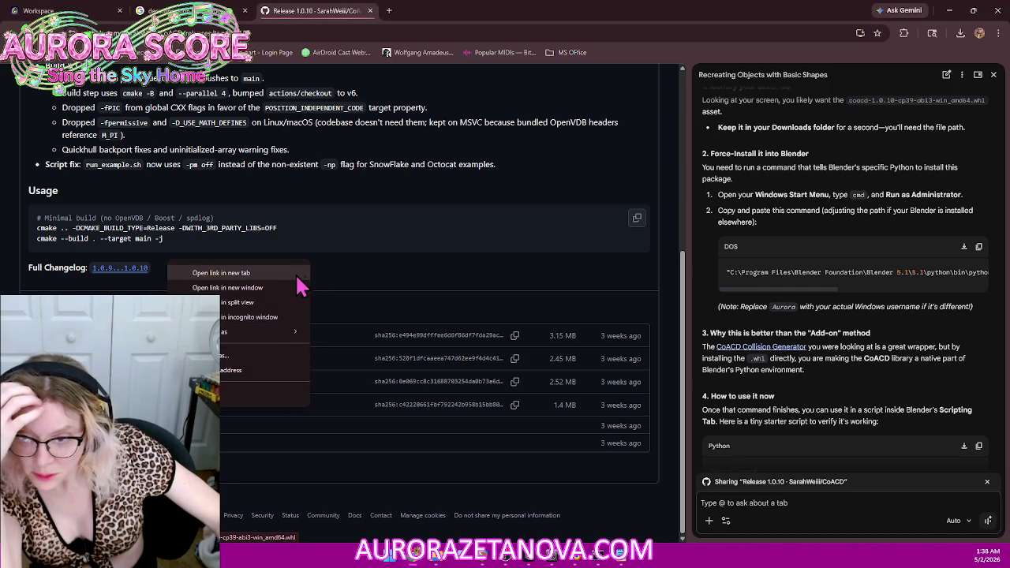
{"action": "left_click", "coordinate": [246, 356]}
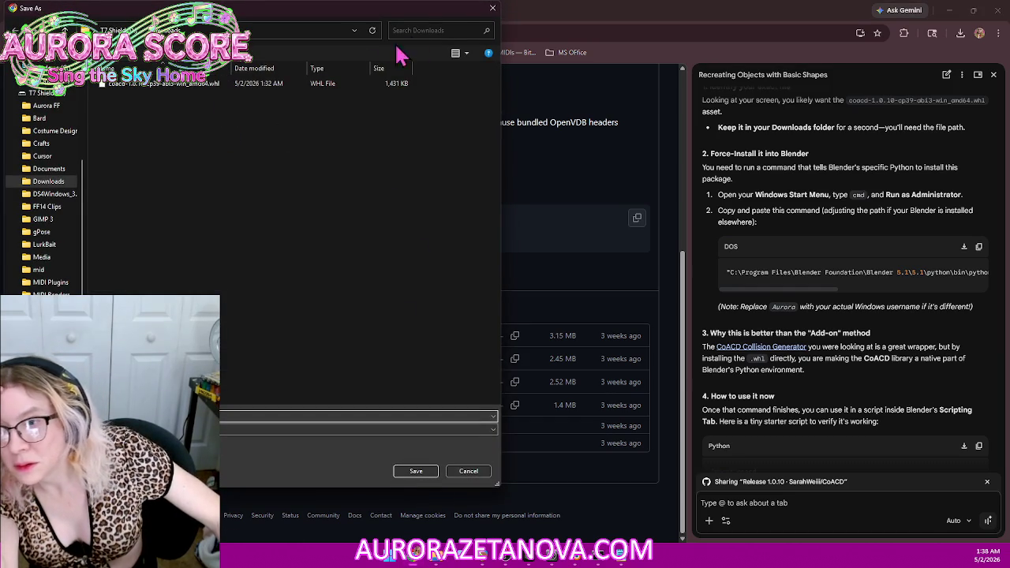
{"action": "left_click", "coordinate": [495, 11]}
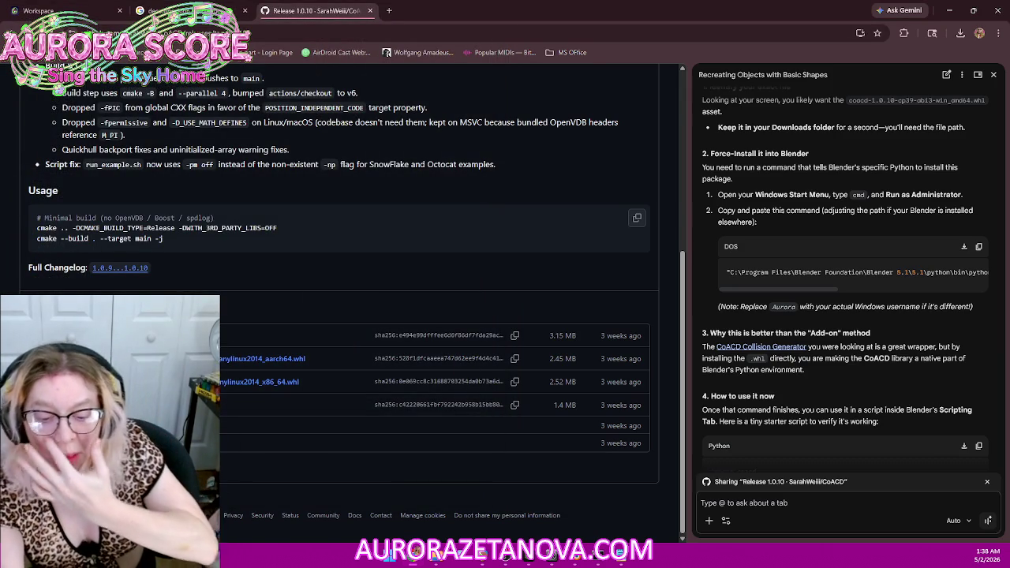
{"action": "key", "text": "/"}
{"action": "type", "text": "ee it's only kind of dumb"}
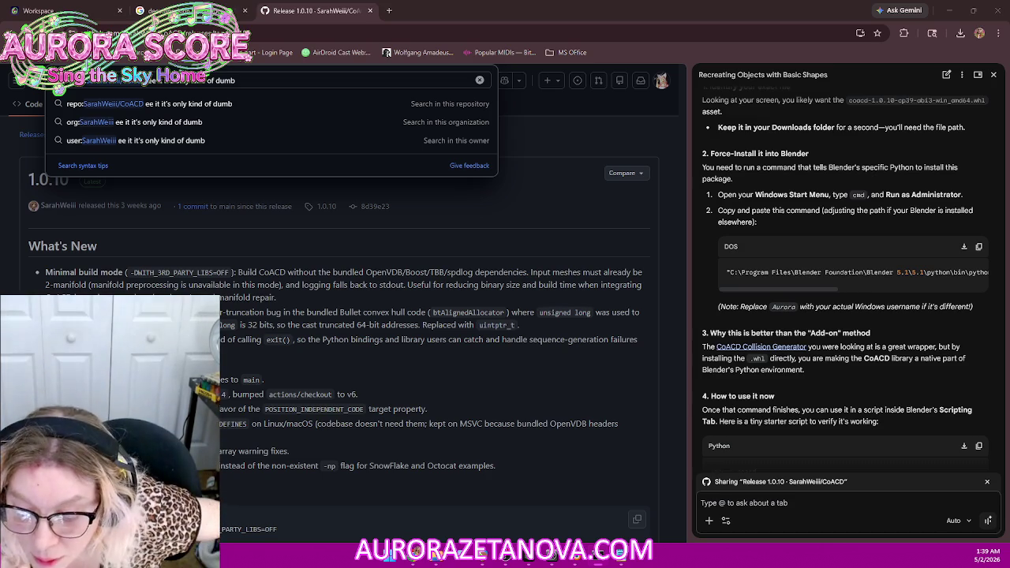
Step: Copy the suggested pip upgrade command in the administrator Command Prompt and run it
{"action": "key", "text": "alt+Tab"}
{"action": "left_click_drag", "start_coordinate": [411, 212], "coordinate": [471, 130]}
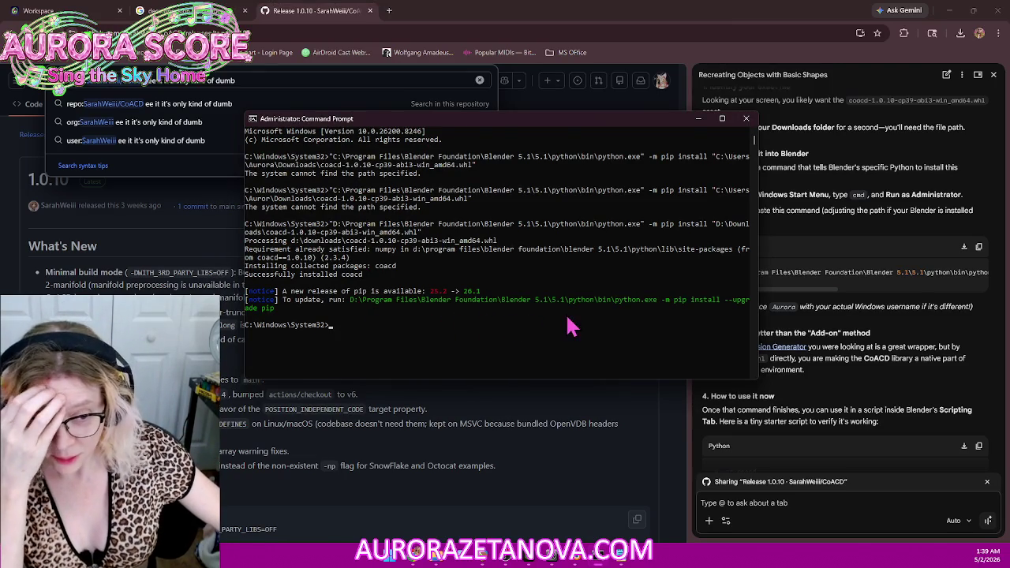
{"action": "left_click", "coordinate": [352, 301]}
{"action": "left_click_drag", "start_coordinate": [354, 309], "coordinate": [274, 309]}
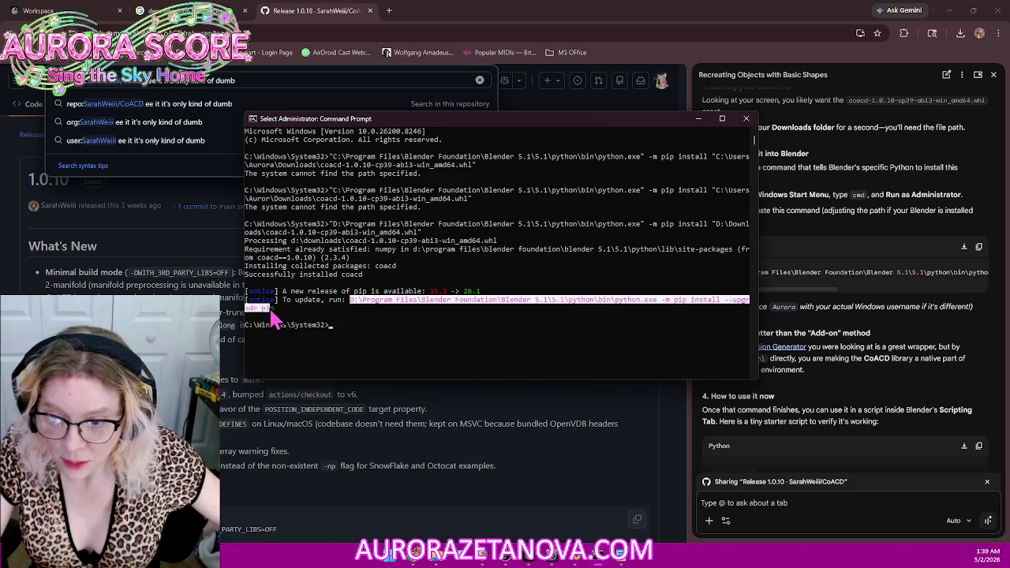
{"action": "right_click", "coordinate": [404, 344]}
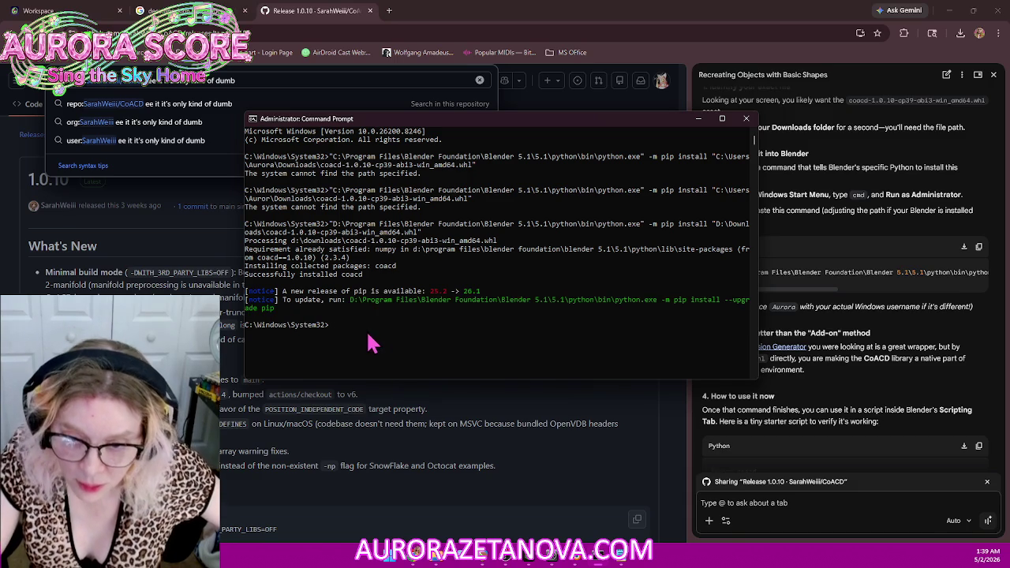
{"action": "left_click", "coordinate": [350, 327]}
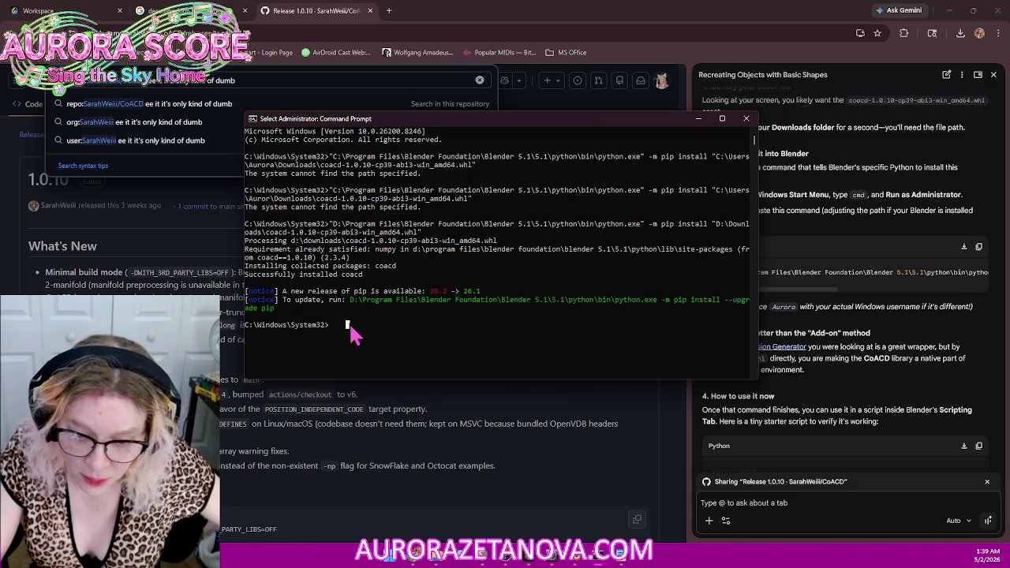
{"action": "type", "text": "D:\\Program Files\\Blender Foundation\\Blender 5.1\\5.1\\python\\bin\\python.exe -m pip install --upgrade pip"}
{"action": "key", "text": "Return"}
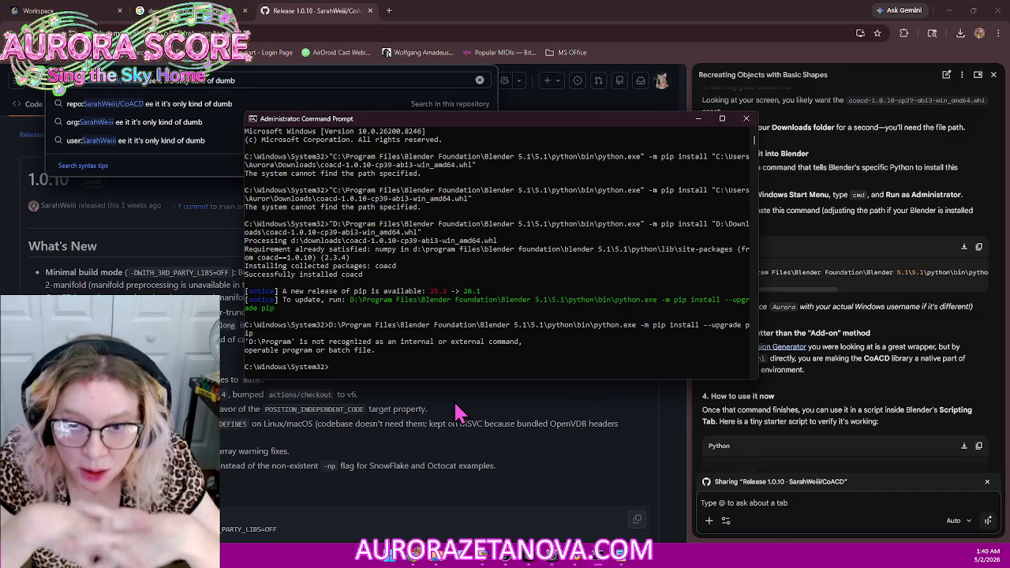
Step: Recall the pip upgrade command, wrap Blender 5.1's python.exe path in quotes, and run it
{"action": "key", "text": "Up"}
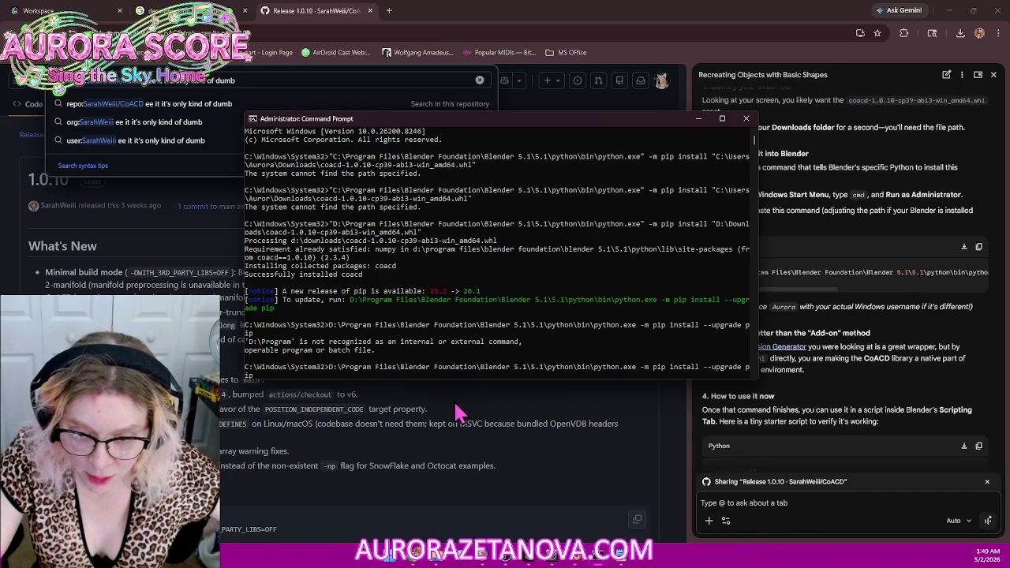
{"action": "left_click", "coordinate": [331, 367]}
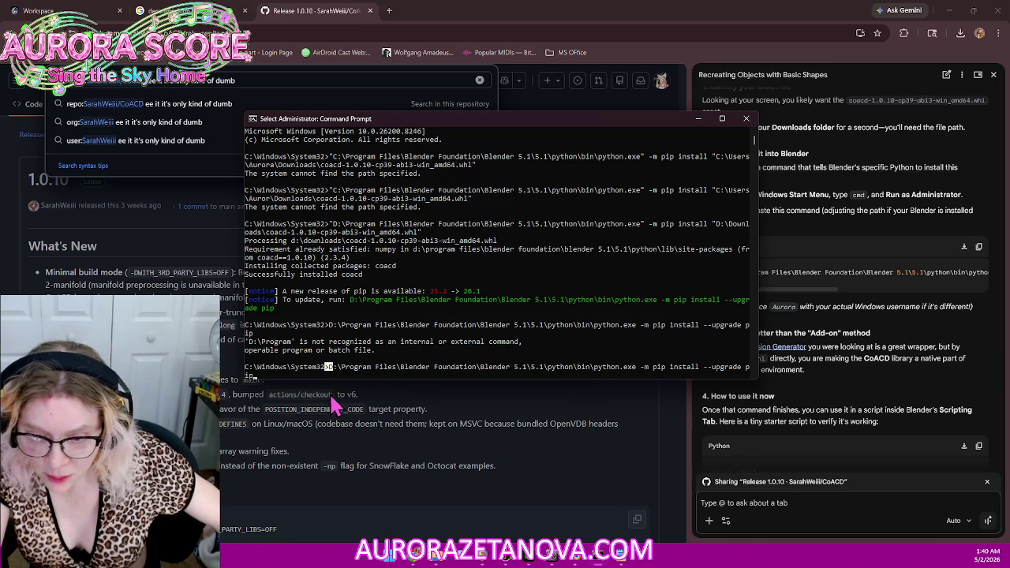
{"action": "key", "text": "Escape"}
{"action": "key", "text": "Left"}
{"action": "key", "text": "Left"}
{"action": "key", "text": "Left"}
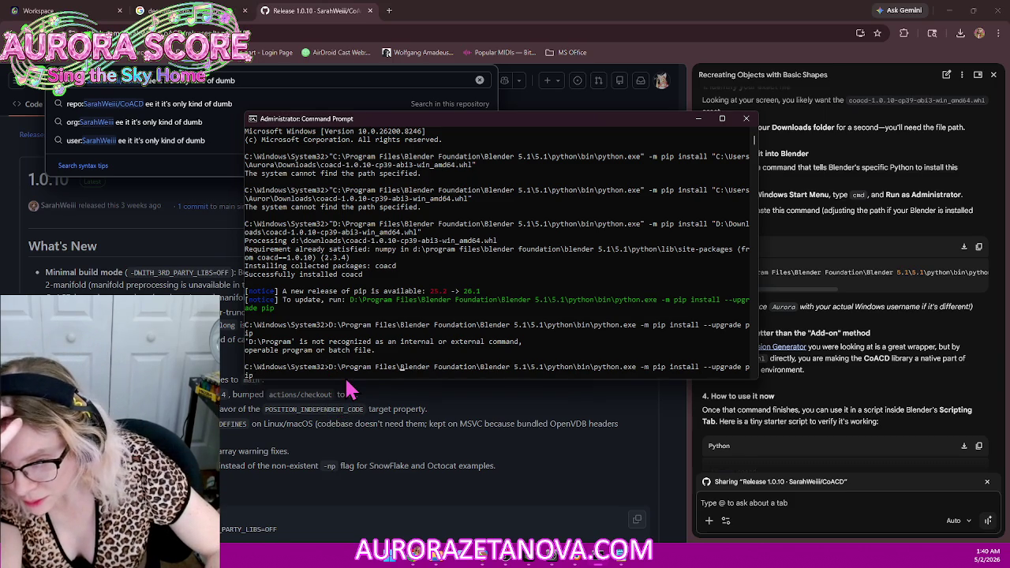
{"action": "key", "text": "Home"}
{"action": "type", "text": "\""}
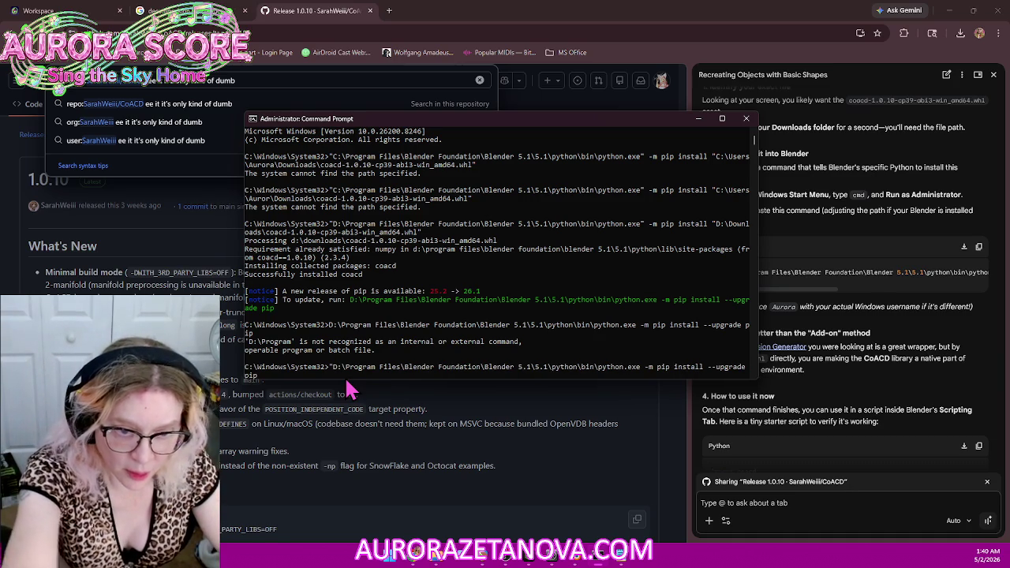
{"action": "key", "text": "Right"}
{"action": "key", "text": "Right"}
{"action": "key", "text": "Right"}
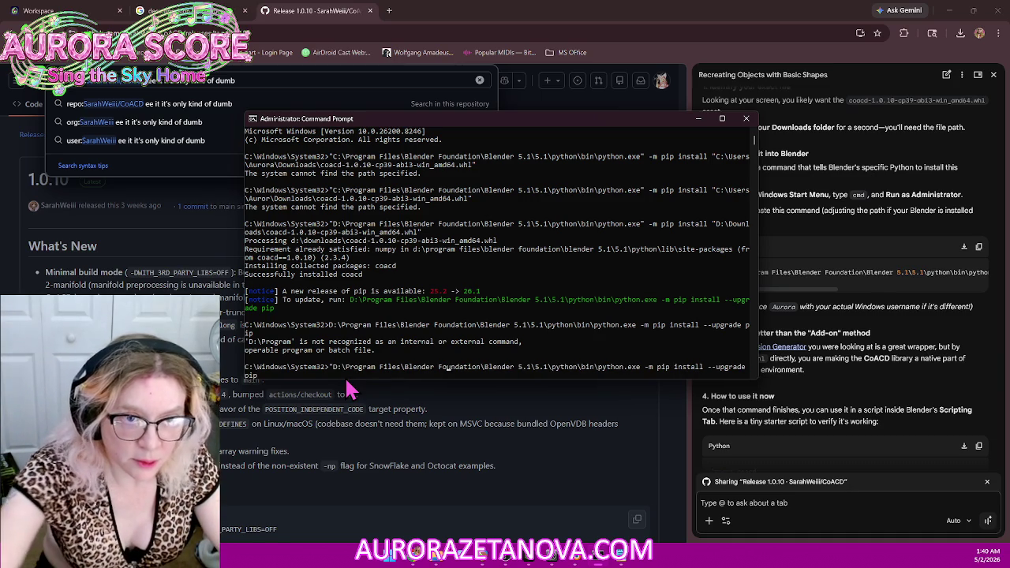
{"action": "key", "text": "Right"}
{"action": "key", "text": "Right"}
{"action": "key", "text": "Right"}
{"action": "key", "text": "Right"}
{"action": "key", "text": "Right"}
{"action": "key", "text": "Right"}
{"action": "key", "text": "Right"}
{"action": "key", "text": "Right"}
{"action": "key", "text": "Right"}
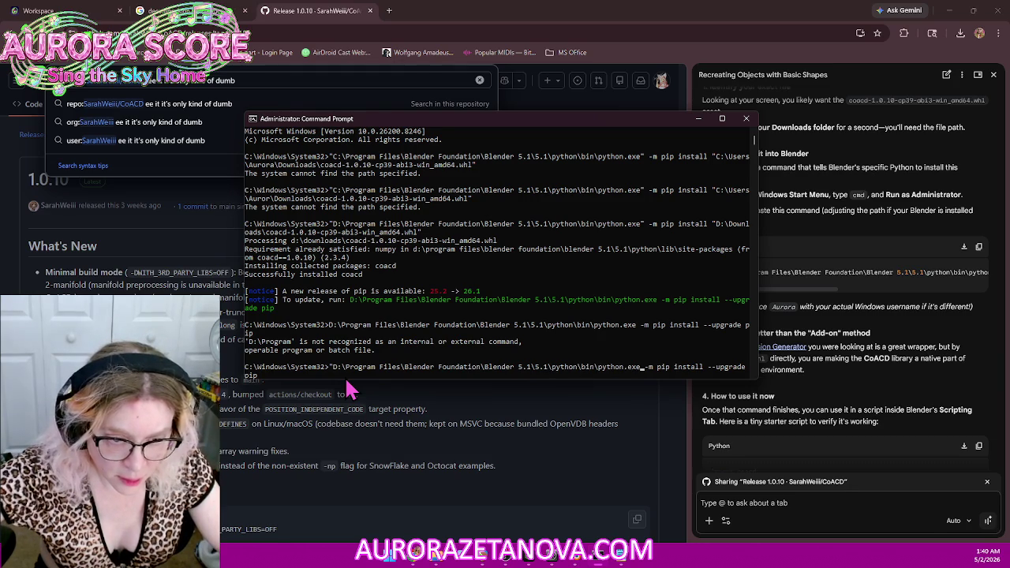
{"action": "type", "text": "\""}
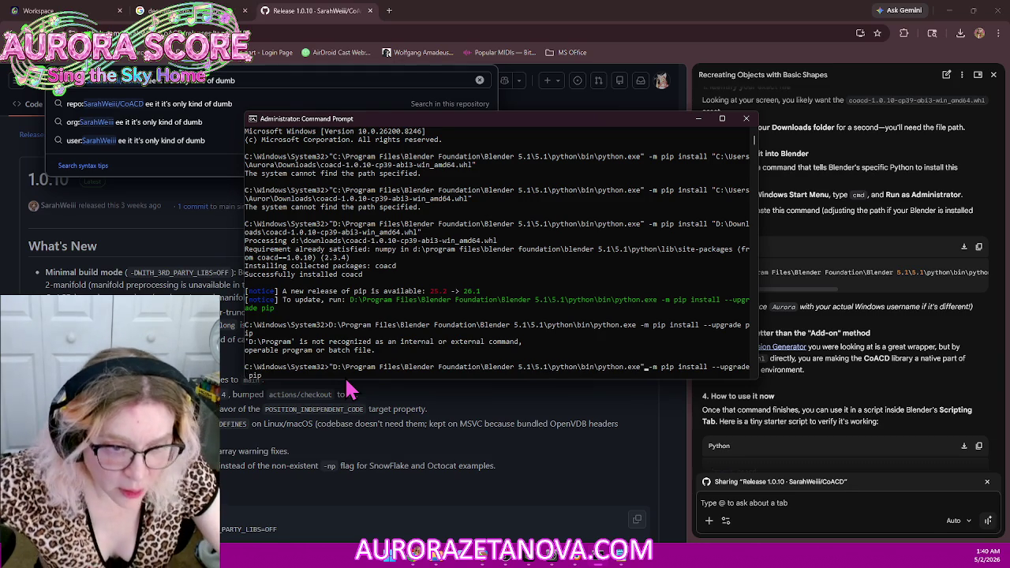
{"action": "key", "text": "Return"}
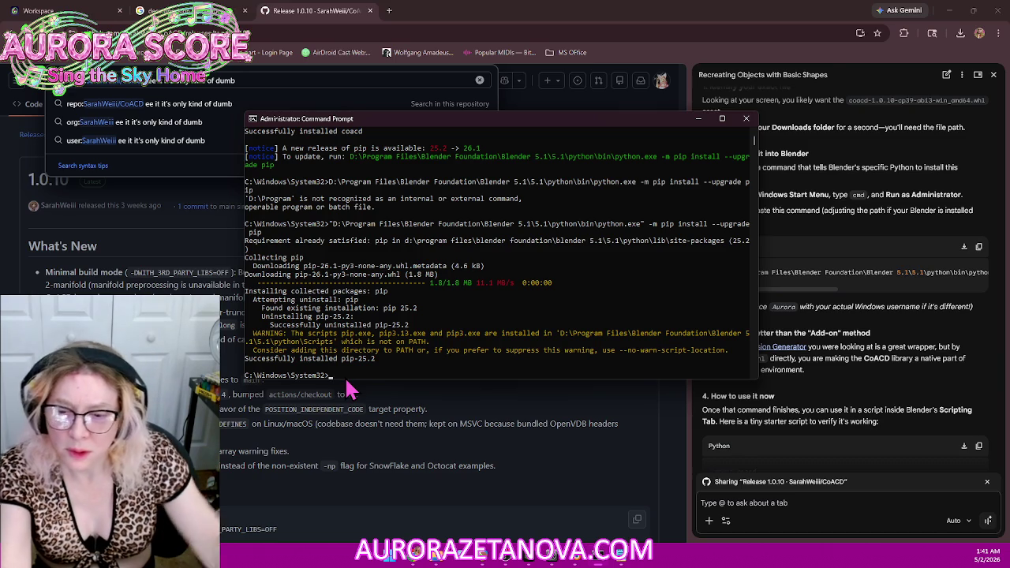
Step: Rerun the pip upgrade to see pip 26.1 already satisfied, then close Command Prompt
{"action": "left_click_drag", "start_coordinate": [377, 360], "coordinate": [344, 361]}
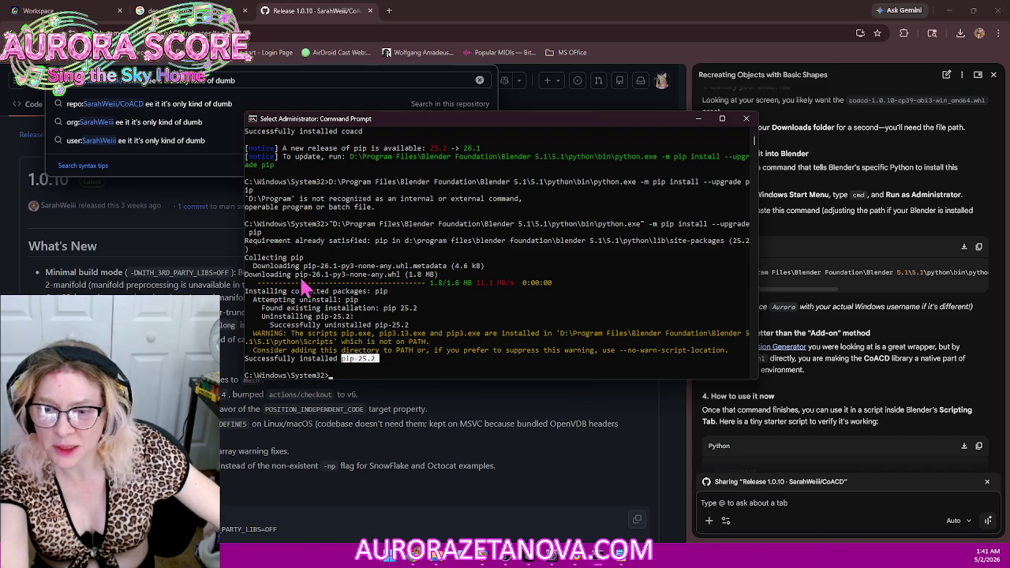
{"action": "mouse_move", "coordinate": [245, 275]}
{"action": "left_mouse_down"}
{"action": "mouse_move", "coordinate": [301, 275]}
{"action": "mouse_move", "coordinate": [330, 289]}
{"action": "left_mouse_up"}
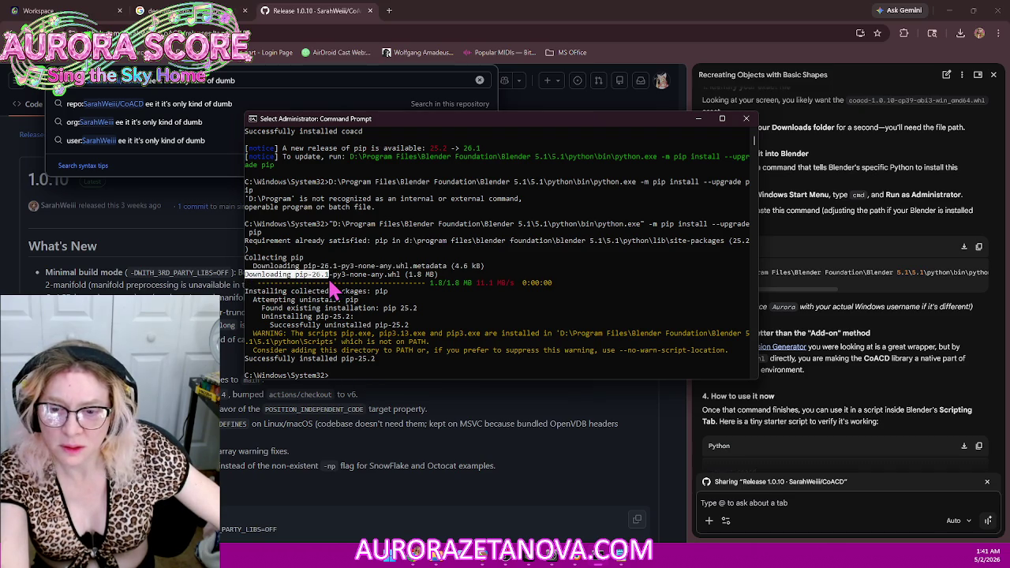
{"action": "left_click", "coordinate": [381, 376]}
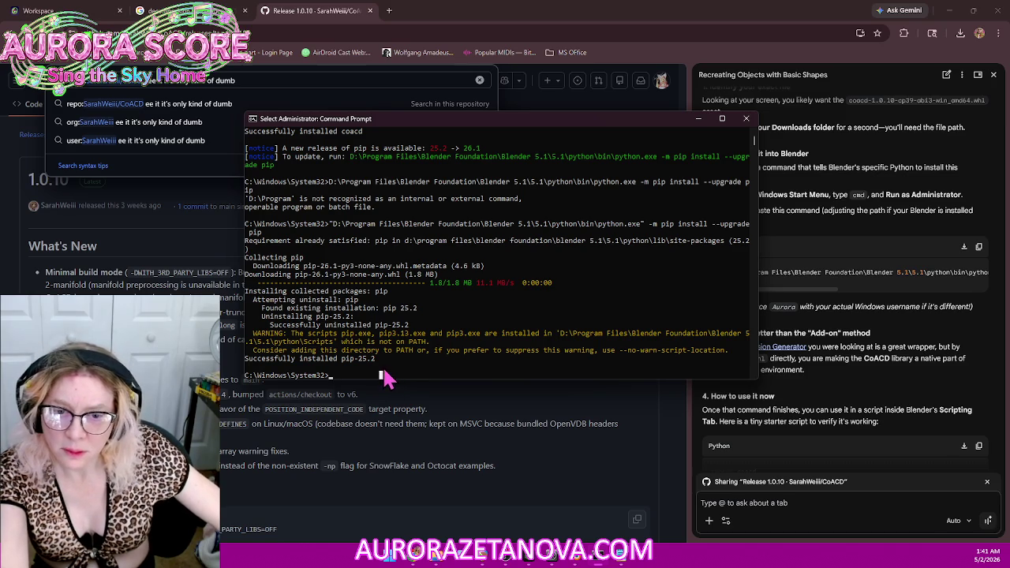
{"action": "left_click", "coordinate": [352, 375]}
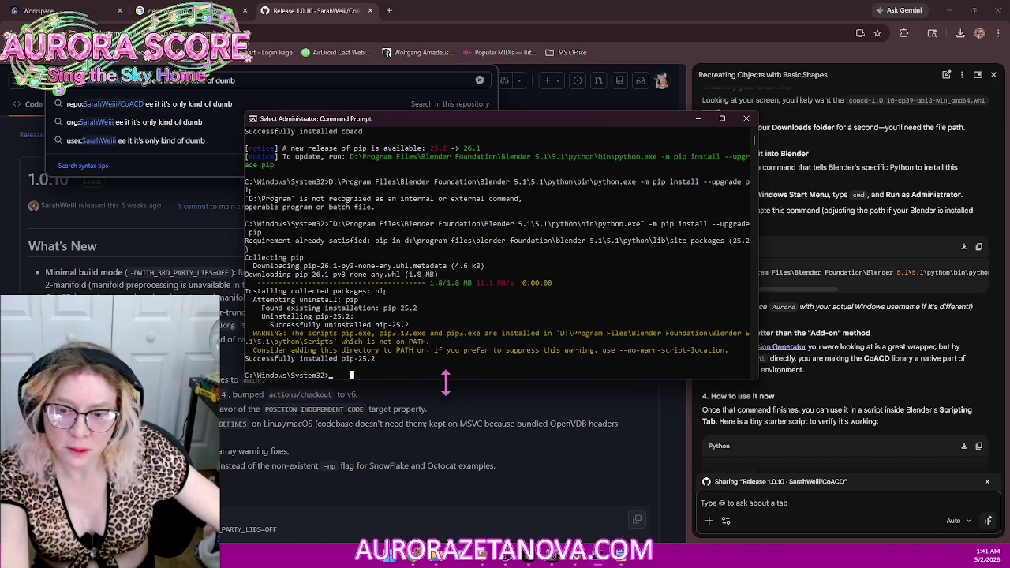
{"action": "key", "text": "Up"}
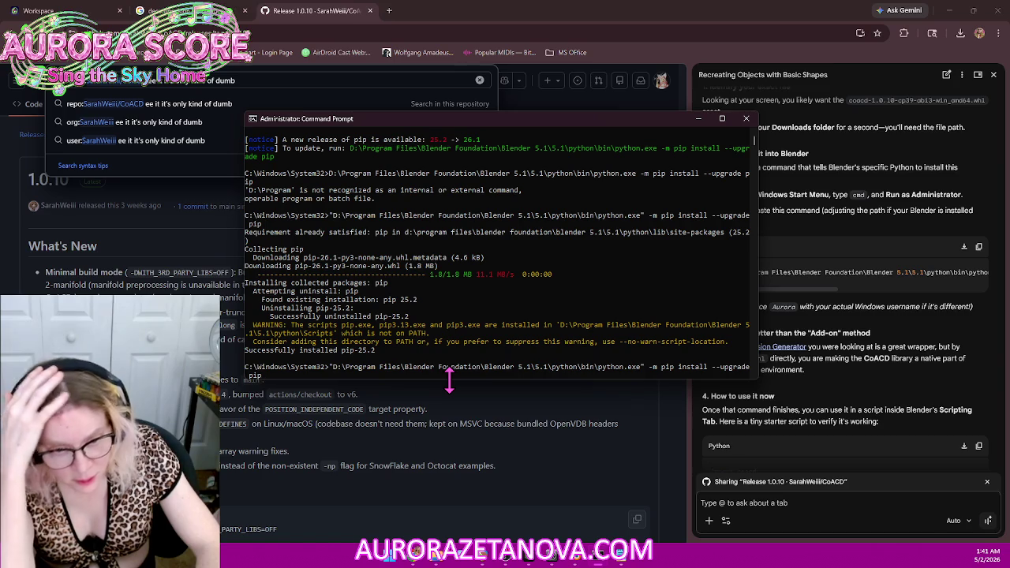
{"action": "key", "text": "Return"}
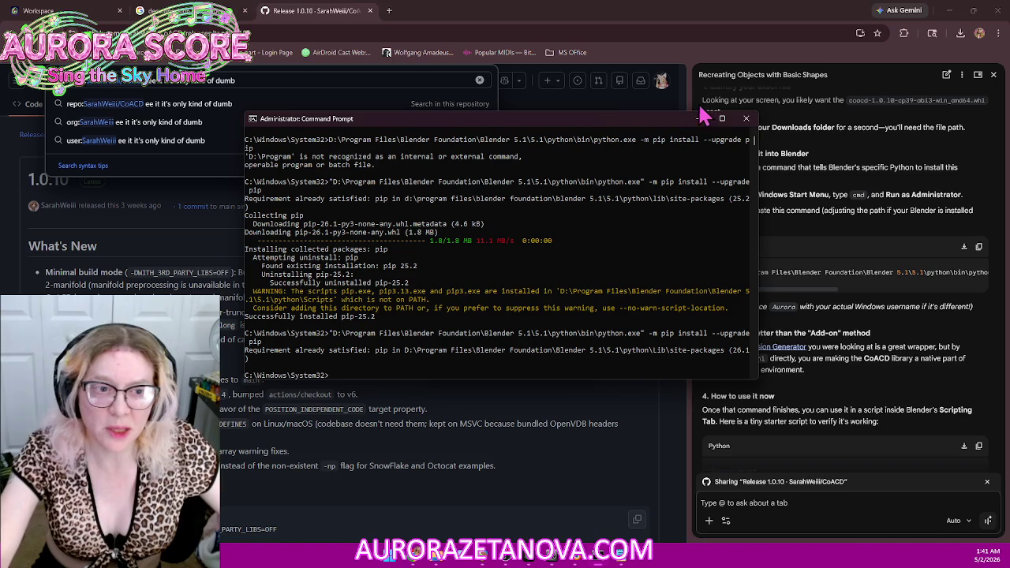
{"action": "left_click", "coordinate": [745, 119]}
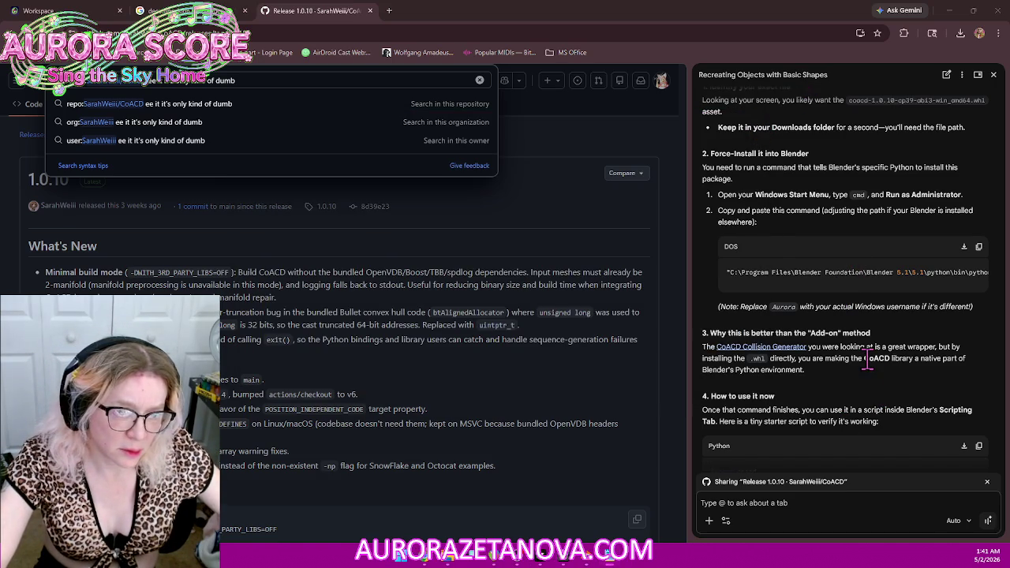
Step: Scroll to the end of Gemini's reply and follow the blender-convex-decomposition repository link
{"action": "scroll", "coordinate": [899, 353], "scroll_direction": "down", "scroll_amount": 1}
{"action": "scroll", "coordinate": [900, 354], "scroll_direction": "down", "scroll_amount": 1}
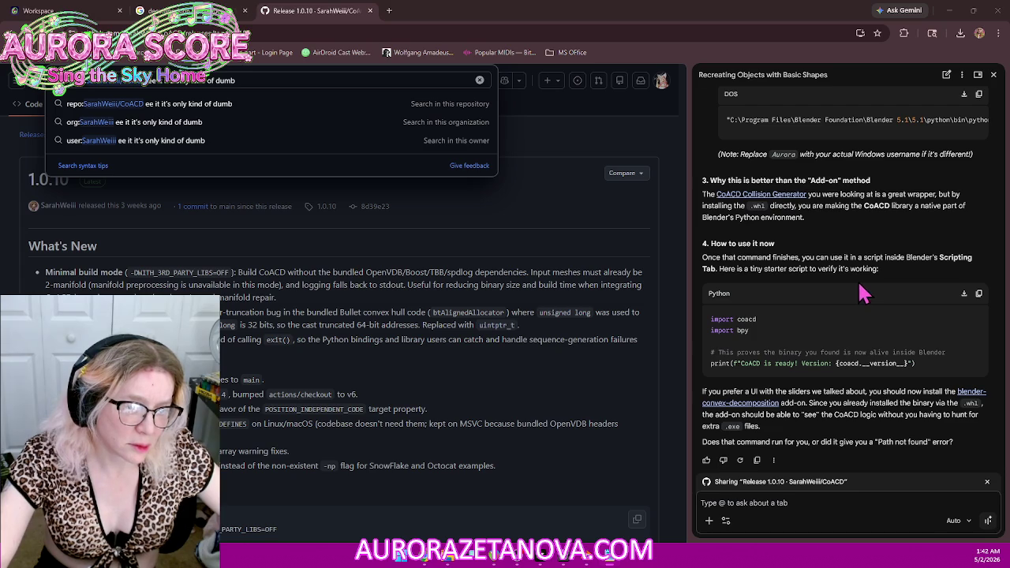
{"action": "left_click", "coordinate": [767, 407]}
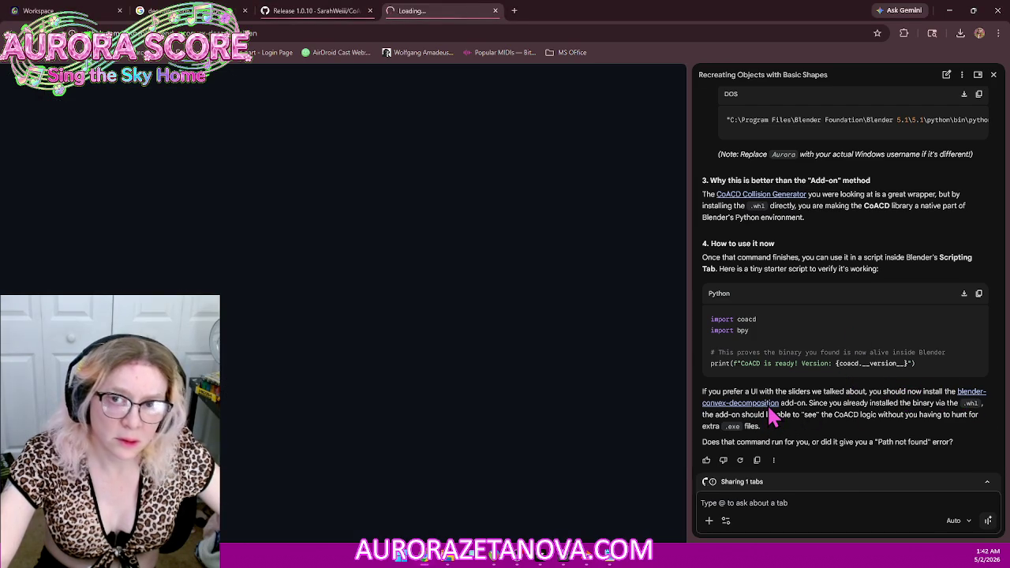
Step: Close the old CoACD tabs and open convex_decomposition.py in the blender-convex-decomposition repository
{"action": "left_click", "coordinate": [370, 10]}
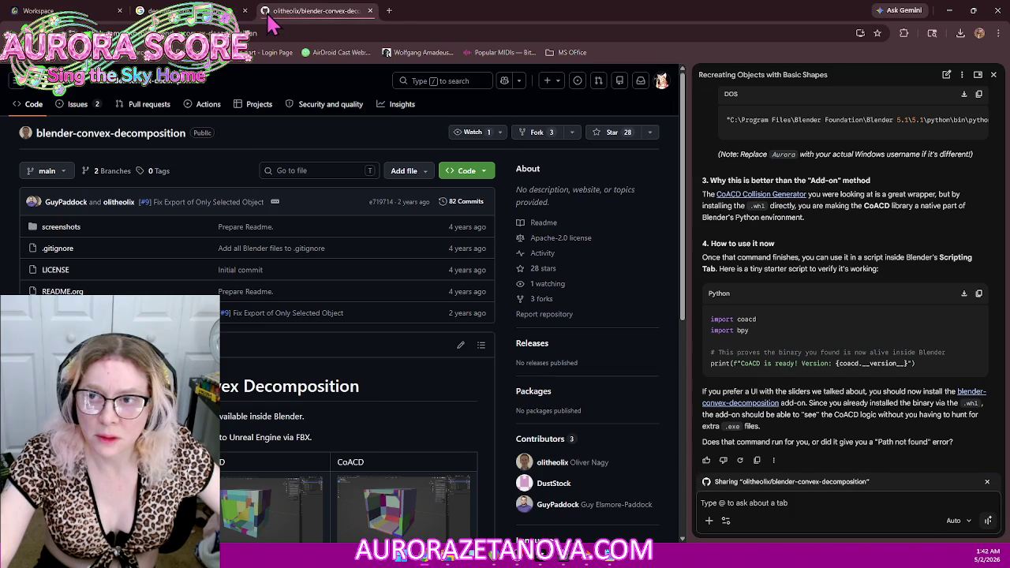
{"action": "left_click", "coordinate": [244, 11]}
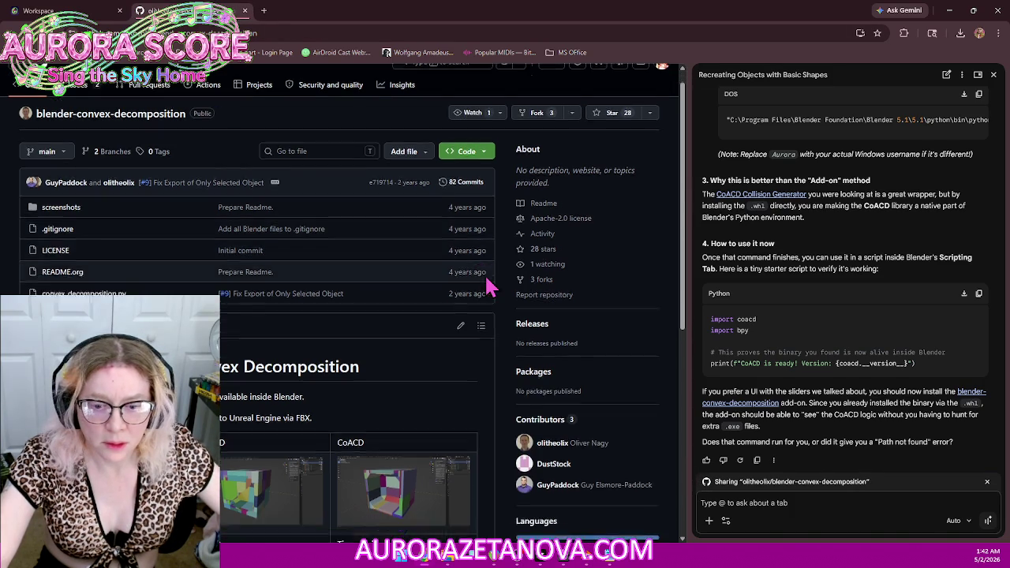
{"action": "scroll", "coordinate": [482, 275], "scroll_direction": "down", "scroll_amount": 5}
{"action": "scroll", "coordinate": [499, 283], "scroll_direction": "down", "scroll_amount": 1}
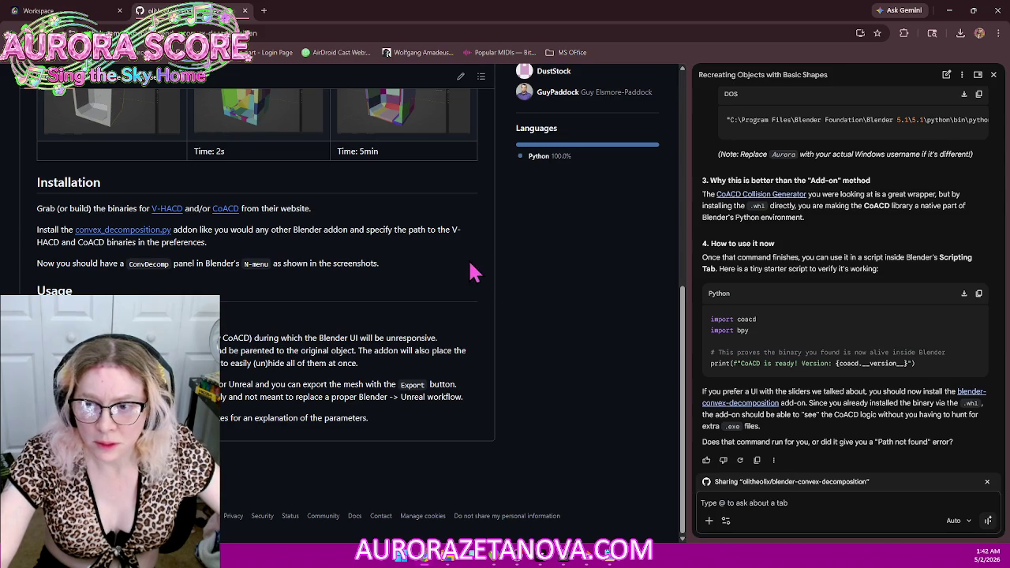
{"action": "left_click", "coordinate": [158, 245]}
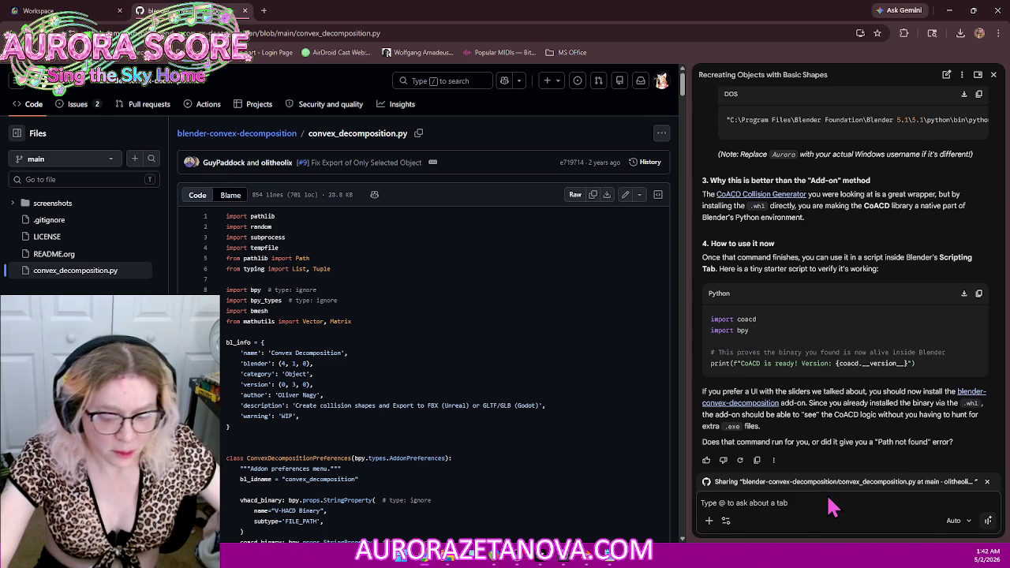
Step: Ask Gemini "this?" to confirm the script, then view convex_decomposition.py as raw text
{"action": "type", "text": "this"}
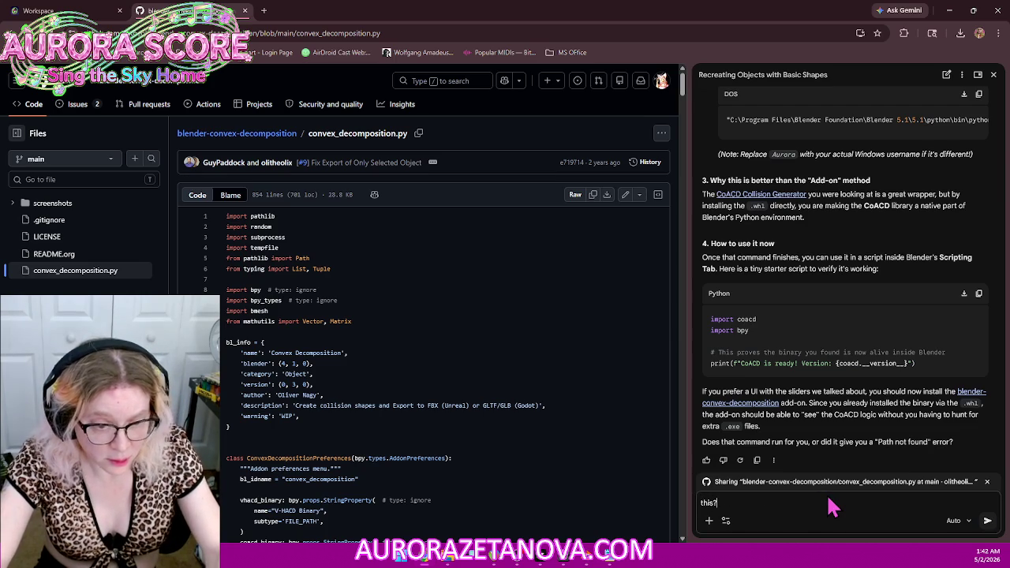
{"action": "type", "text": "?"}
{"action": "key", "text": "Return"}
{"action": "scroll", "coordinate": [458, 270], "scroll_direction": "down", "scroll_amount": 3}
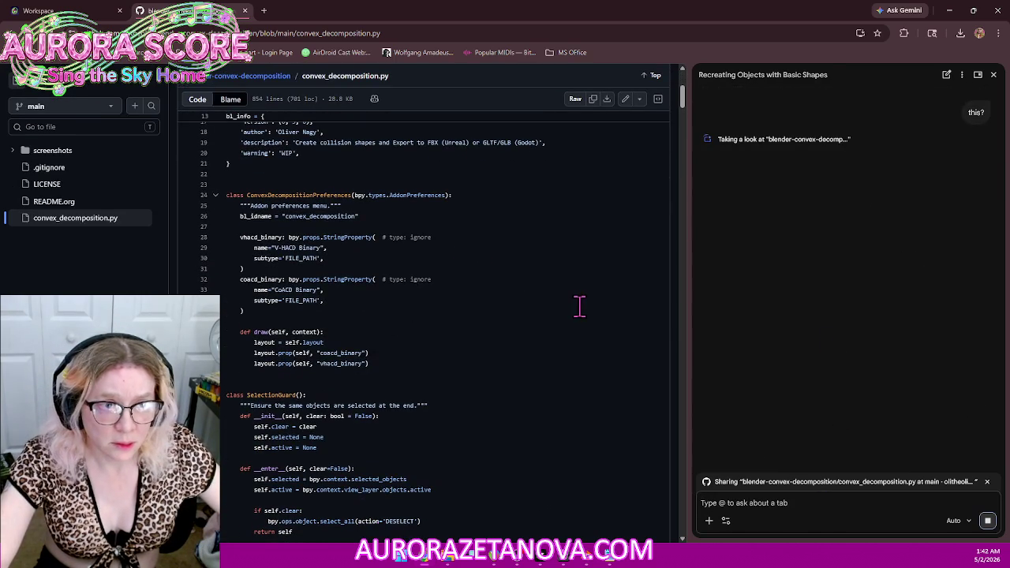
{"action": "scroll", "coordinate": [579, 306], "scroll_direction": "down", "scroll_amount": 1}
{"action": "scroll", "coordinate": [579, 322], "scroll_direction": "up", "scroll_amount": 4}
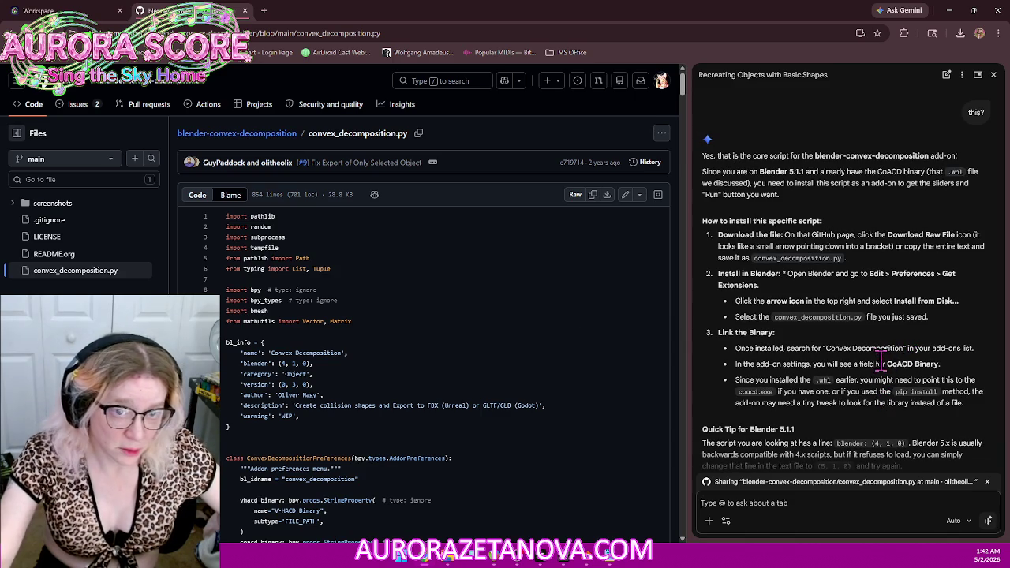
{"action": "left_click", "coordinate": [575, 196]}
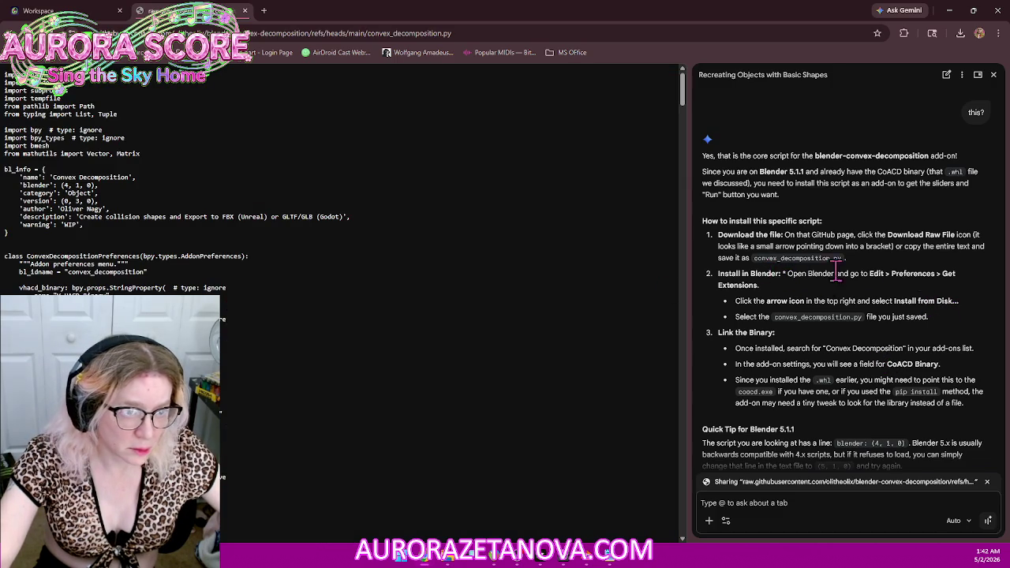
Step: Save the raw convex_decomposition.py page to the Downloads folder, choosing its file type
{"action": "right_click", "coordinate": [330, 319]}
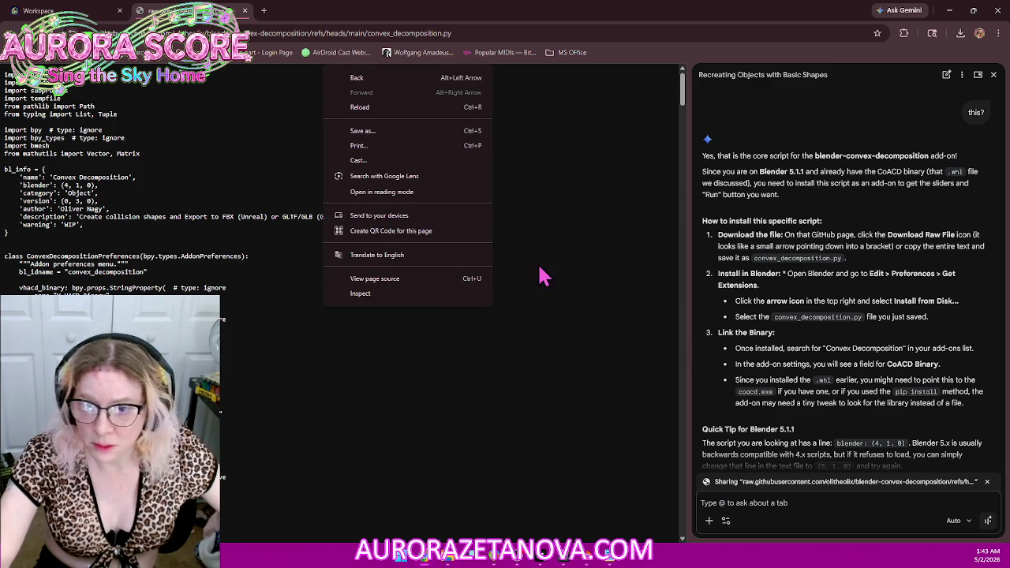
{"action": "left_click", "coordinate": [395, 133]}
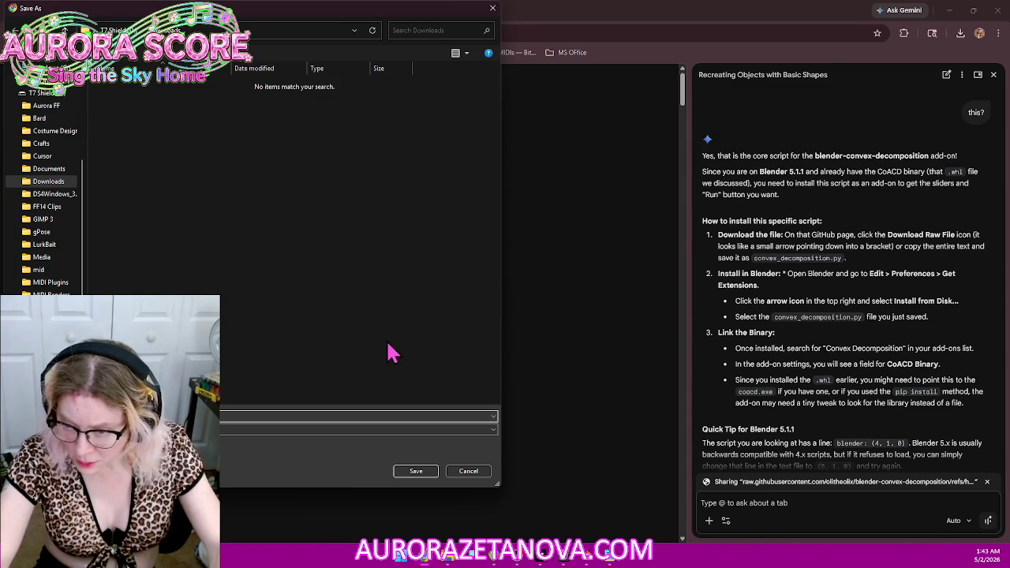
{"action": "left_click", "coordinate": [370, 428]}
{"action": "left_click", "coordinate": [239, 450]}
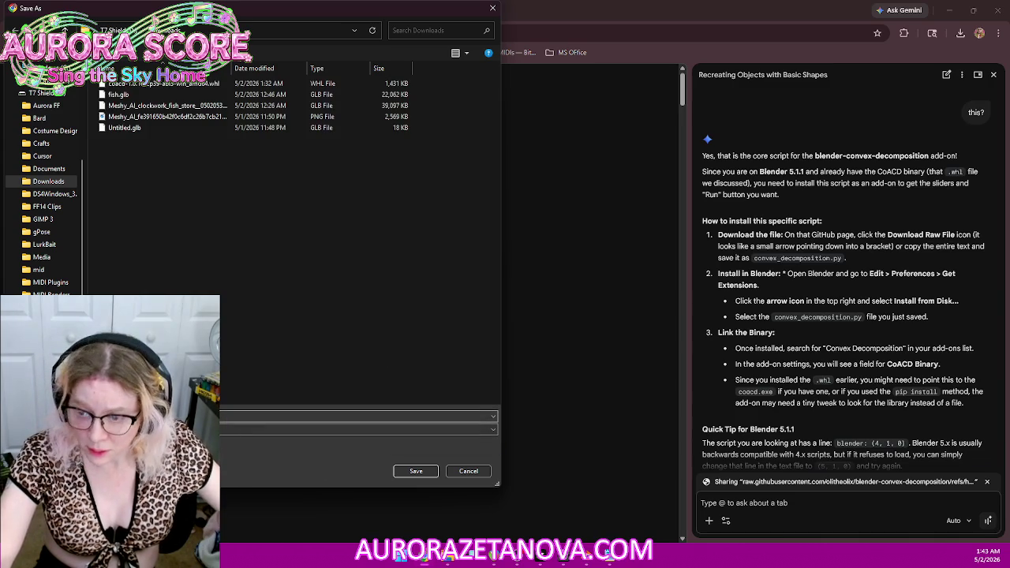
{"action": "left_click", "coordinate": [416, 471]}
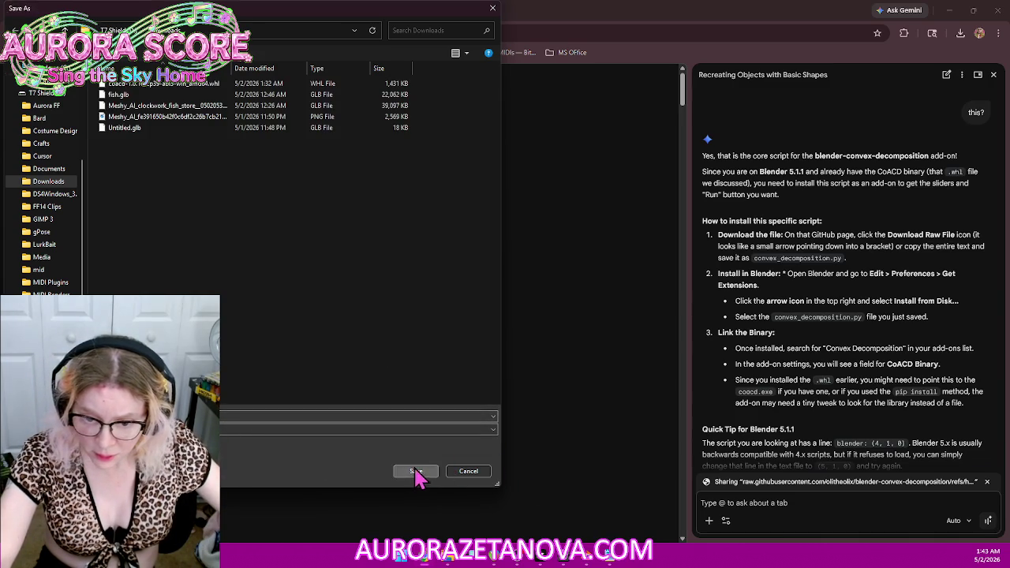
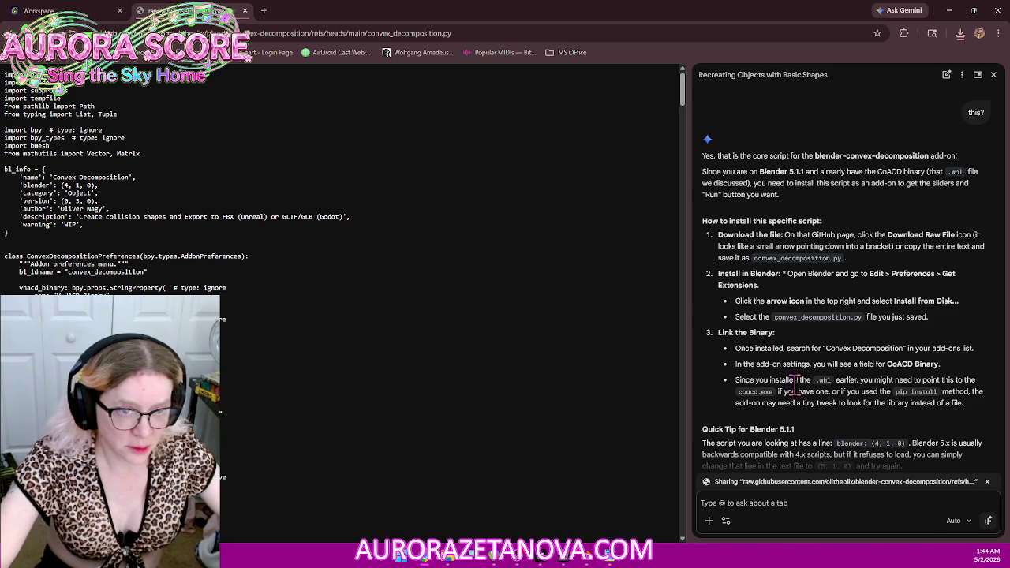
Step: Open Blender Preferences on the Get Extensions page and move the window further left
{"action": "left_click", "coordinate": [590, 559]}
{"action": "left_click", "coordinate": [38, 18]}
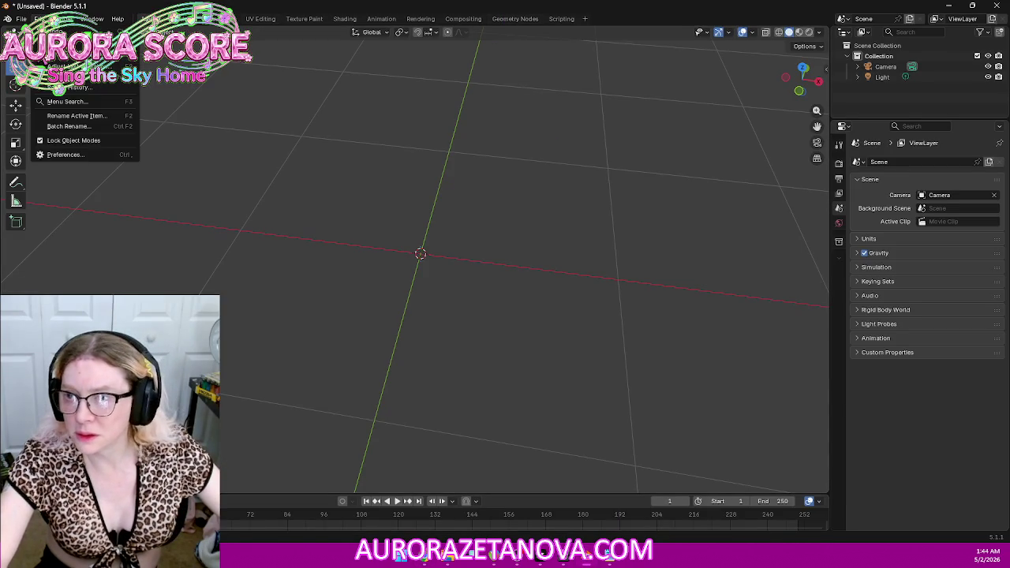
{"action": "left_click", "coordinate": [47, 158]}
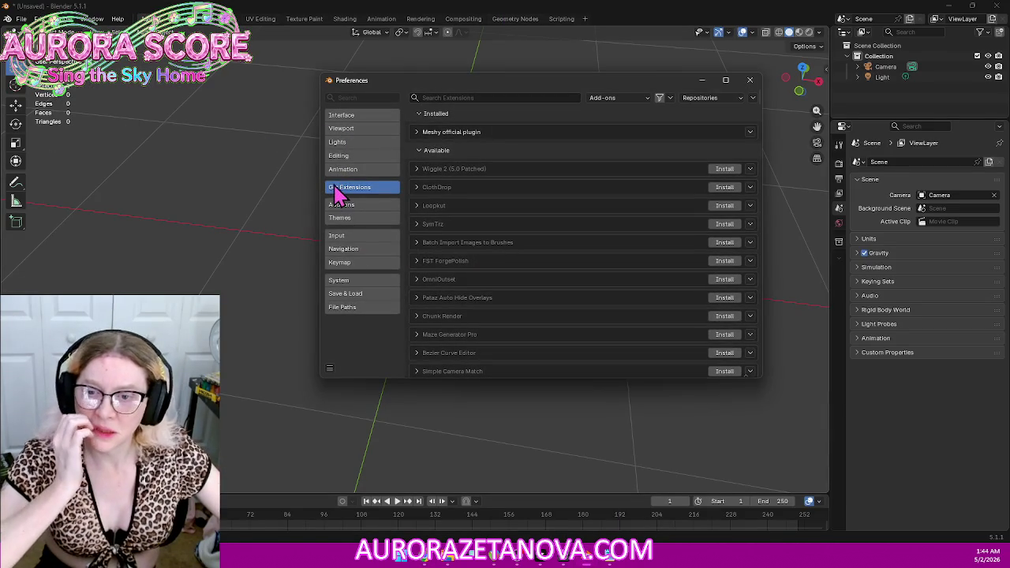
{"action": "left_click", "coordinate": [737, 100]}
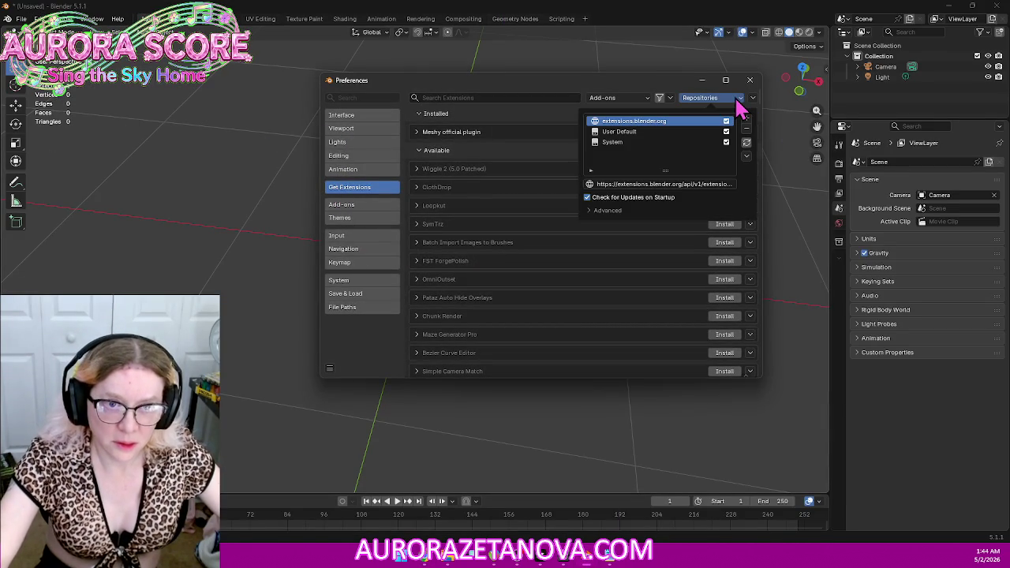
{"action": "left_click", "coordinate": [736, 101]}
{"action": "left_click_drag", "start_coordinate": [661, 82], "coordinate": [519, 82]}
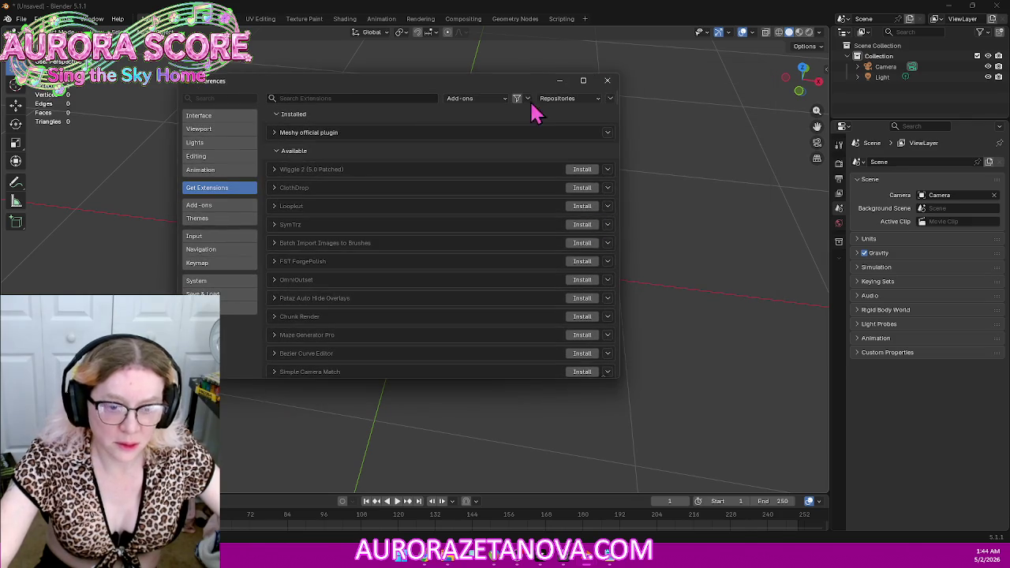
Step: Install convex_decomposition.py from the Downloads folder using Install from Disk
{"action": "mouse_move", "coordinate": [542, 562]}
{"action": "left_click", "coordinate": [449, 562]}
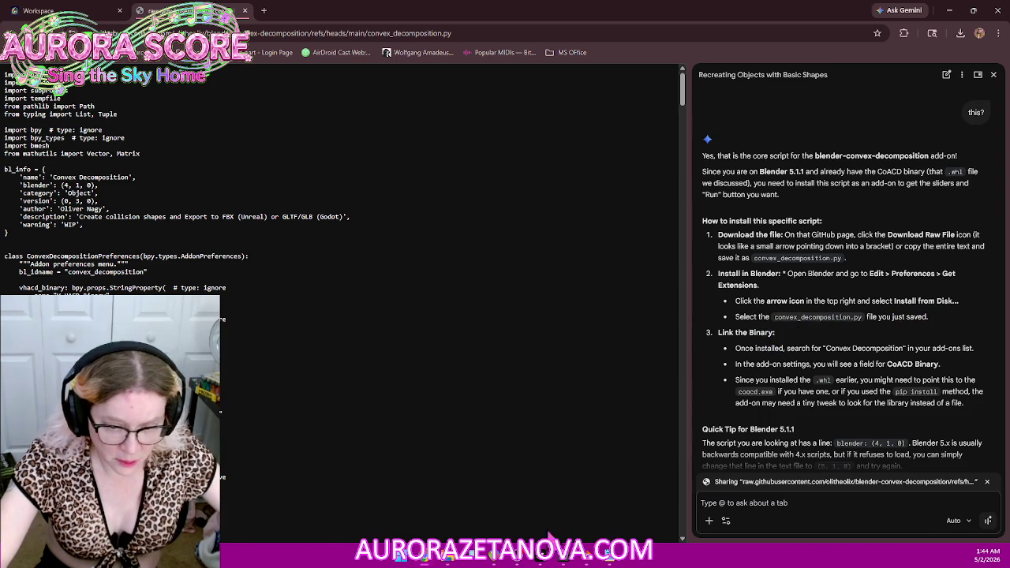
{"action": "left_click", "coordinate": [642, 491]}
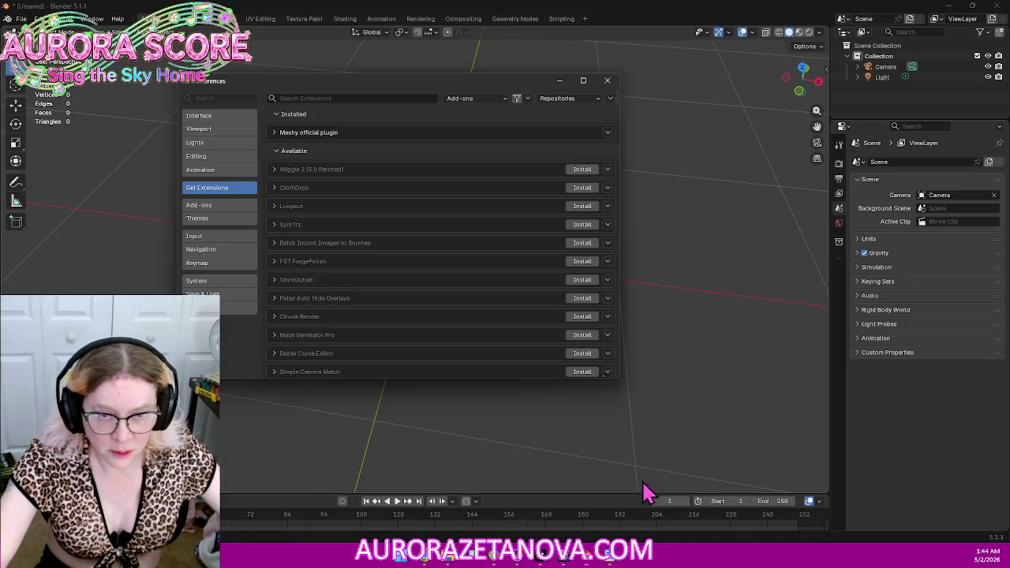
{"action": "left_click", "coordinate": [597, 100]}
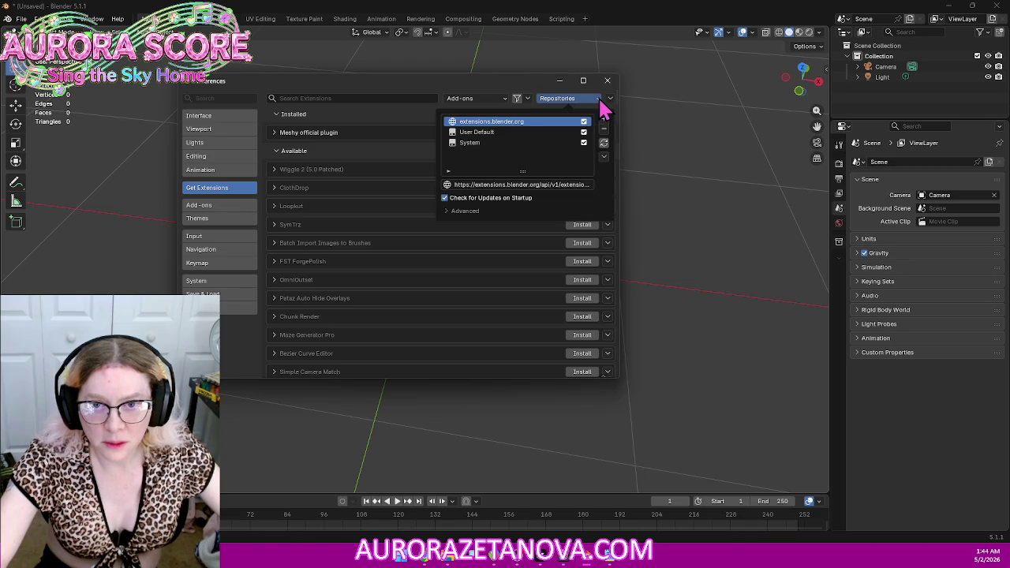
{"action": "left_click", "coordinate": [610, 98]}
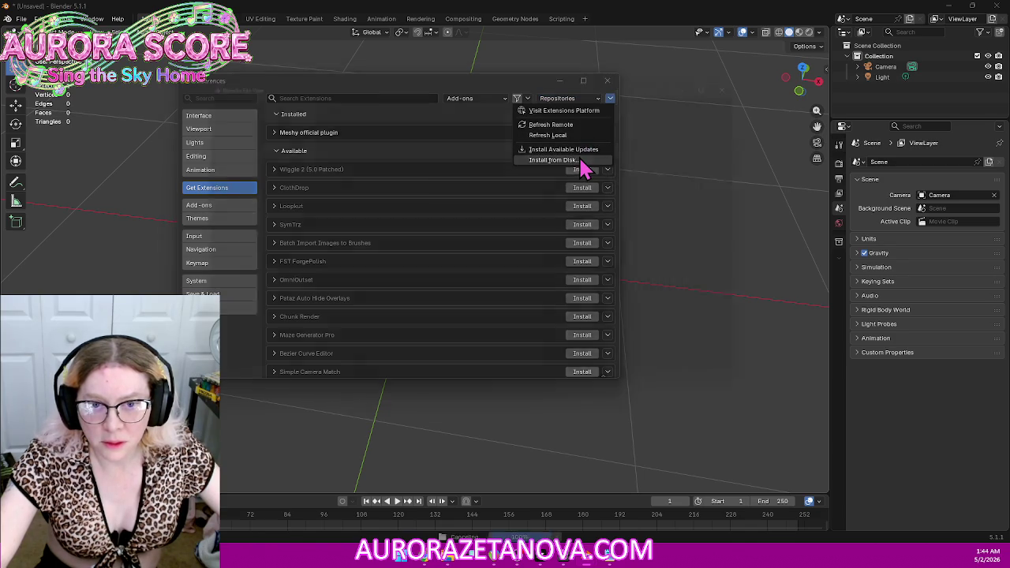
{"action": "left_click", "coordinate": [580, 160]}
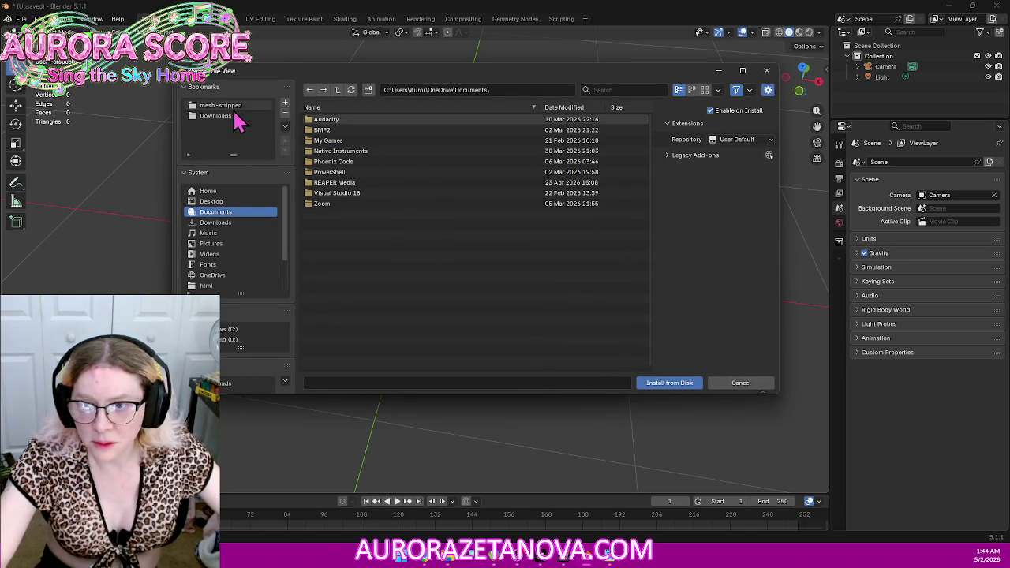
{"action": "left_click", "coordinate": [223, 117]}
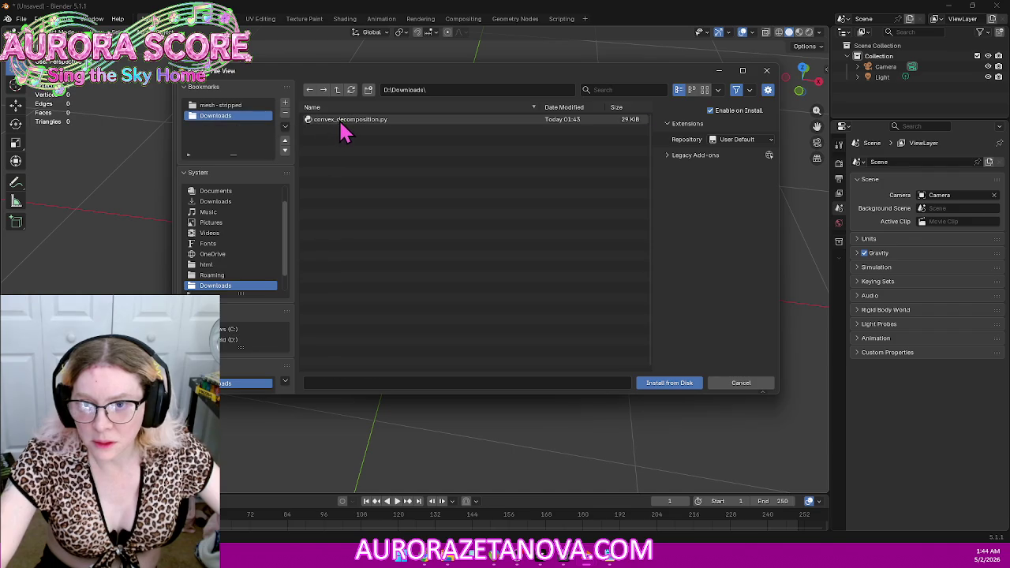
{"action": "double_click", "coordinate": [343, 120]}
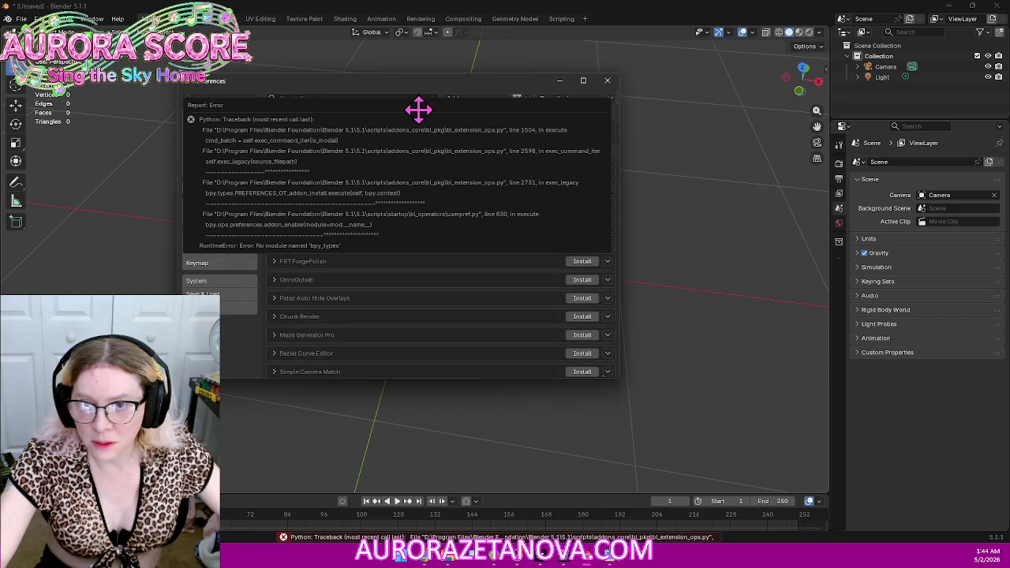
Step: Move the bpy_types error report aside, scroll the extension list, and switch to the Gemini browser
{"action": "mouse_move", "coordinate": [415, 102]}
{"action": "left_mouse_down"}
{"action": "mouse_move", "coordinate": [369, 128]}
{"action": "mouse_move", "coordinate": [516, 117]}
{"action": "mouse_move", "coordinate": [419, 121]}
{"action": "left_mouse_up"}
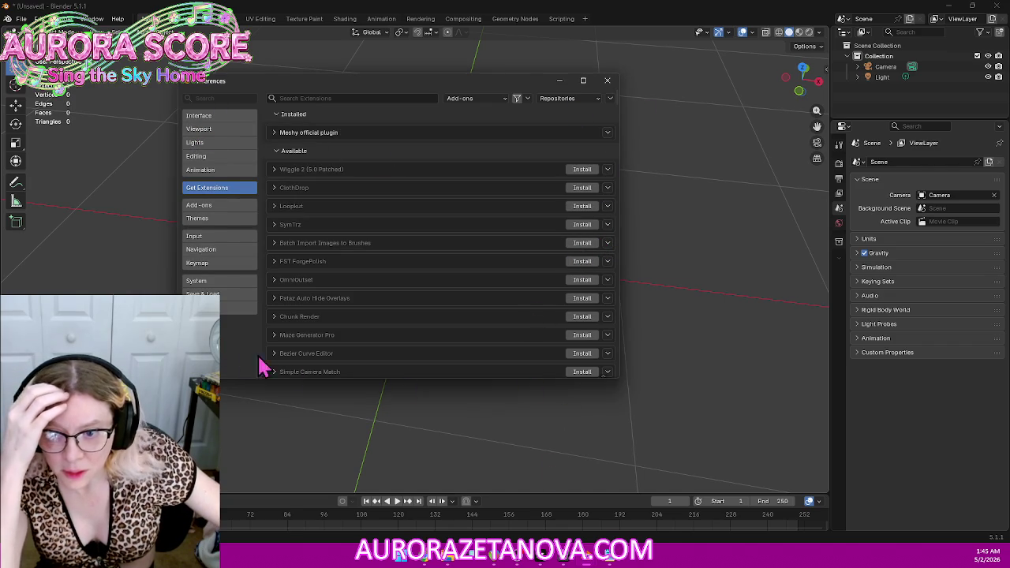
{"action": "scroll", "coordinate": [447, 291], "scroll_direction": "down", "scroll_amount": 3}
{"action": "scroll", "coordinate": [474, 363], "scroll_direction": "down", "scroll_amount": 2}
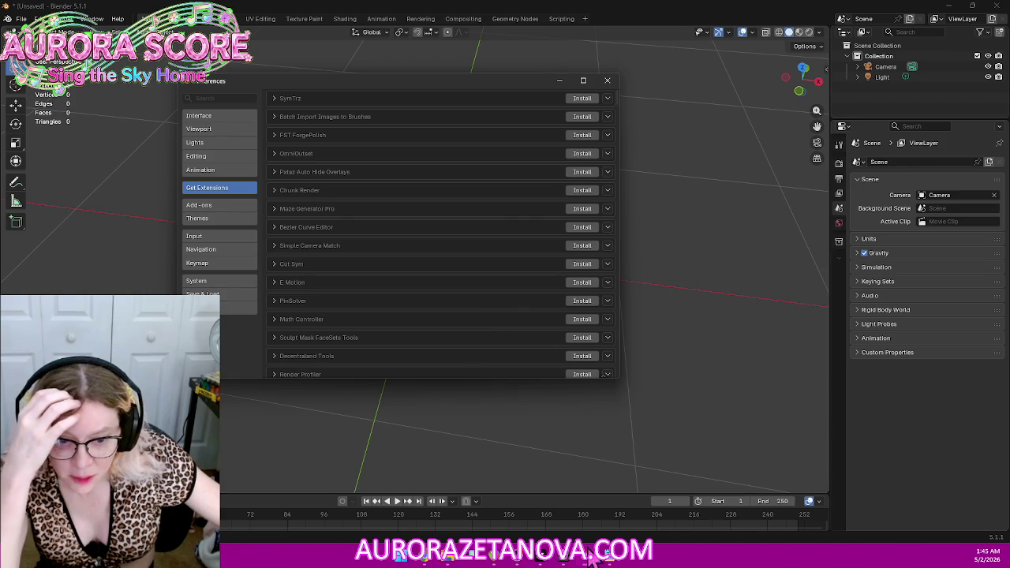
{"action": "left_click", "coordinate": [613, 557]}
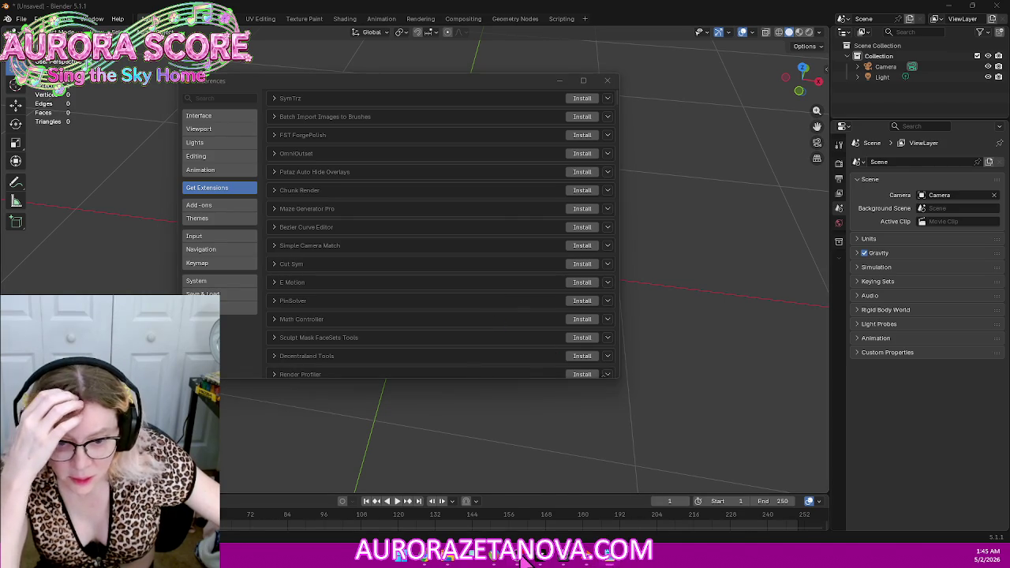
{"action": "mouse_move", "coordinate": [541, 557]}
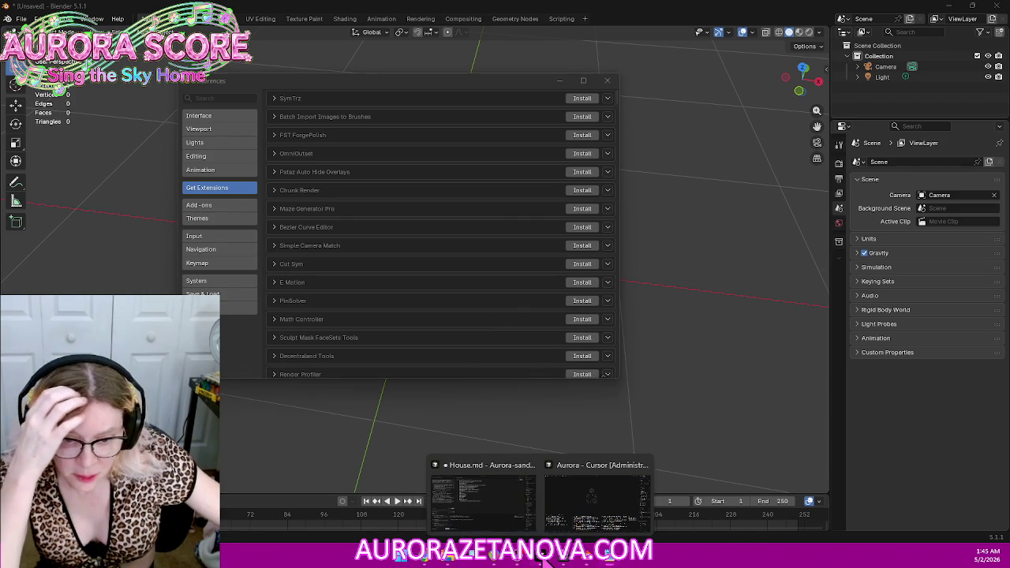
{"action": "left_click", "coordinate": [462, 557]}
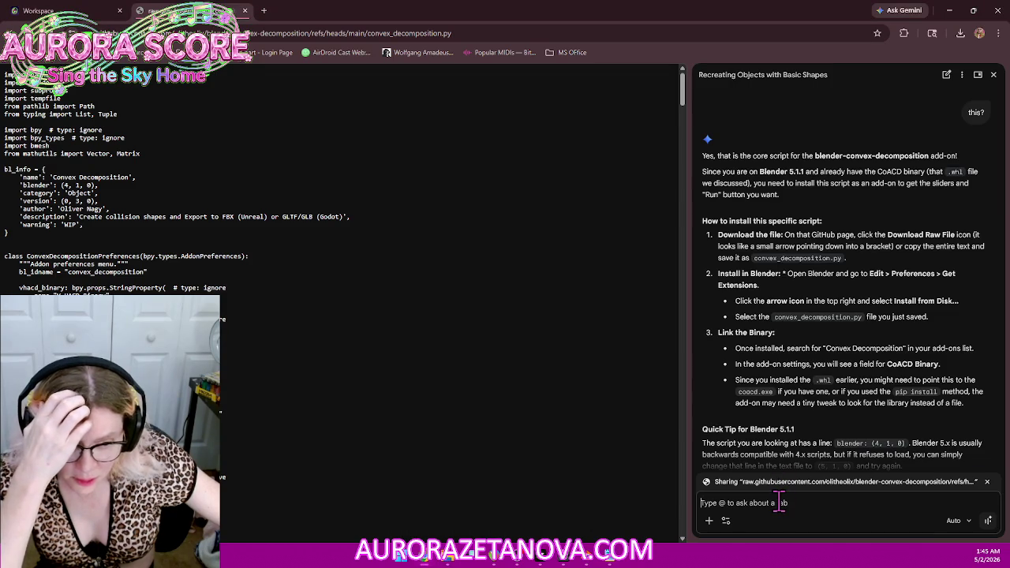
Step: Tell Gemini 'I just gave me an error cuz you're giving me an old file here' and read its fix
{"action": "scroll", "coordinate": [801, 349], "scroll_direction": "down", "scroll_amount": 1}
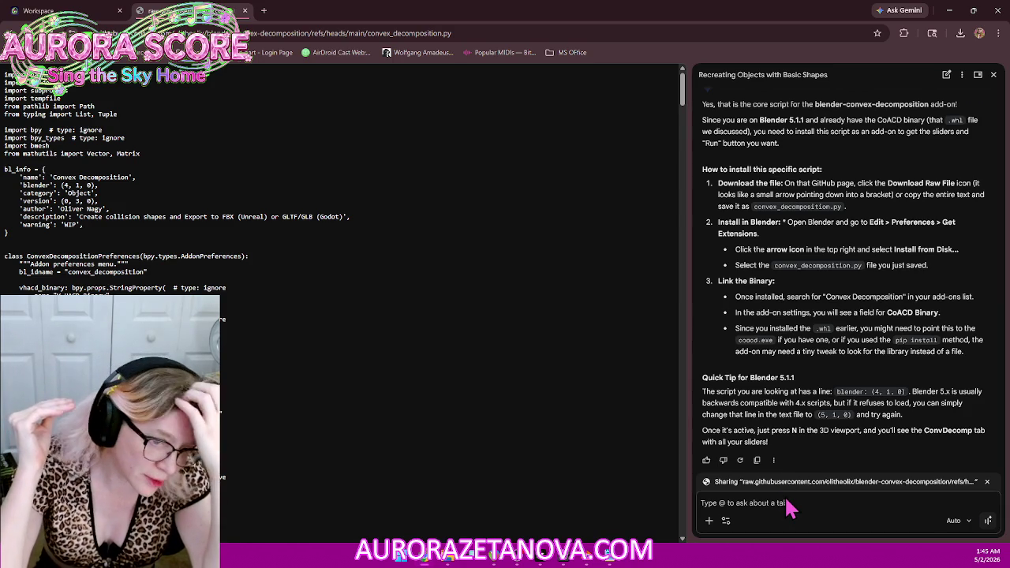
{"action": "type", "text": "I just gave me an error"}
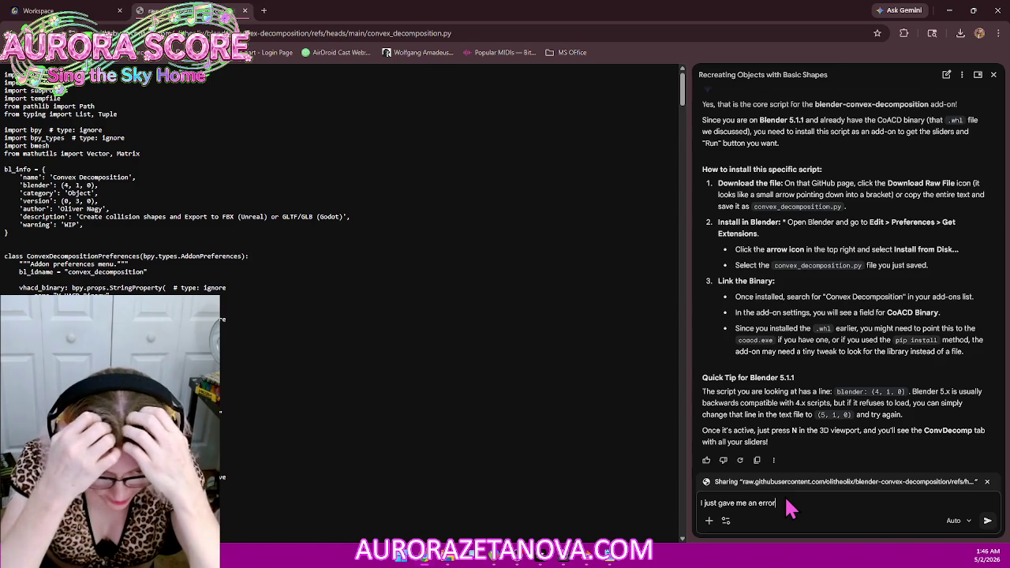
{"action": "type", "text": " cuz you're giving me an old file here"}
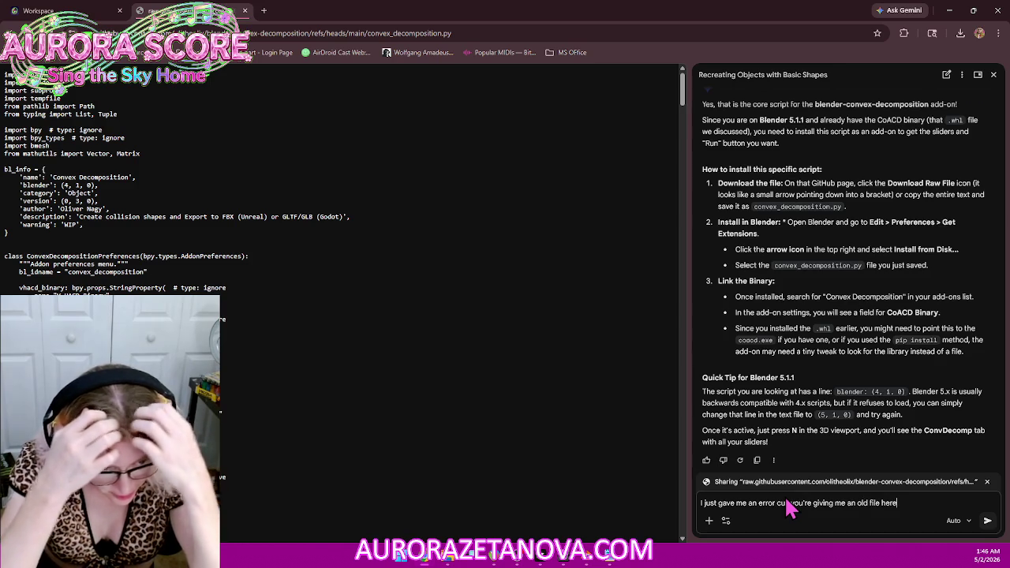
{"action": "key", "text": "Return"}
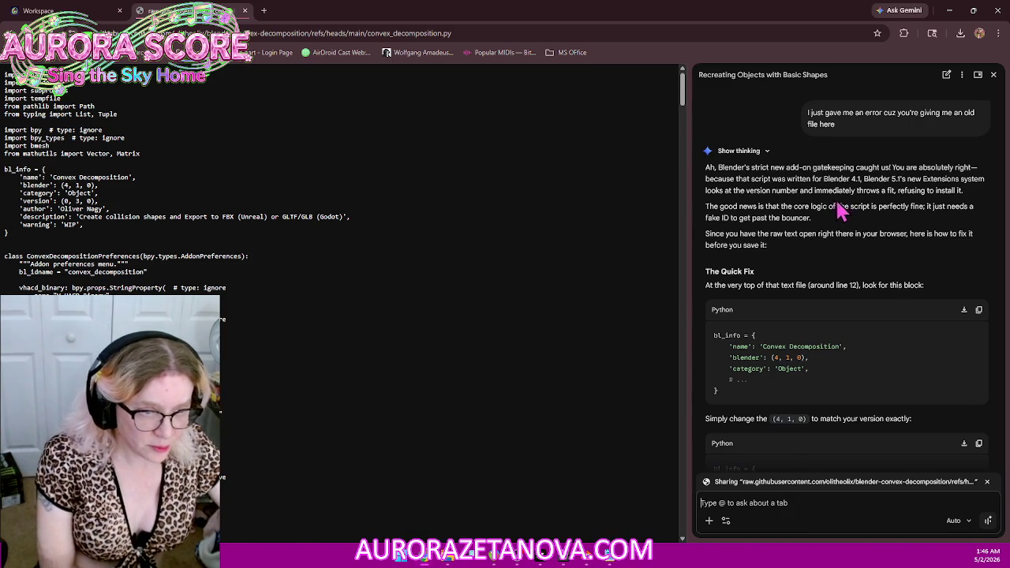
{"action": "scroll", "coordinate": [856, 179], "scroll_direction": "down", "scroll_amount": 1}
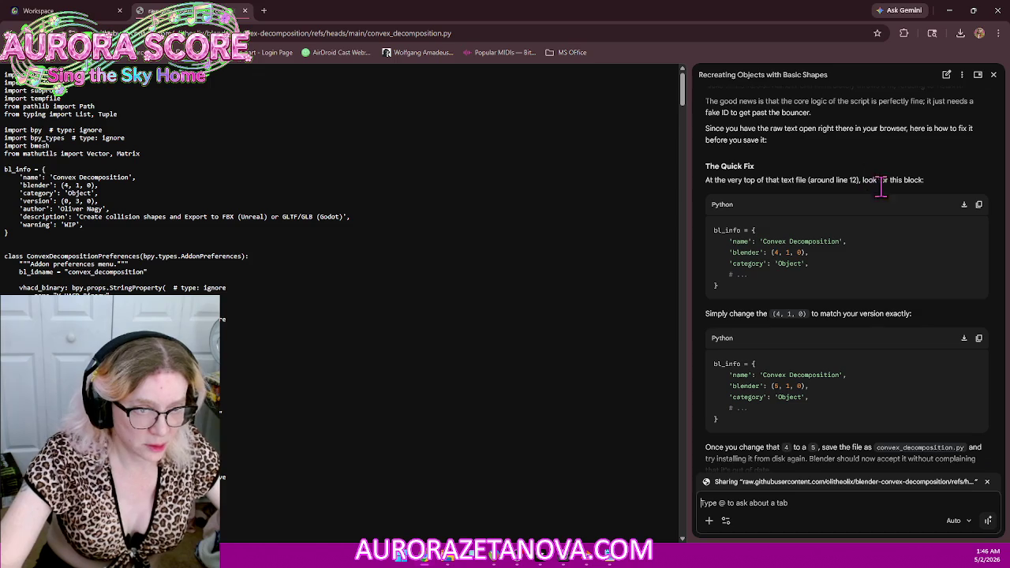
{"action": "scroll", "coordinate": [901, 213], "scroll_direction": "down", "scroll_amount": 1}
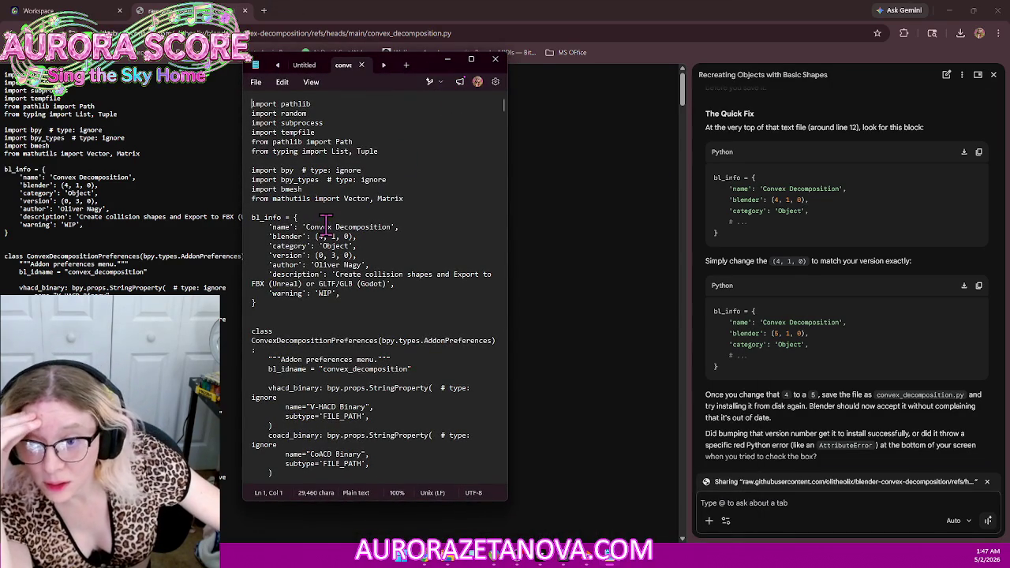
Step: Change the script's bl_info blender version to (5, 1, 0), save it, and return to Blender's preferences
{"action": "key", "text": "BackSpace"}
{"action": "type", "text": "5"}
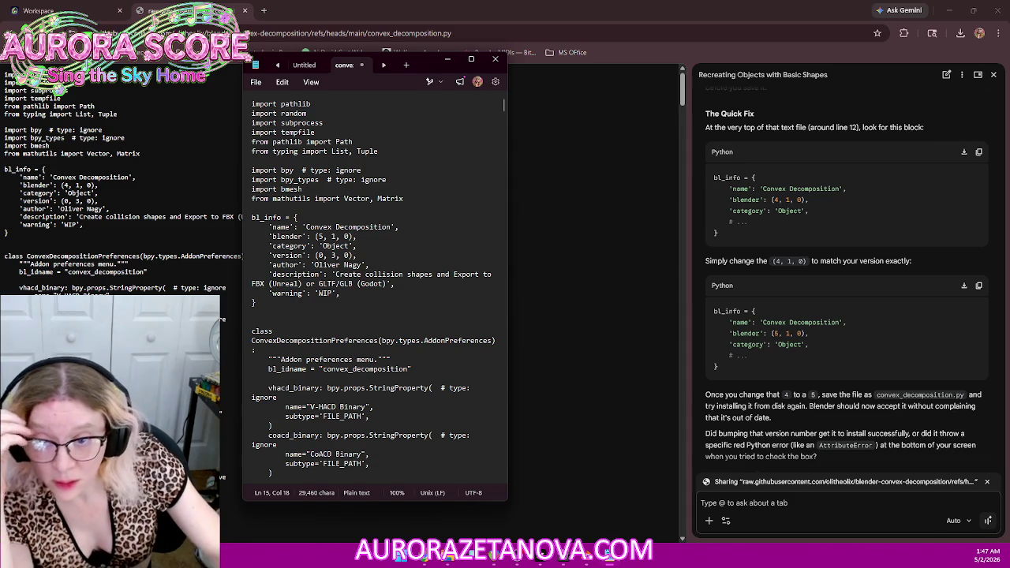
{"action": "key", "text": "alt+Tab"}
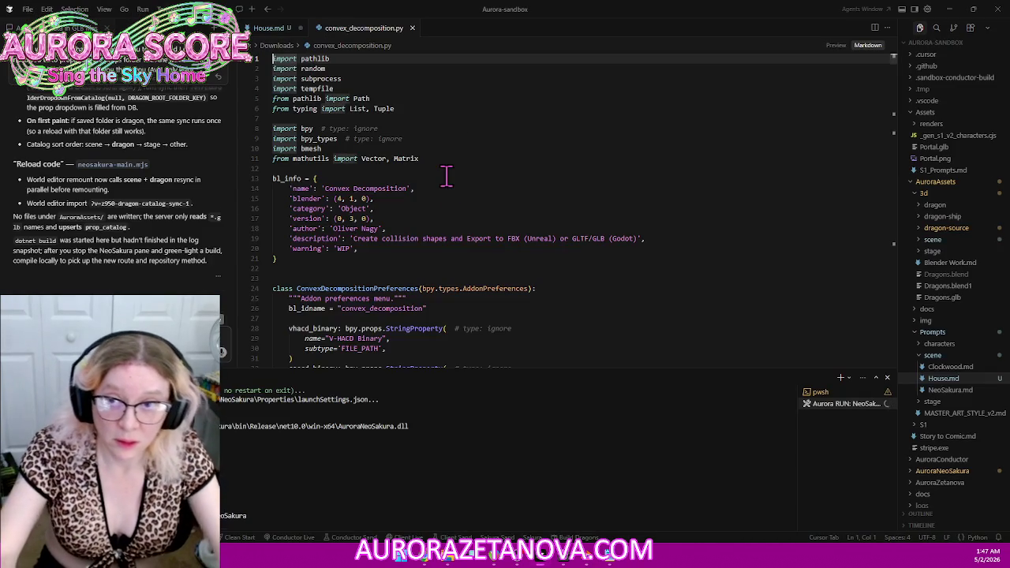
{"action": "left_click", "coordinate": [411, 28]}
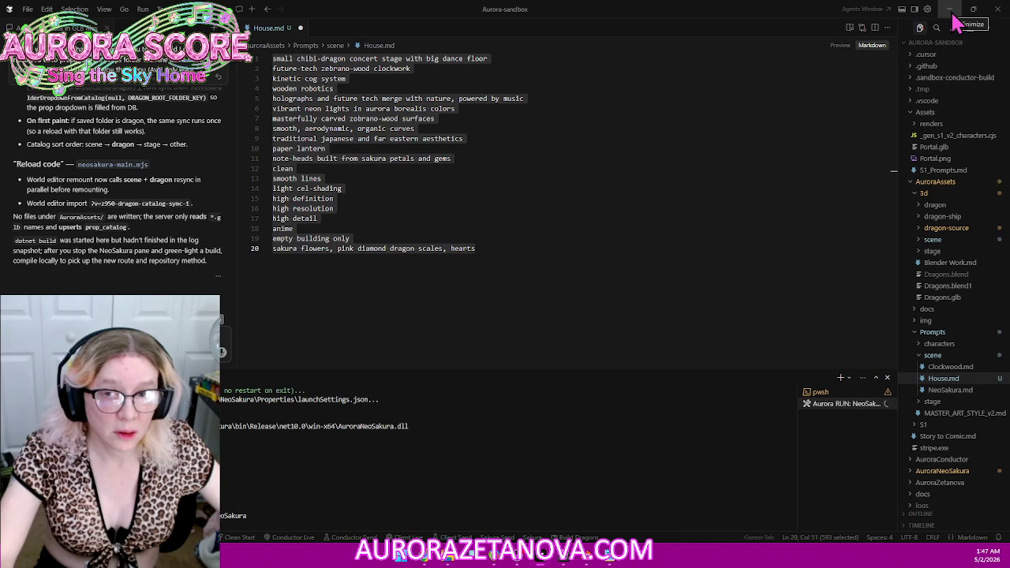
{"action": "left_click", "coordinate": [633, 299]}
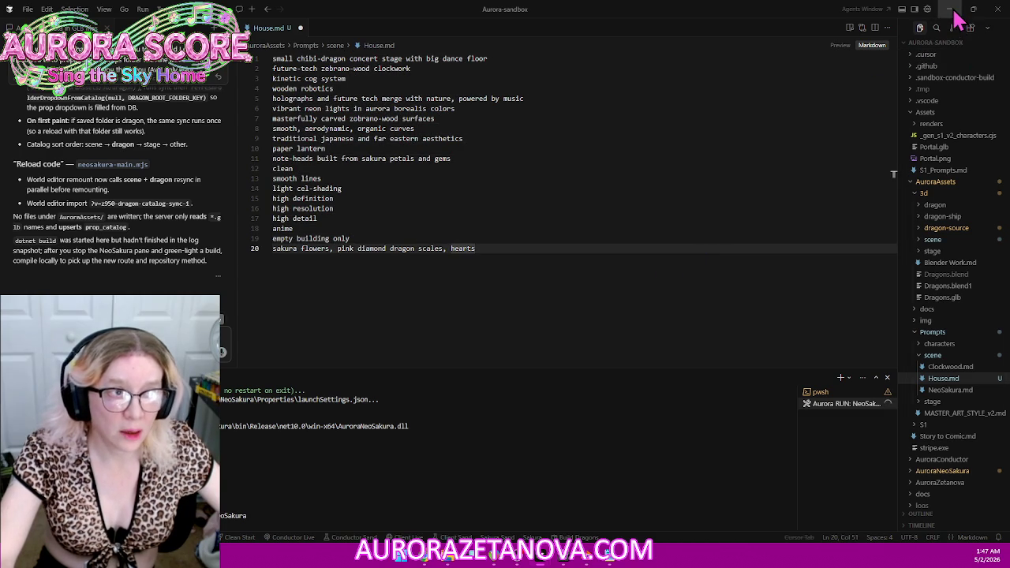
{"action": "left_click", "coordinate": [952, 11]}
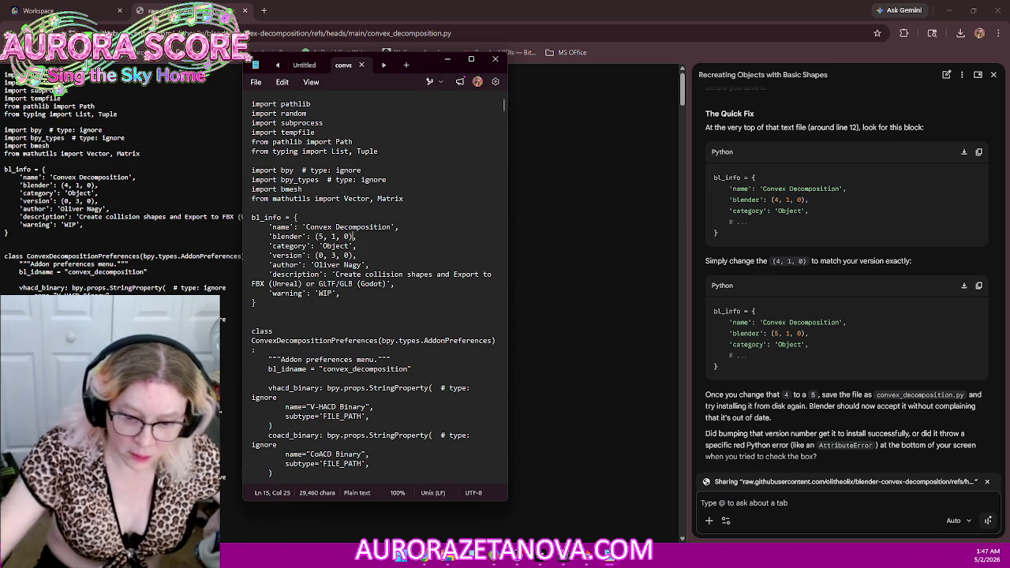
{"action": "left_click", "coordinate": [603, 557]}
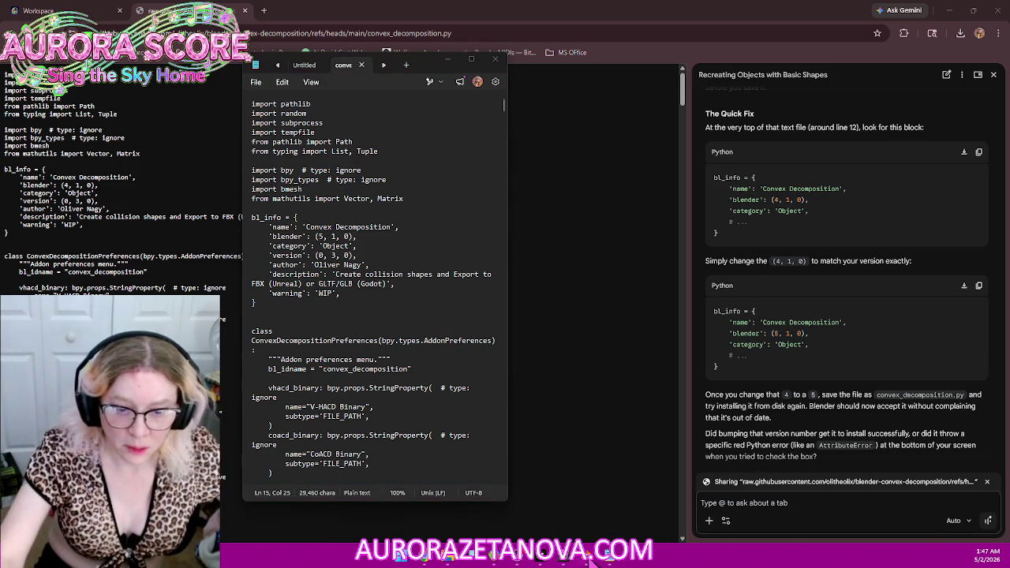
{"action": "left_click", "coordinate": [640, 499]}
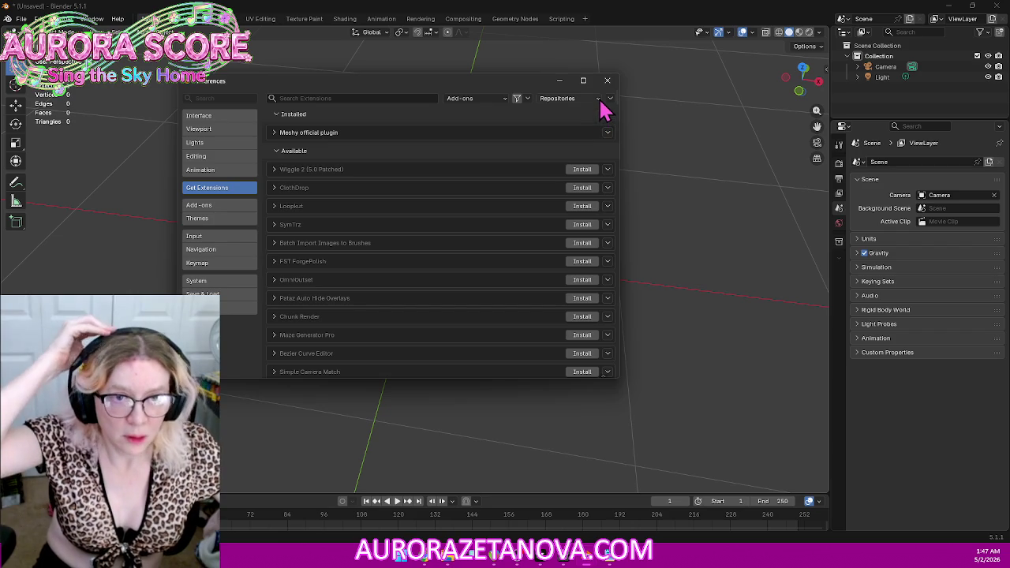
Step: Reinstall the fixed convex_decomposition.py from disk, then close Preferences and switch to the browser
{"action": "left_click", "coordinate": [608, 99]}
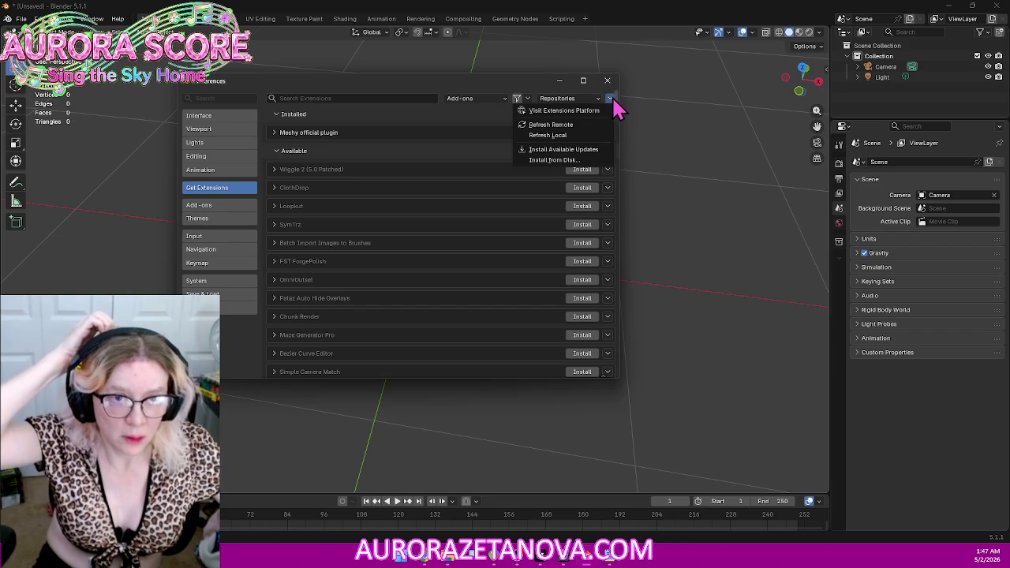
{"action": "left_click", "coordinate": [581, 162]}
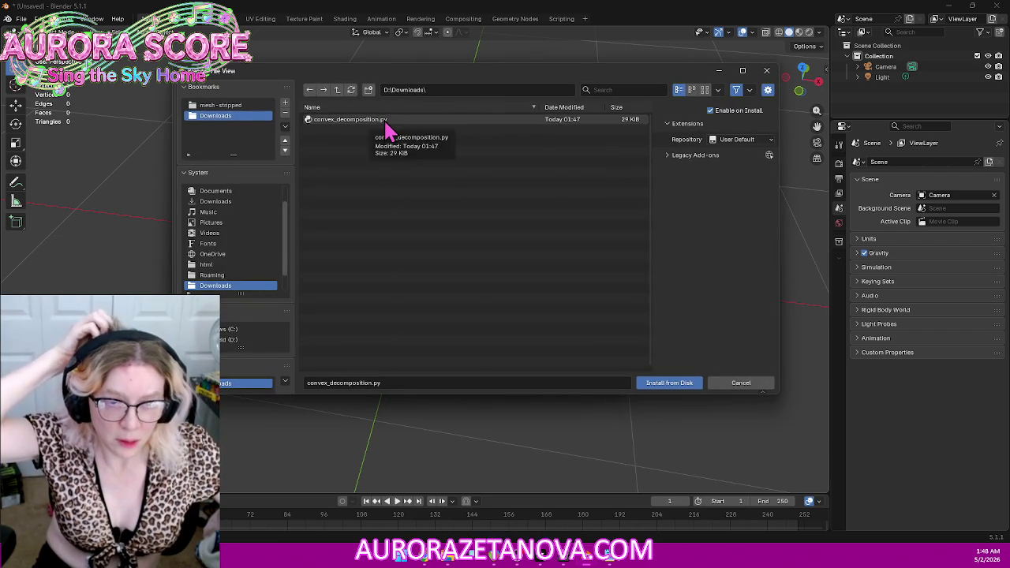
{"action": "double_click", "coordinate": [385, 129]}
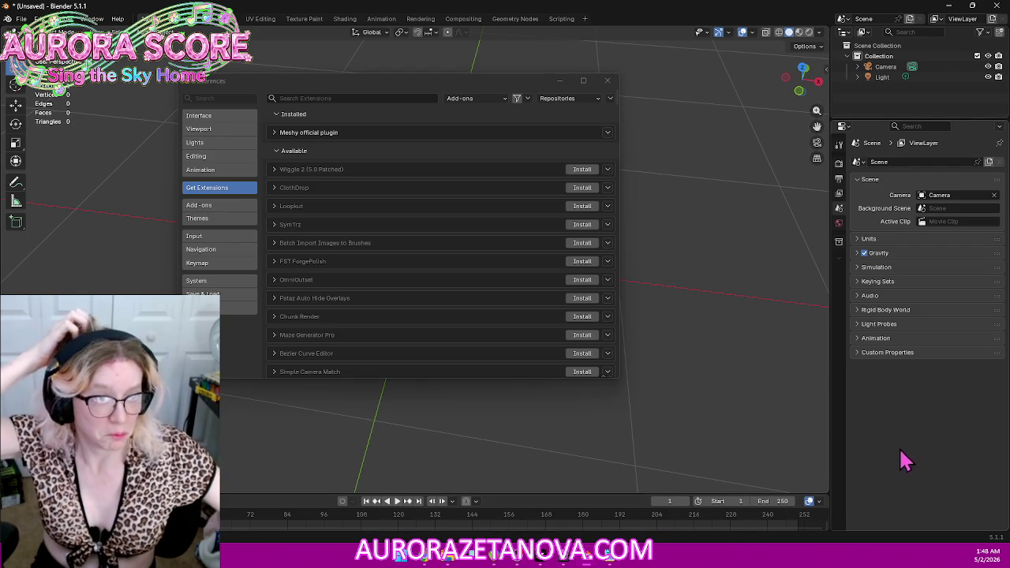
{"action": "left_click", "coordinate": [606, 80]}
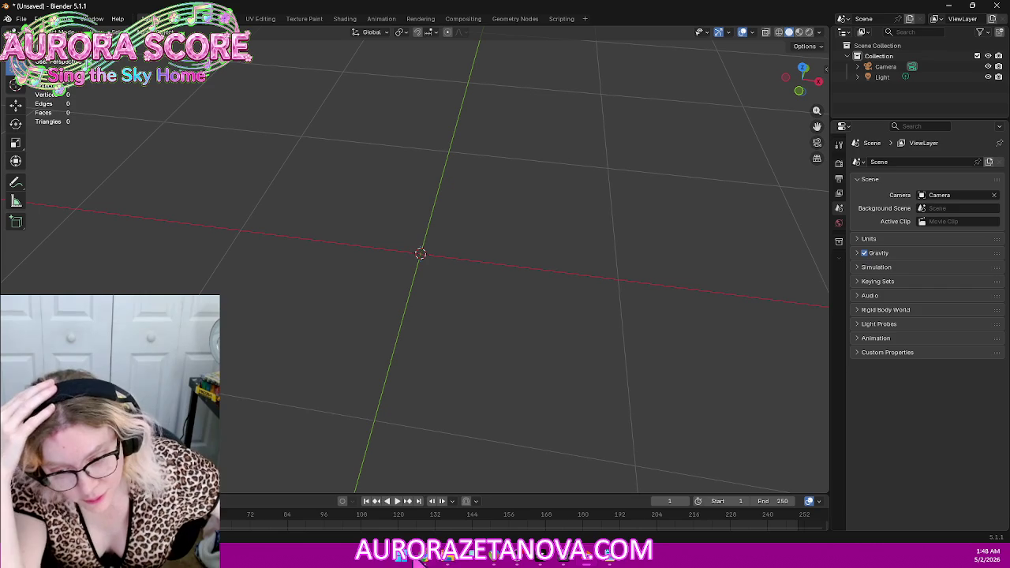
{"action": "left_click", "coordinate": [427, 559]}
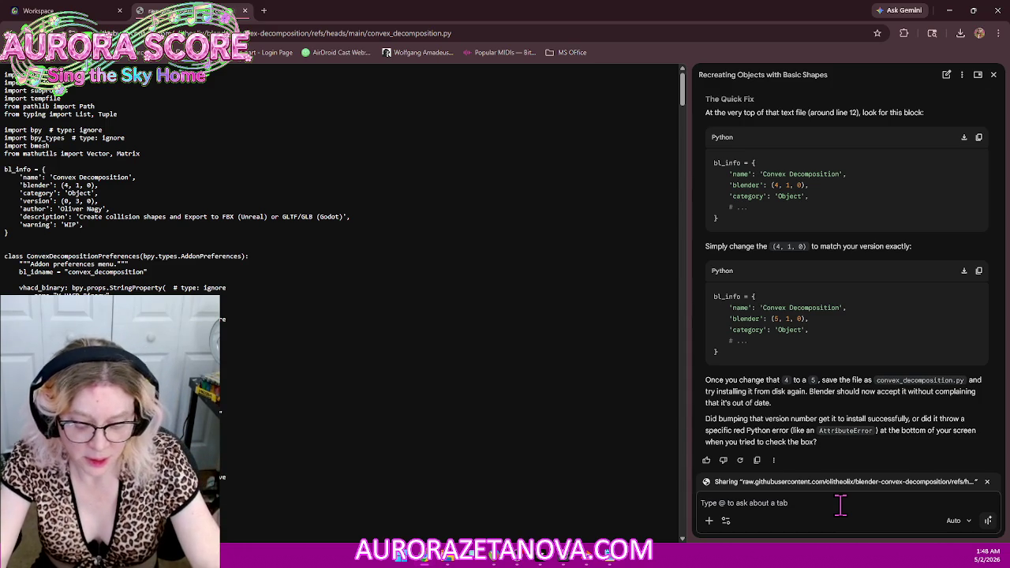
Step: Ask Gemini 'ya, now what?', read the add-on and CoACD setup steps, then return to Blender
{"action": "type", "text": "ya, now what?"}
{"action": "key", "text": "Return"}
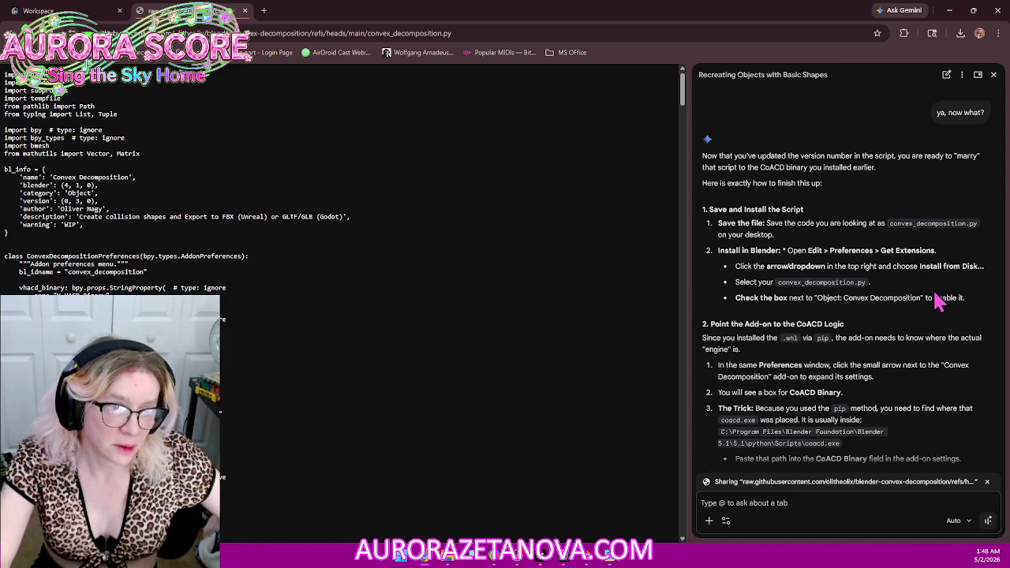
{"action": "scroll", "coordinate": [932, 296], "scroll_direction": "down", "scroll_amount": 1}
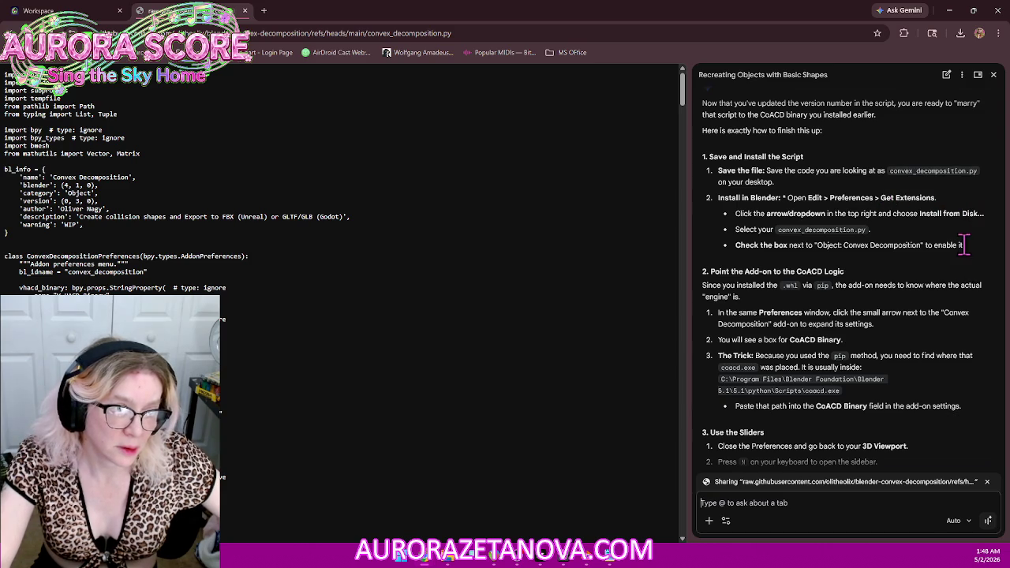
{"action": "scroll", "coordinate": [927, 323], "scroll_direction": "down", "scroll_amount": 1}
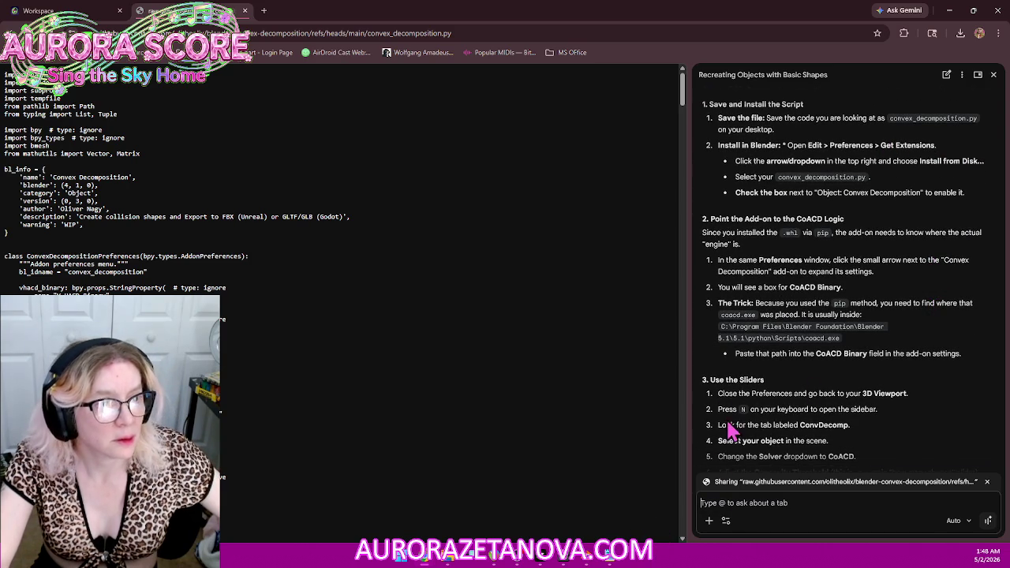
{"action": "left_click", "coordinate": [598, 562]}
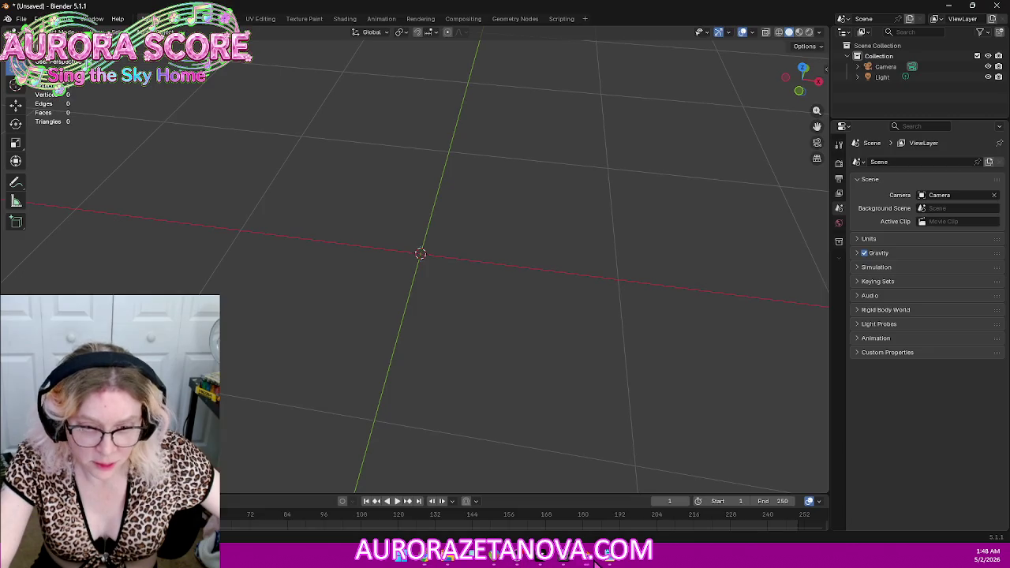
Step: Confirm the Notepad script's bl_info reads (5, 1, 0), then bring Gemini's instructions back up
{"action": "mouse_move", "coordinate": [466, 251]}
{"action": "middle_mouse_down"}
{"action": "mouse_move", "coordinate": [509, 197]}
{"action": "mouse_move", "coordinate": [509, 224]}
{"action": "middle_mouse_up"}
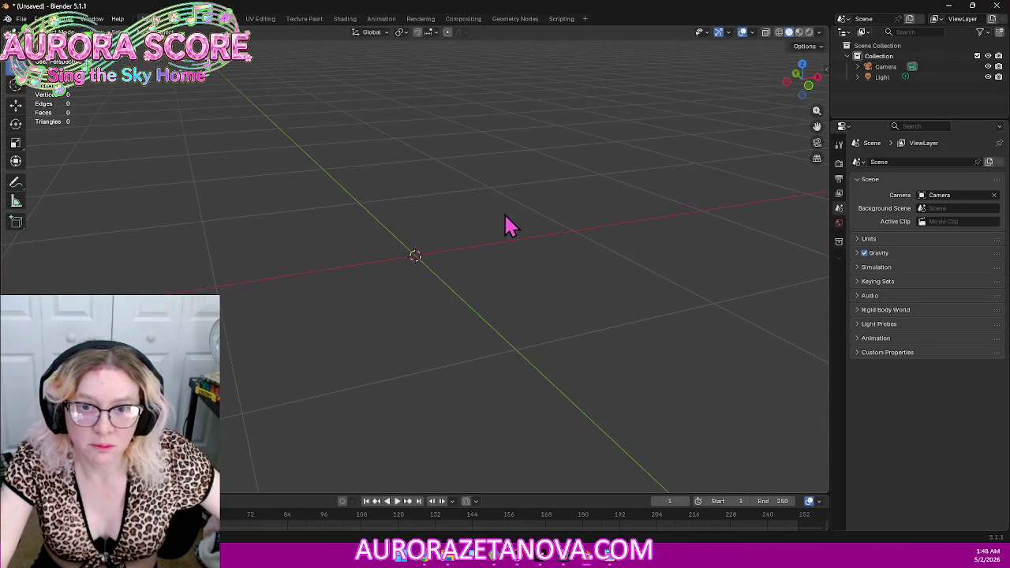
{"action": "left_click", "coordinate": [623, 562]}
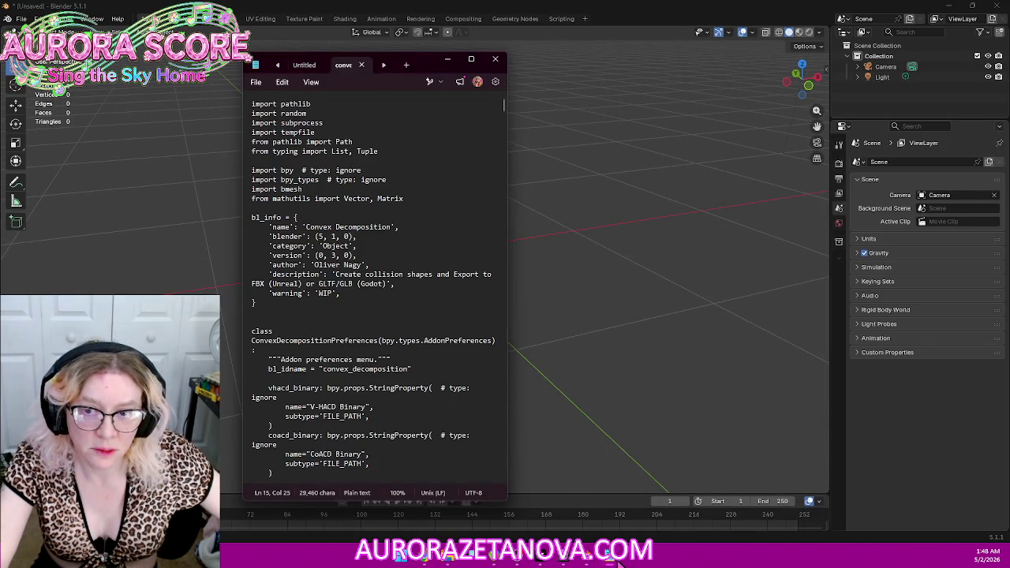
{"action": "left_click", "coordinate": [620, 562]}
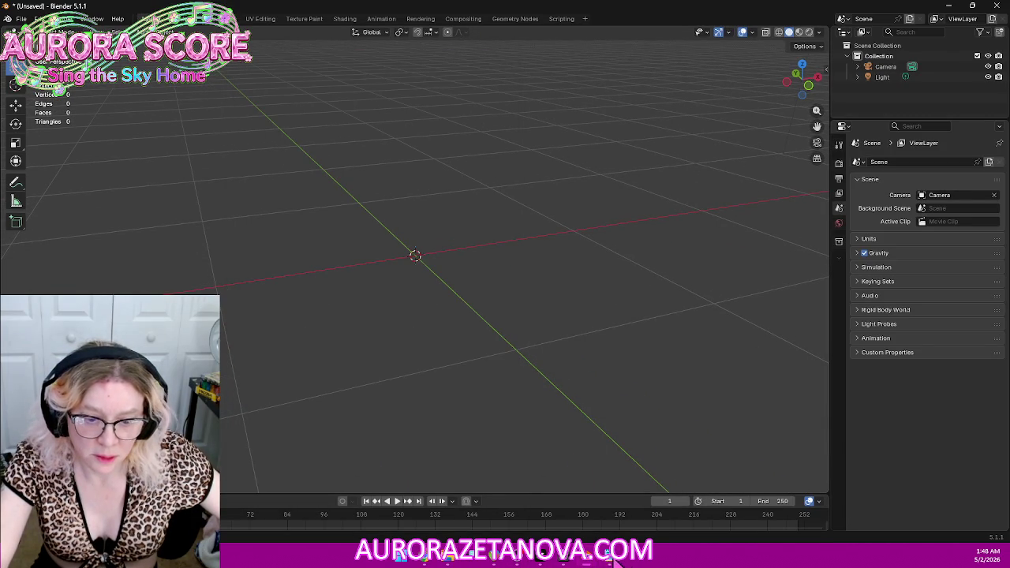
{"action": "left_click", "coordinate": [619, 562]}
{"action": "left_click", "coordinate": [257, 83]}
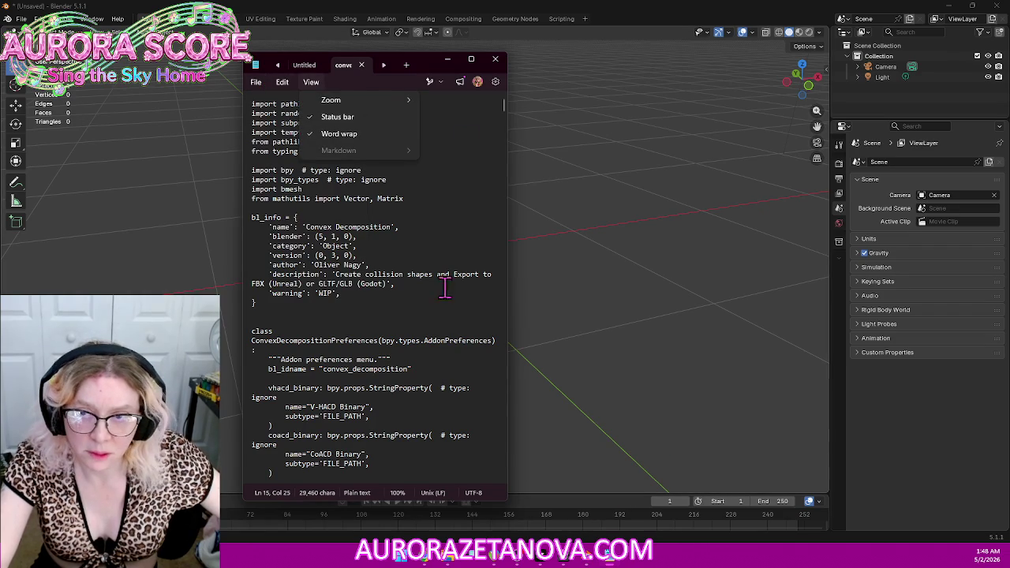
{"action": "left_click", "coordinate": [343, 71]}
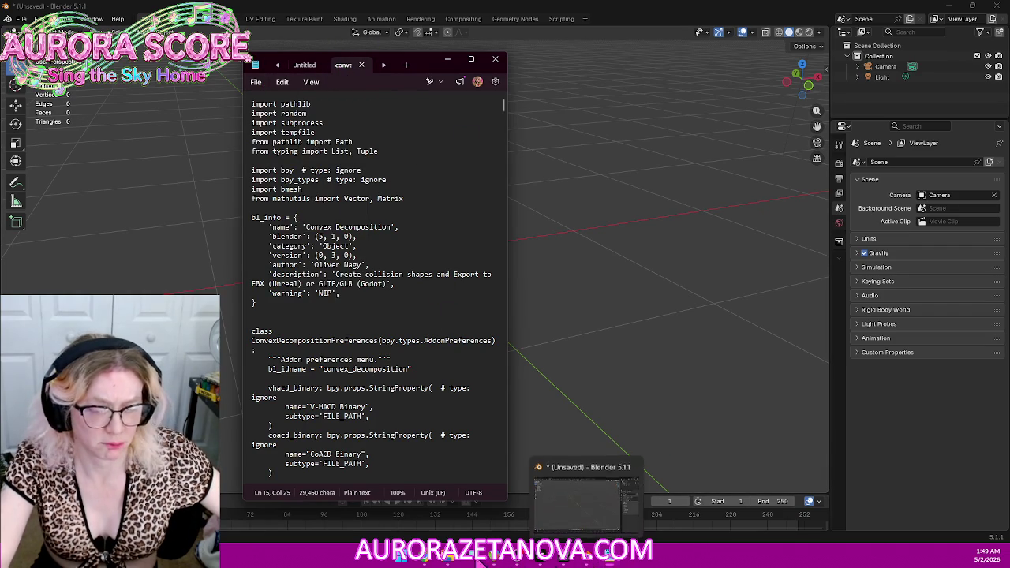
{"action": "left_click", "coordinate": [427, 558]}
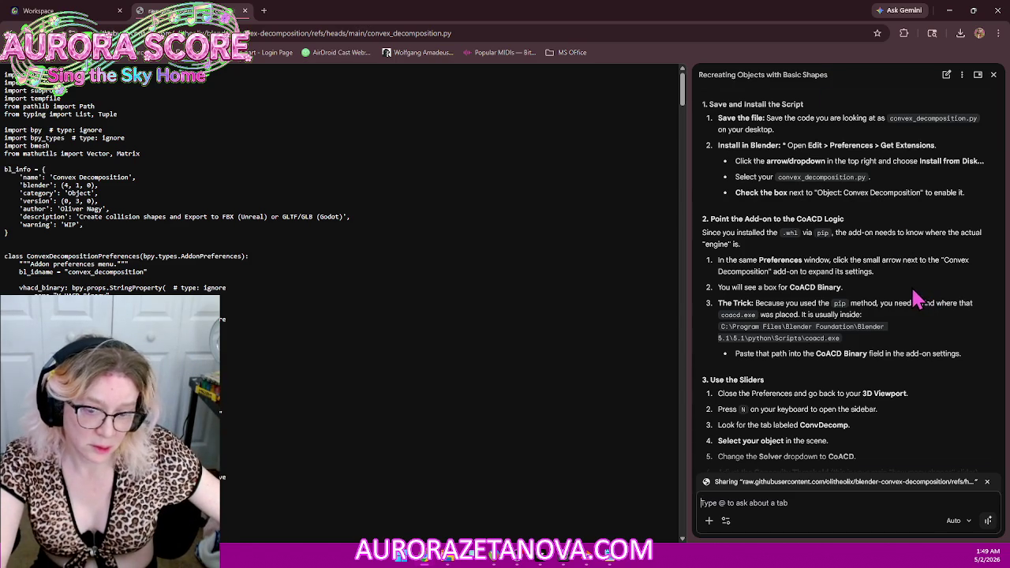
Step: Un-maximize both windows, snapping Blender to the right and the browser into a narrow left pane
{"action": "left_click", "coordinate": [603, 560]}
{"action": "left_click_drag", "start_coordinate": [643, 12], "coordinate": [763, 72]}
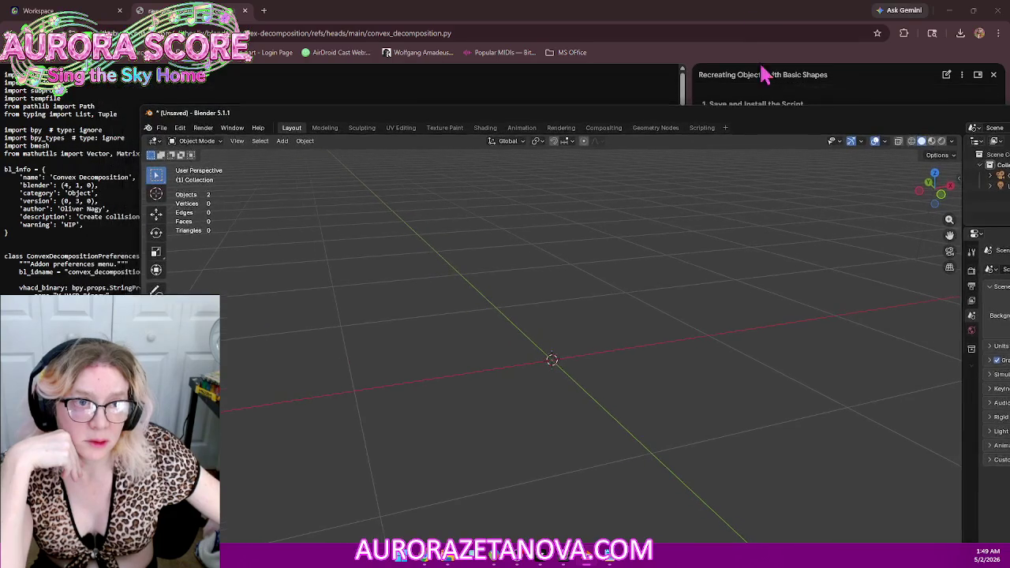
{"action": "left_click_drag", "start_coordinate": [755, 18], "coordinate": [118, 12]}
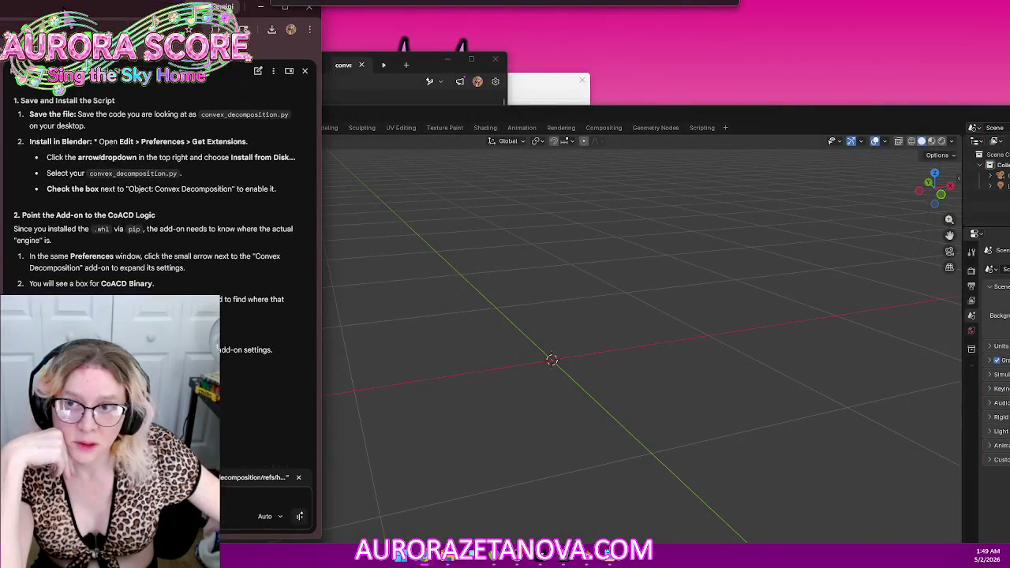
{"action": "key", "text": "super+Right"}
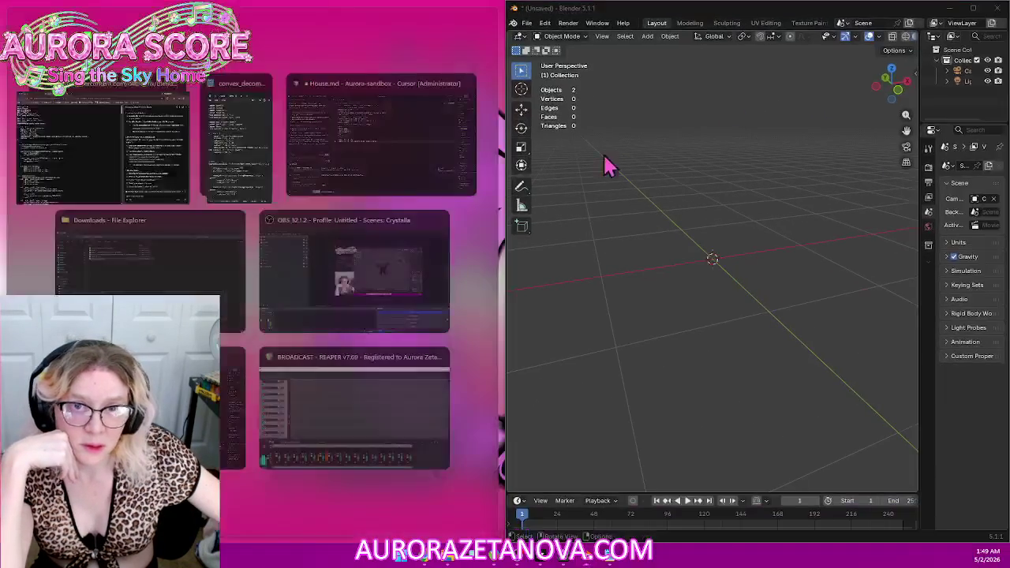
{"action": "left_click_drag", "start_coordinate": [499, 168], "coordinate": [304, 176]}
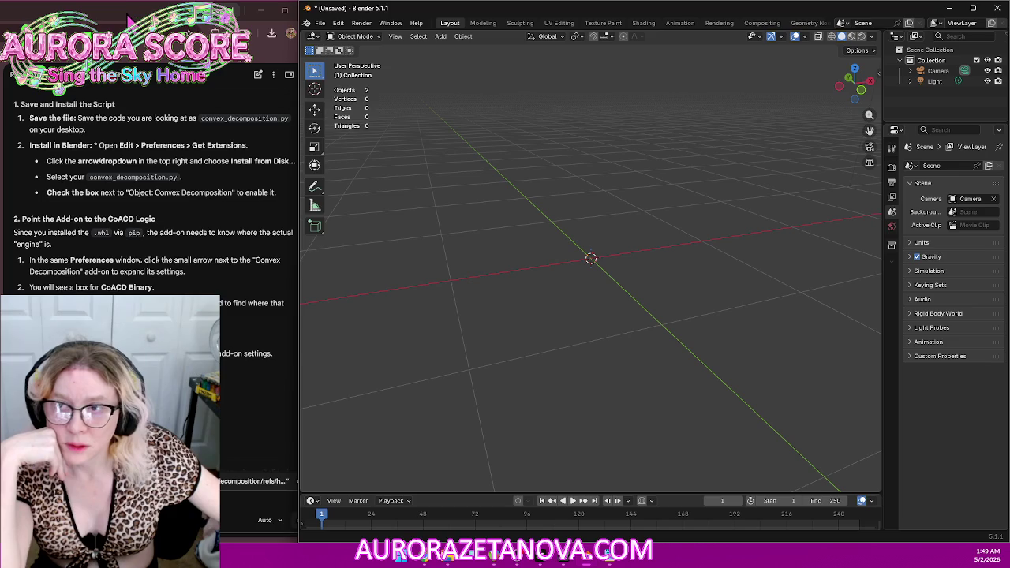
{"action": "left_click_drag", "start_coordinate": [298, 23], "coordinate": [832, 31]}
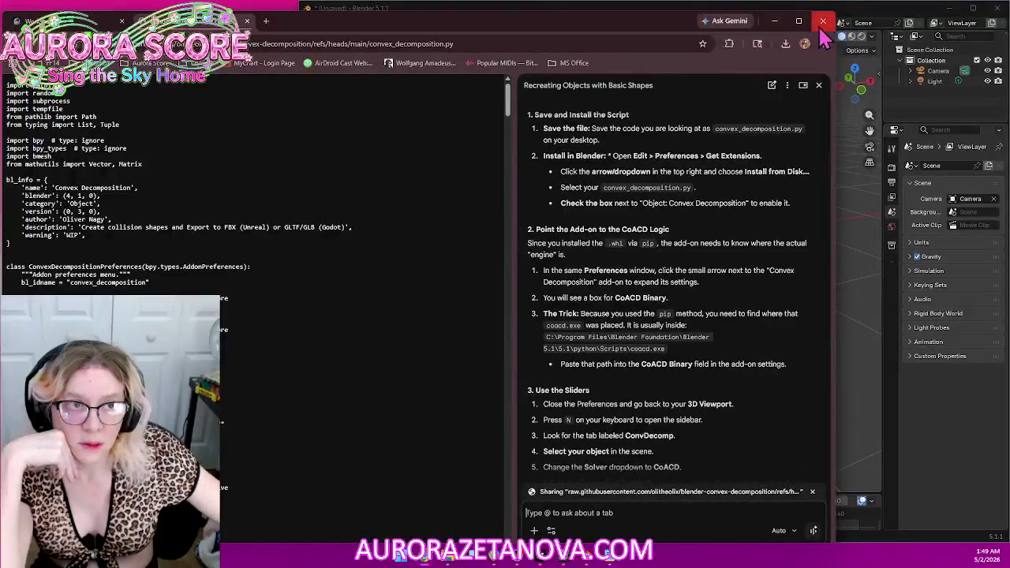
{"action": "left_click_drag", "start_coordinate": [658, 32], "coordinate": [16, 23]}
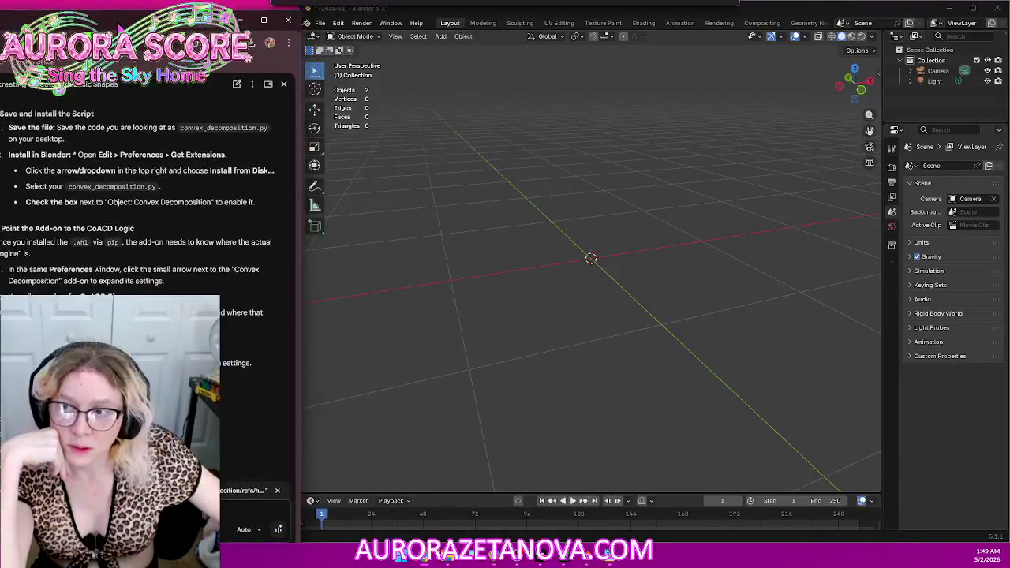
Step: Fine-tune the Gemini pane and Blender window widths, then open Blender's preferences
{"action": "left_click_drag", "start_coordinate": [297, 162], "coordinate": [325, 162]}
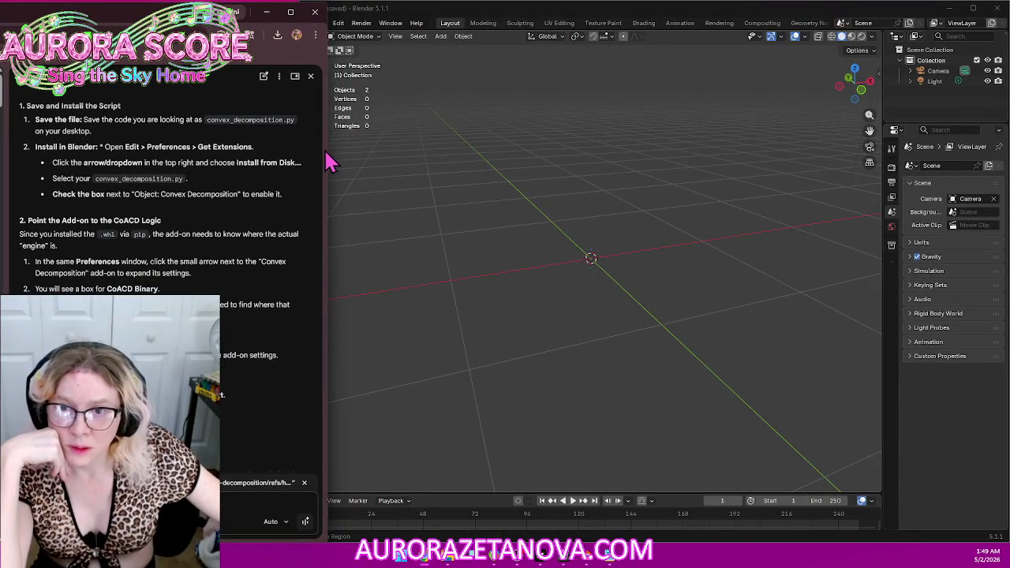
{"action": "left_click_drag", "start_coordinate": [326, 158], "coordinate": [299, 162]}
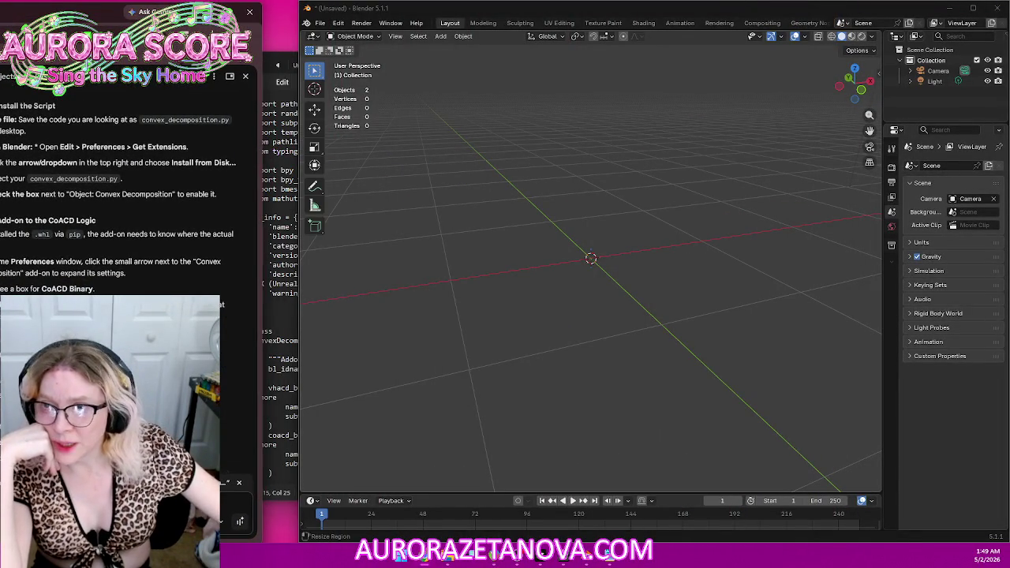
{"action": "left_click_drag", "start_coordinate": [158, 10], "coordinate": [238, 14]}
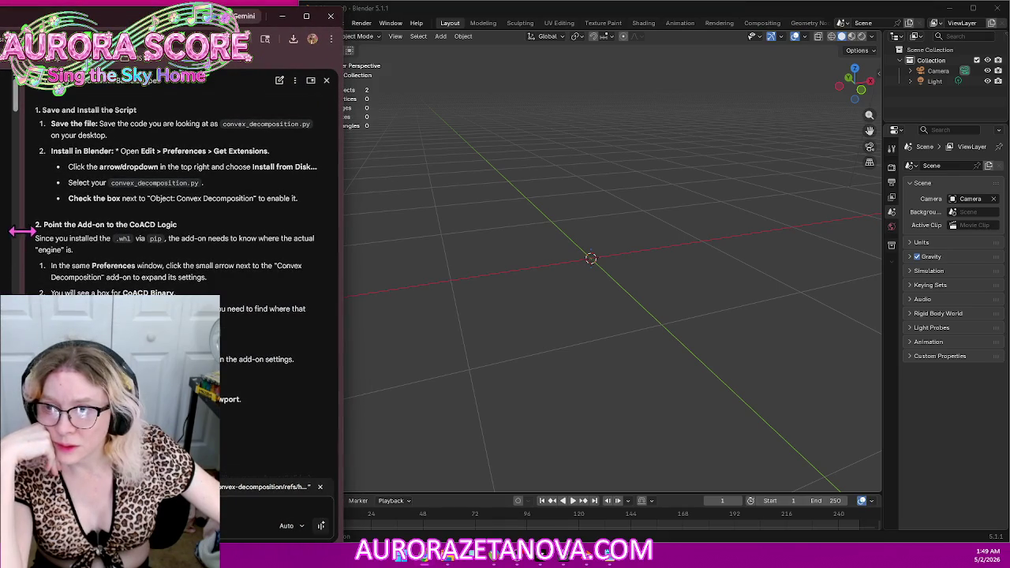
{"action": "left_click_drag", "start_coordinate": [22, 227], "coordinate": [104, 227]}
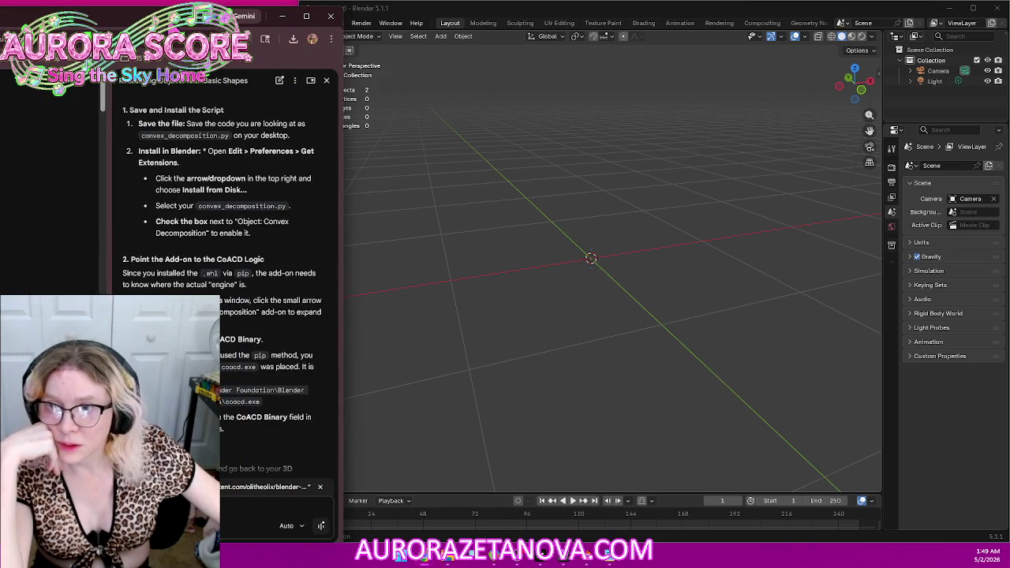
{"action": "left_click", "coordinate": [296, 150]}
{"action": "left_click_drag", "start_coordinate": [298, 150], "coordinate": [239, 157]}
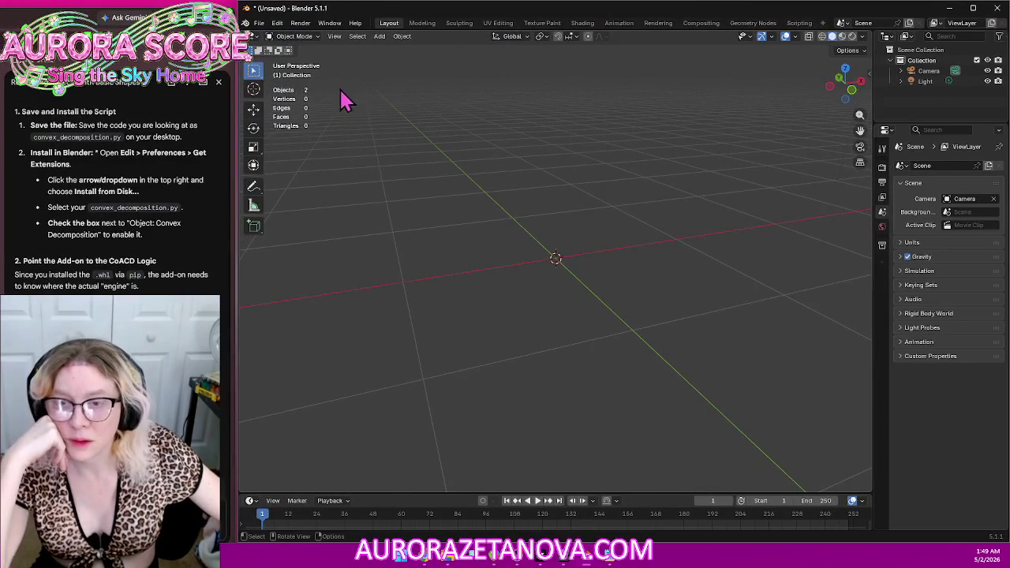
{"action": "left_click", "coordinate": [277, 22]}
Step: Show the Get Extensions page and scroll through the list of available extensions
{"action": "left_click", "coordinate": [312, 162]}
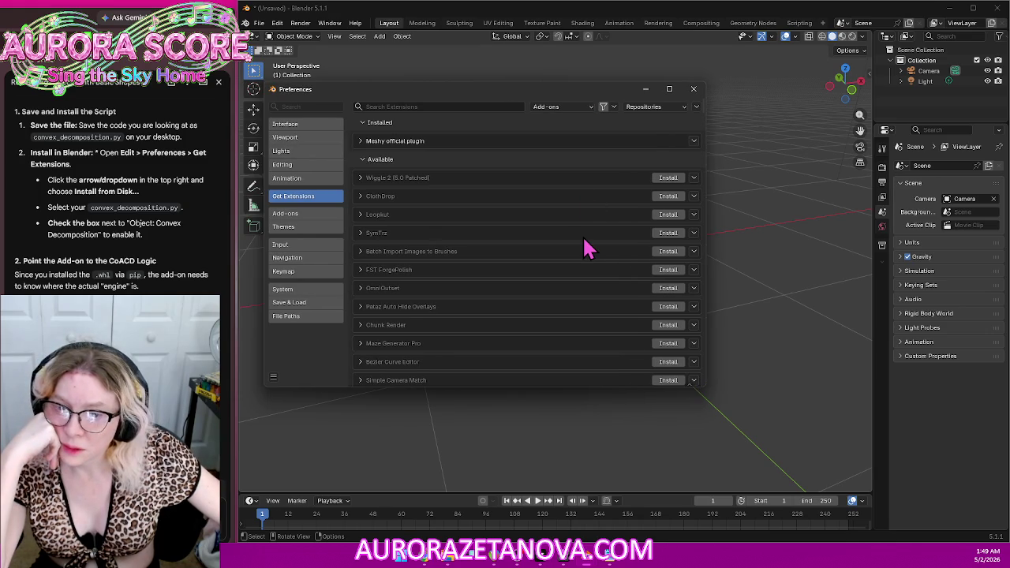
{"action": "scroll", "coordinate": [588, 249], "scroll_direction": "down", "scroll_amount": 2}
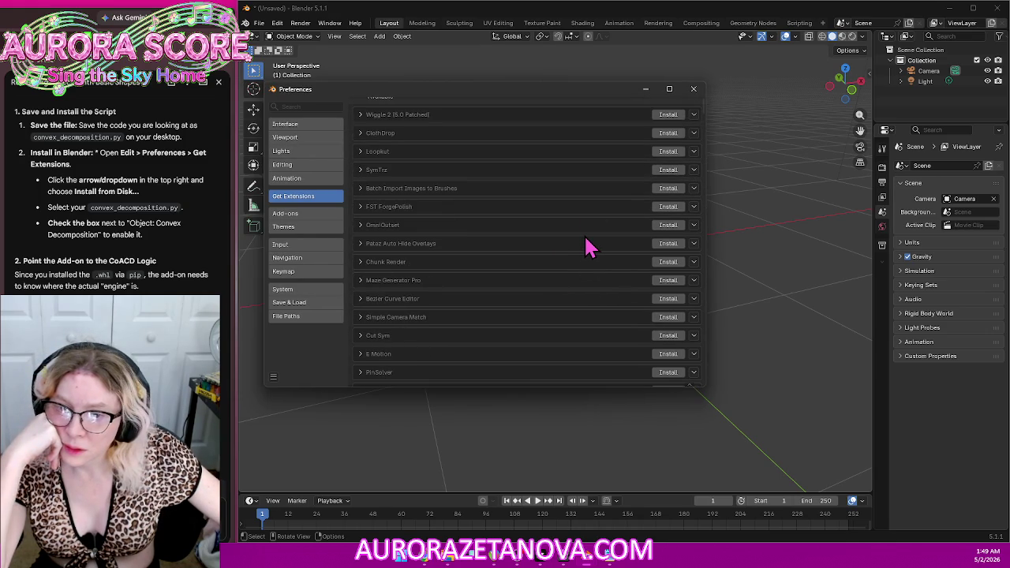
{"action": "scroll", "coordinate": [587, 248], "scroll_direction": "down", "scroll_amount": 3}
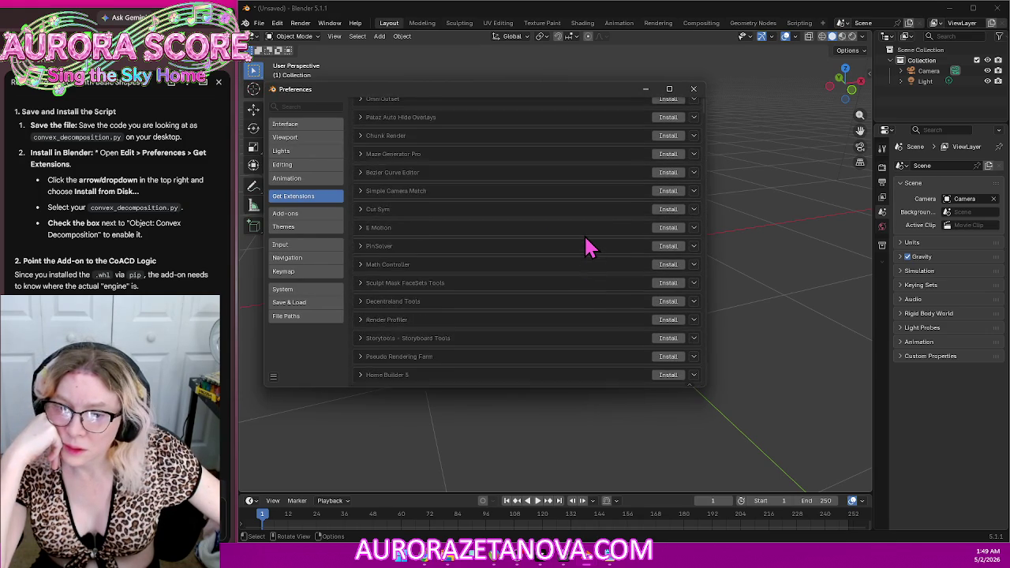
{"action": "scroll", "coordinate": [588, 249], "scroll_direction": "down", "scroll_amount": 4}
{"action": "scroll", "coordinate": [588, 249], "scroll_direction": "down", "scroll_amount": 3}
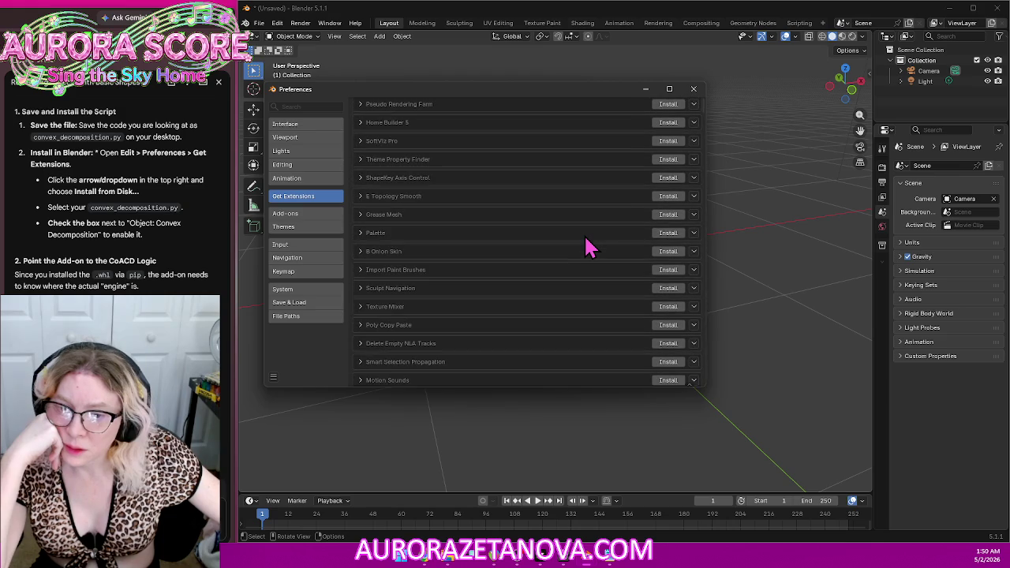
{"action": "scroll", "coordinate": [588, 249], "scroll_direction": "down", "scroll_amount": 2}
{"action": "scroll", "coordinate": [588, 251], "scroll_direction": "down", "scroll_amount": 1}
{"action": "scroll", "coordinate": [588, 252], "scroll_direction": "down", "scroll_amount": 1}
{"action": "scroll", "coordinate": [588, 256], "scroll_direction": "down", "scroll_amount": 2}
{"action": "scroll", "coordinate": [588, 256], "scroll_direction": "down", "scroll_amount": 2}
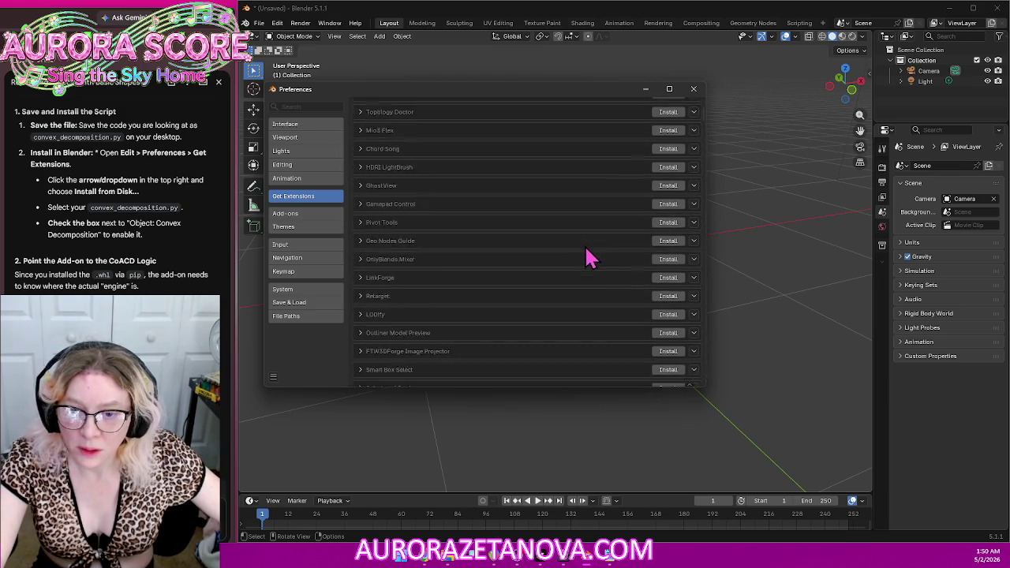
{"action": "scroll", "coordinate": [584, 260], "scroll_direction": "down", "scroll_amount": 2}
{"action": "scroll", "coordinate": [580, 261], "scroll_direction": "down", "scroll_amount": 2}
{"action": "scroll", "coordinate": [582, 264], "scroll_direction": "down", "scroll_amount": 1}
{"action": "scroll", "coordinate": [582, 267], "scroll_direction": "up", "scroll_amount": 3}
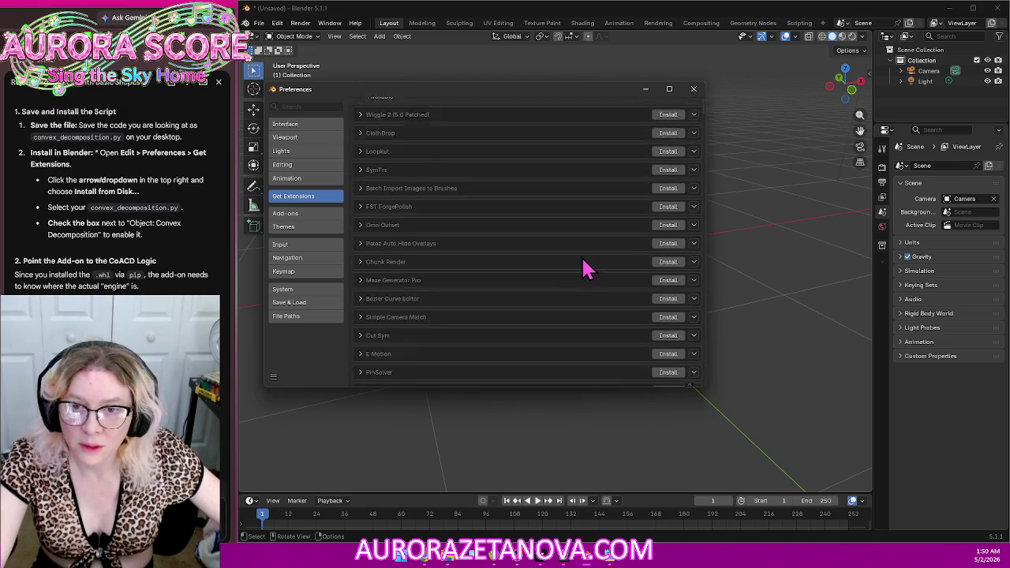
{"action": "scroll", "coordinate": [585, 268], "scroll_direction": "up", "scroll_amount": 4}
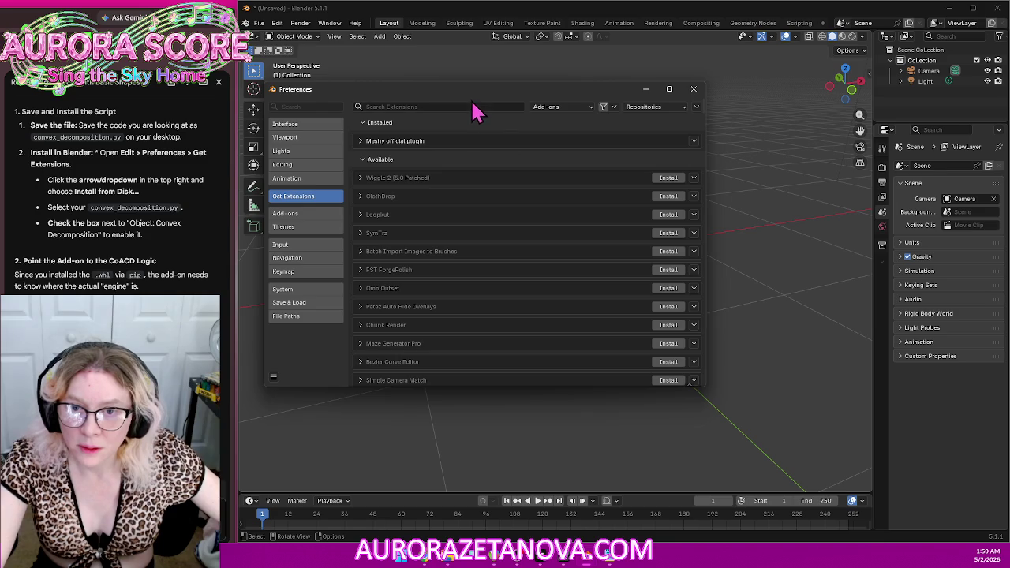
Step: Search the extensions for 'convex', then clear the query when nothing matches
{"action": "left_click", "coordinate": [413, 106]}
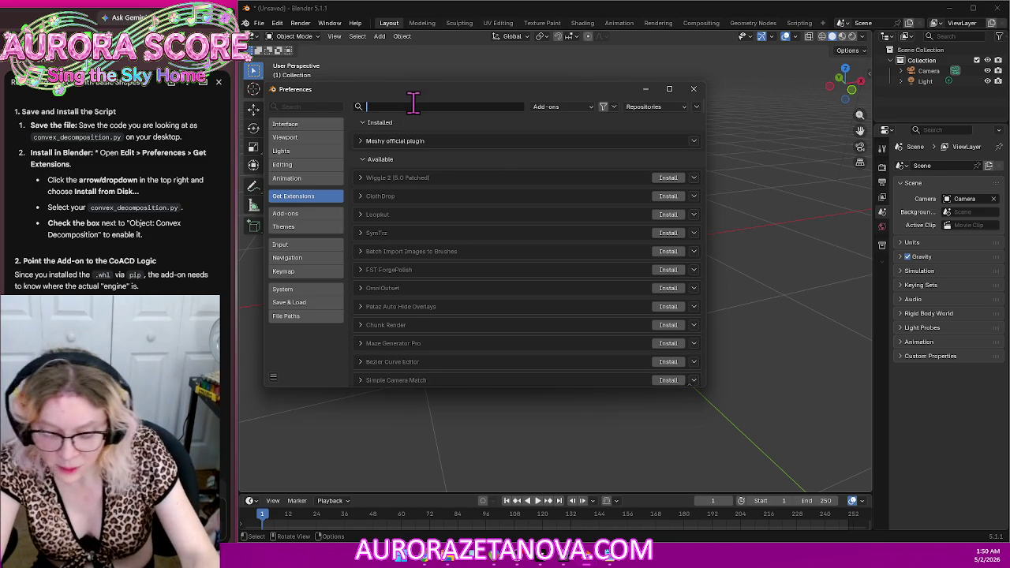
{"action": "type", "text": "conve"}
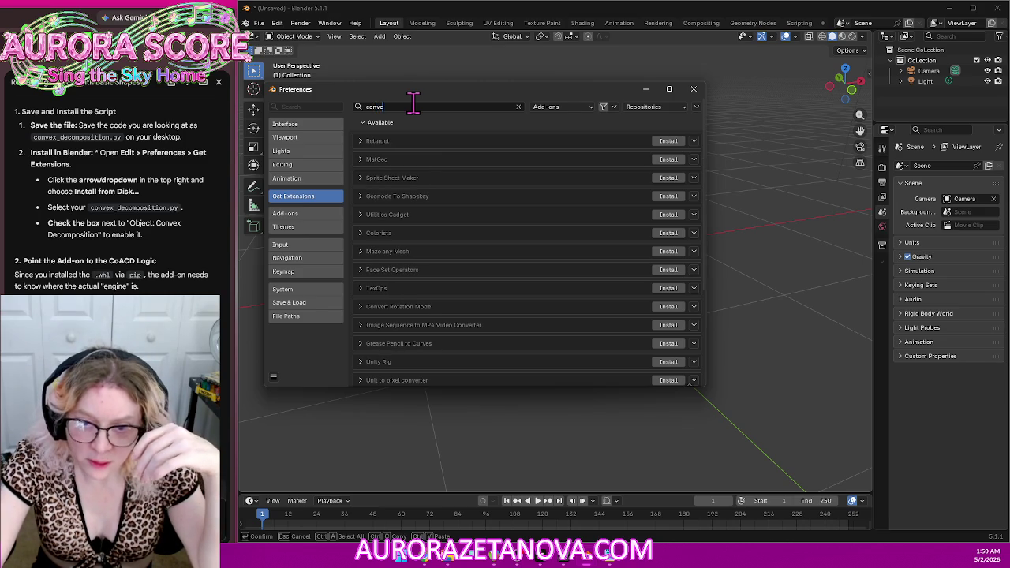
{"action": "type", "text": "x"}
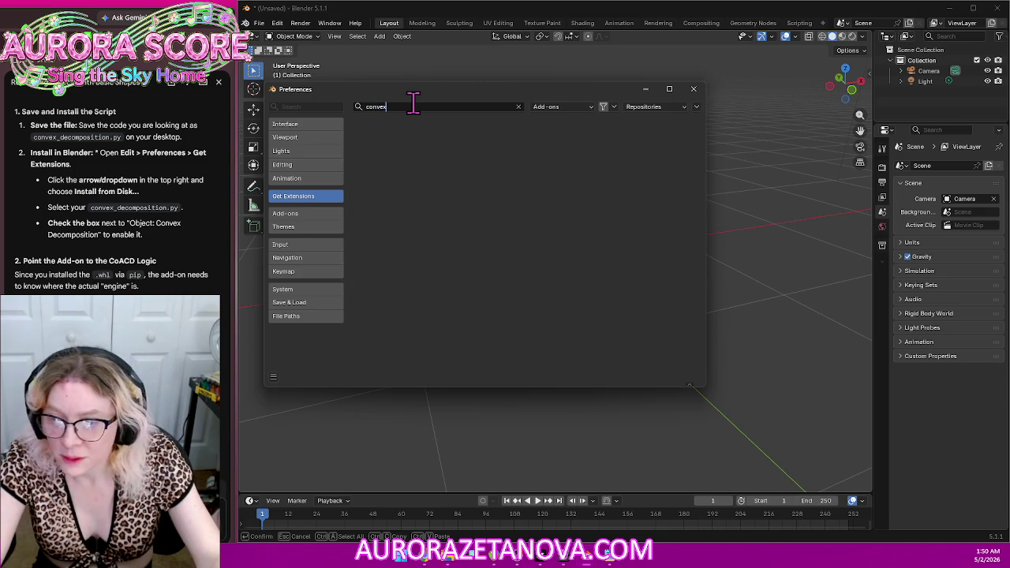
{"action": "key", "text": "Return"}
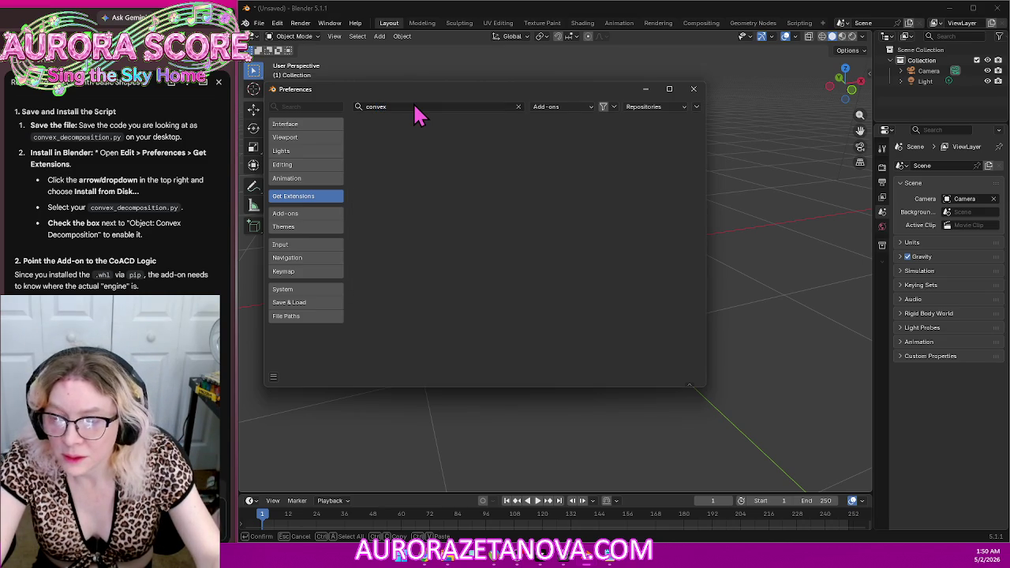
{"action": "left_click", "coordinate": [417, 107]}
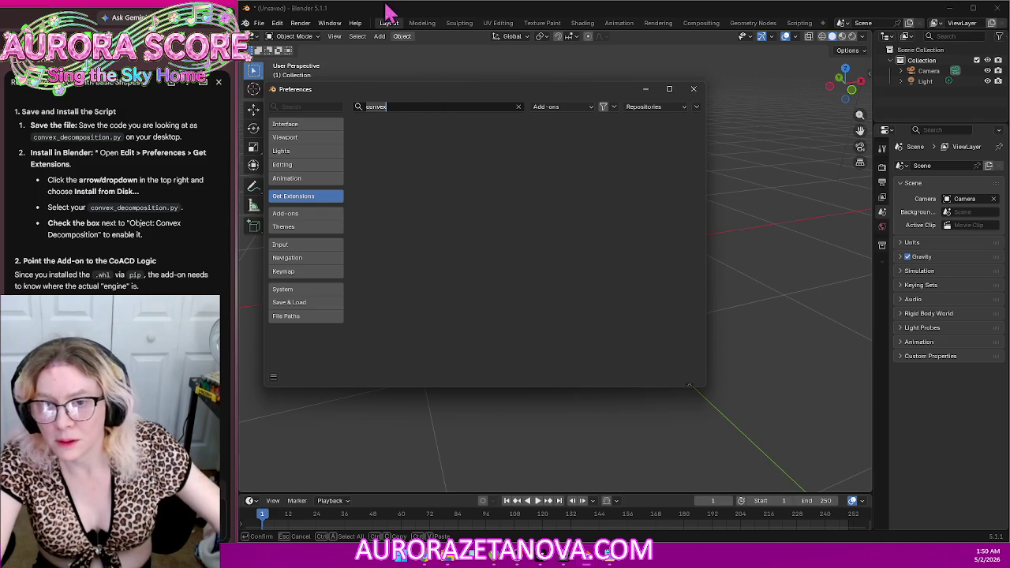
{"action": "key", "text": "BackSpace"}
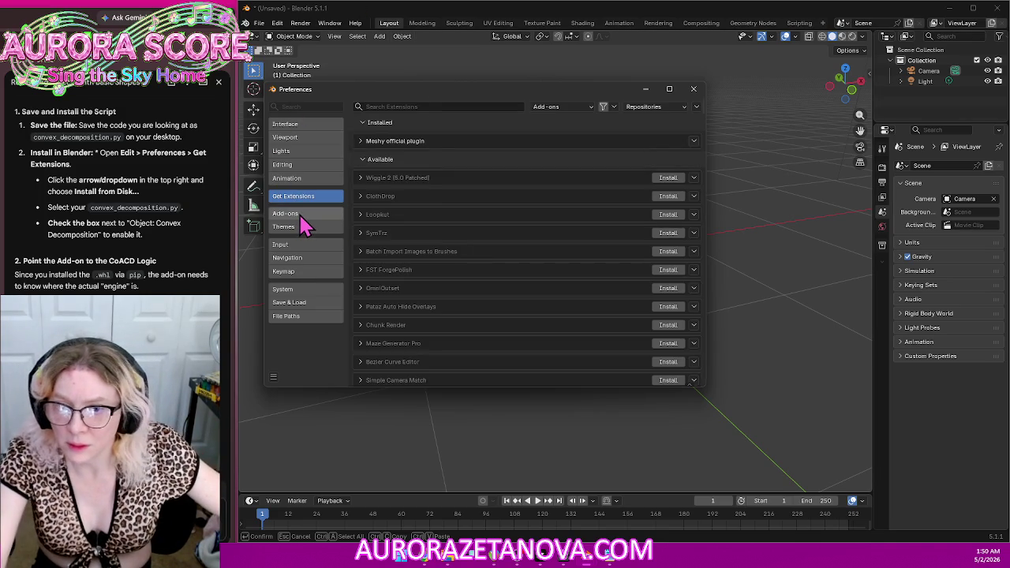
Step: Tick Convex Decomposition under Add-ons, send the resulting bpy_types error to Gemini, and open the script
{"action": "left_click", "coordinate": [295, 214]}
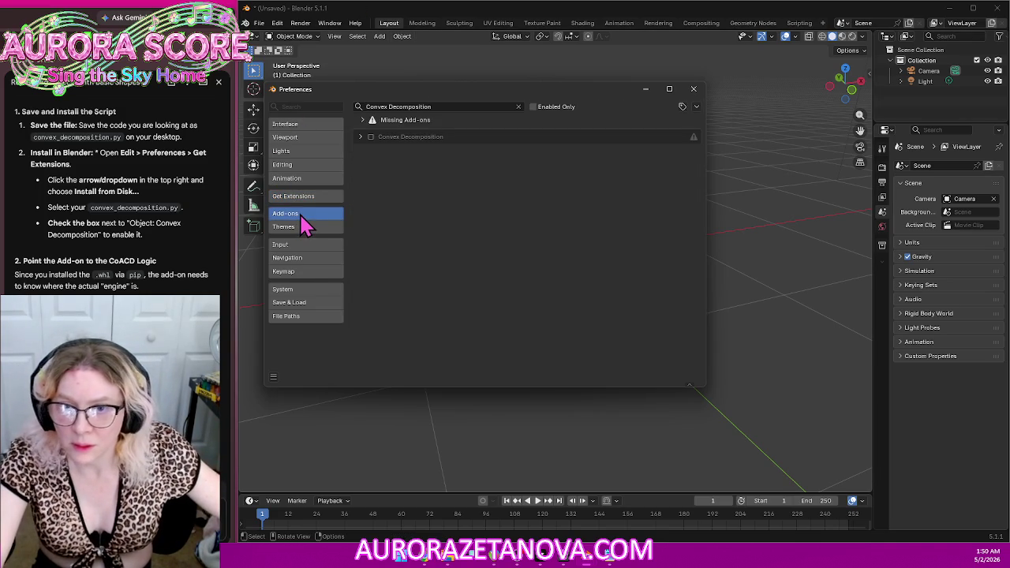
{"action": "left_click", "coordinate": [372, 139]}
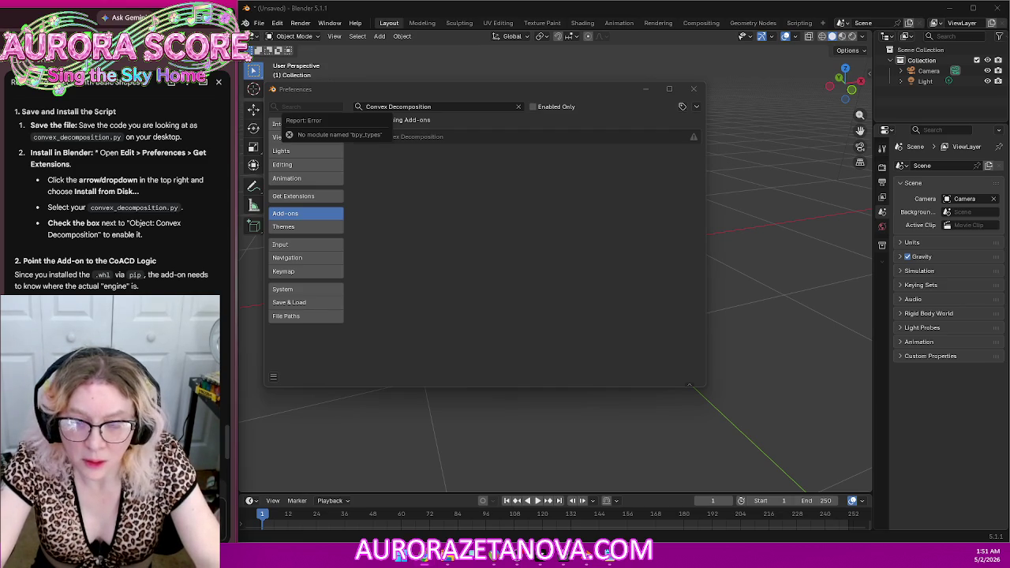
{"action": "key", "text": "Return"}
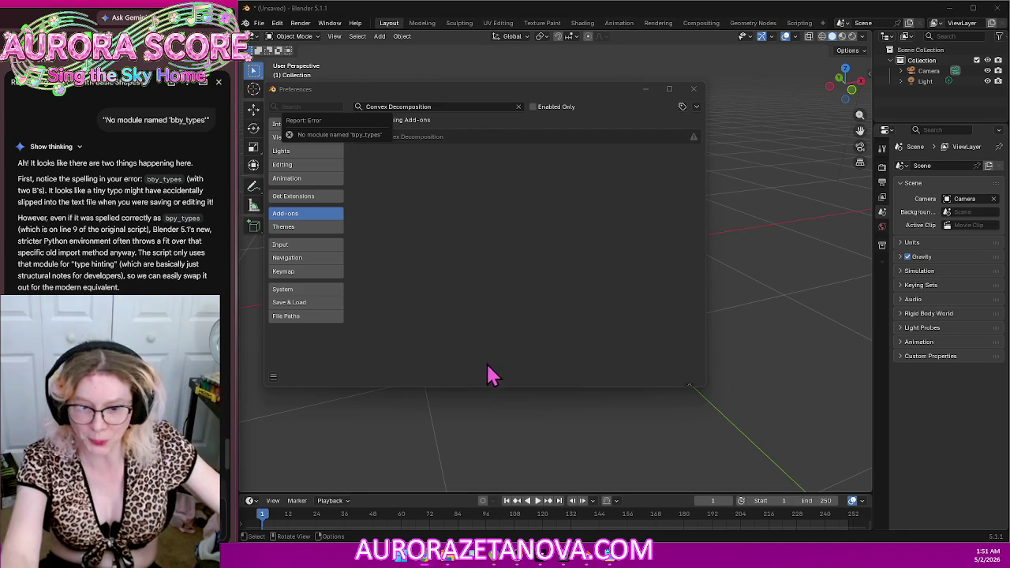
{"action": "left_click", "coordinate": [610, 560]}
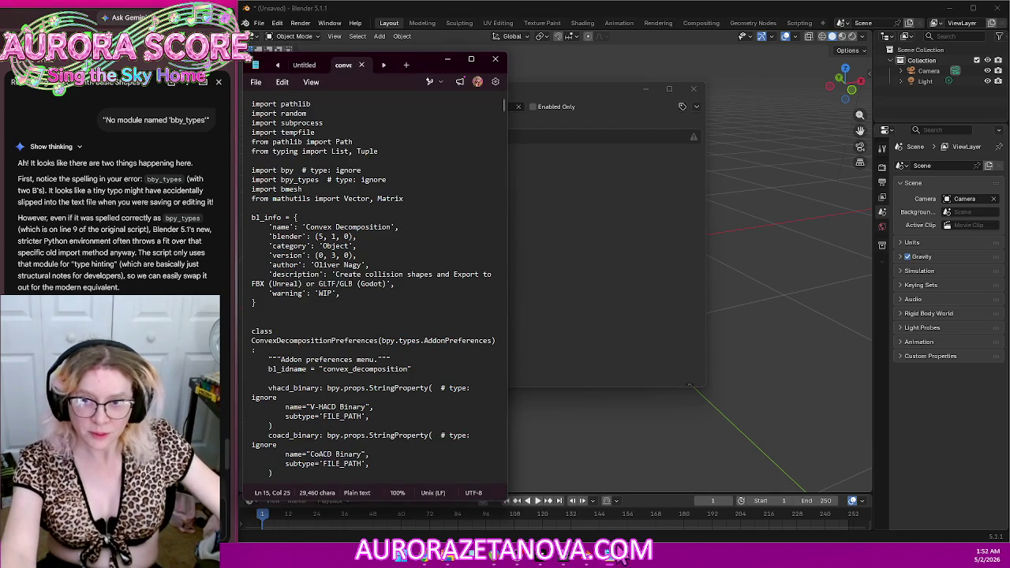
Step: Delete line 9 'import bpy_types # type: ignore', leaving import bmesh on its own line
{"action": "triple_click", "coordinate": [359, 168]}
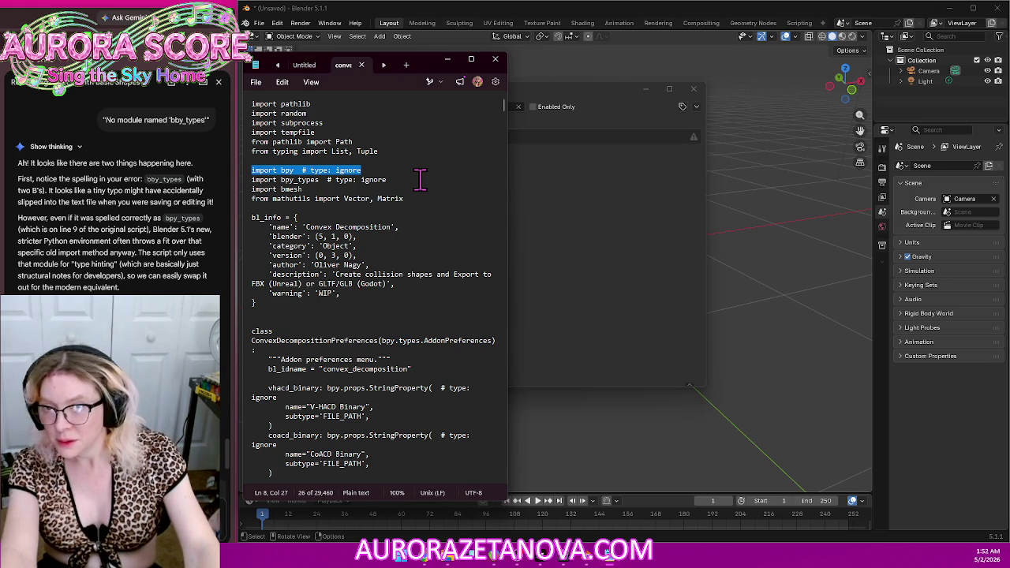
{"action": "key", "text": "Down"}
{"action": "key", "text": "Home"}
{"action": "key", "text": "Right"}
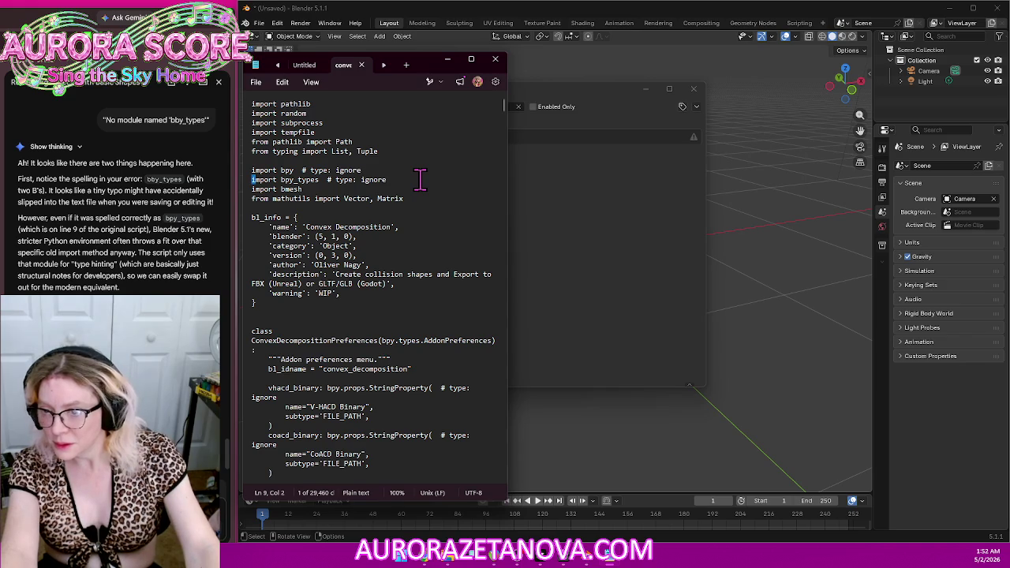
{"action": "key", "text": "shift+Right"}
{"action": "key", "text": "shift+Right"}
{"action": "key", "text": "shift+Right"}
{"action": "key", "text": "shift+Right"}
{"action": "key", "text": "shift+Right"}
{"action": "key", "text": "shift+Right"}
{"action": "key", "text": "shift+Right"}
{"action": "key", "text": "shift+Right"}
{"action": "key", "text": "Right"}
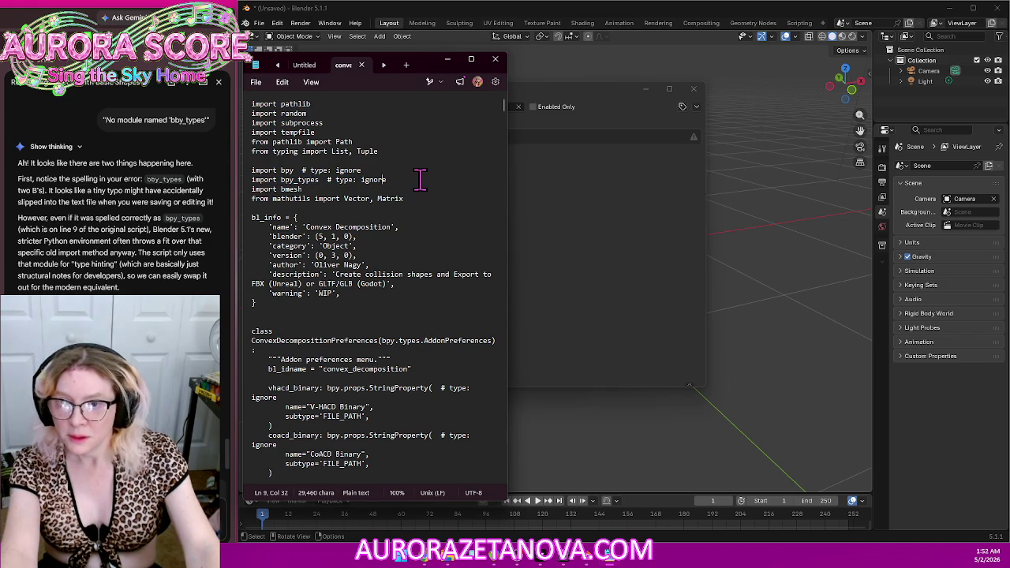
{"action": "key", "text": "shift+Up"}
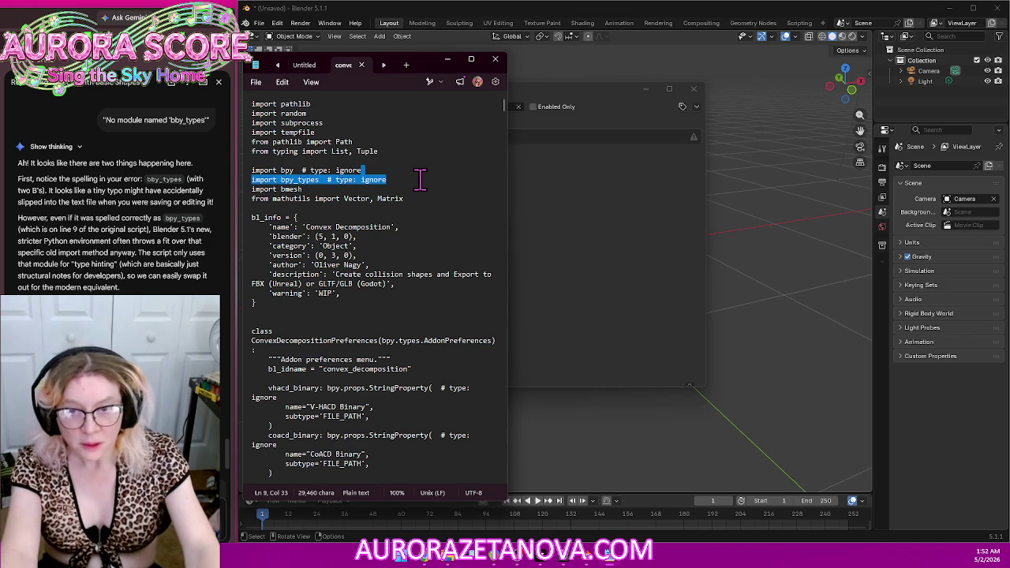
{"action": "key", "text": "BackSpace"}
{"action": "key", "text": "Delete"}
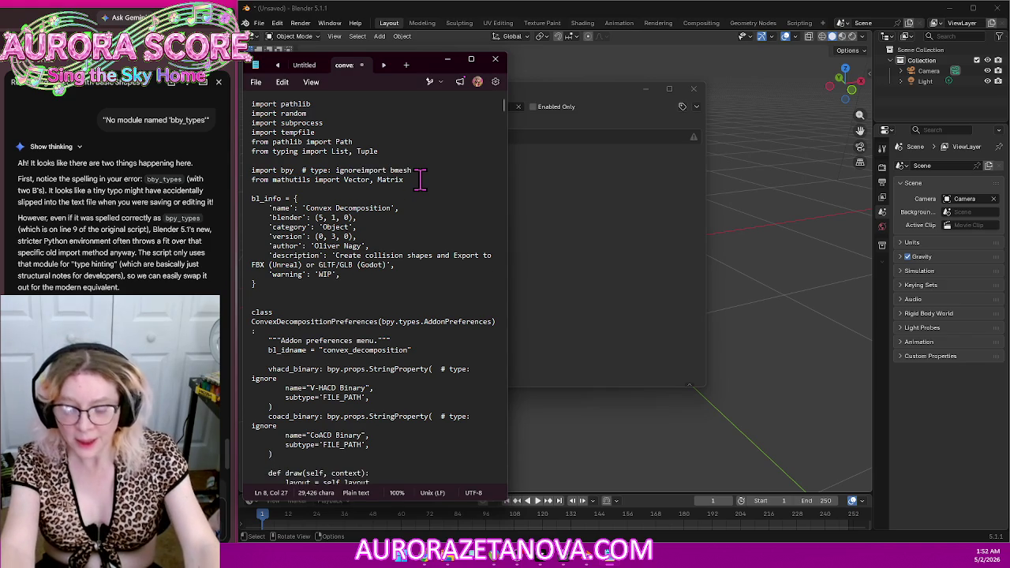
{"action": "key", "text": "Return"}
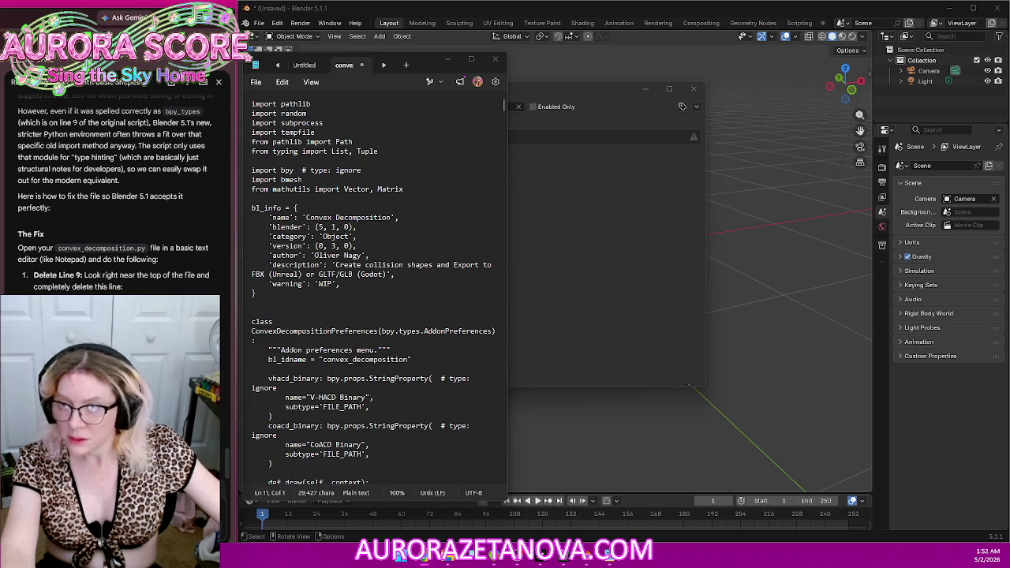
Step: Undo the deletion to restore the import bpy_types line and select bpy_types
{"action": "left_click", "coordinate": [419, 189]}
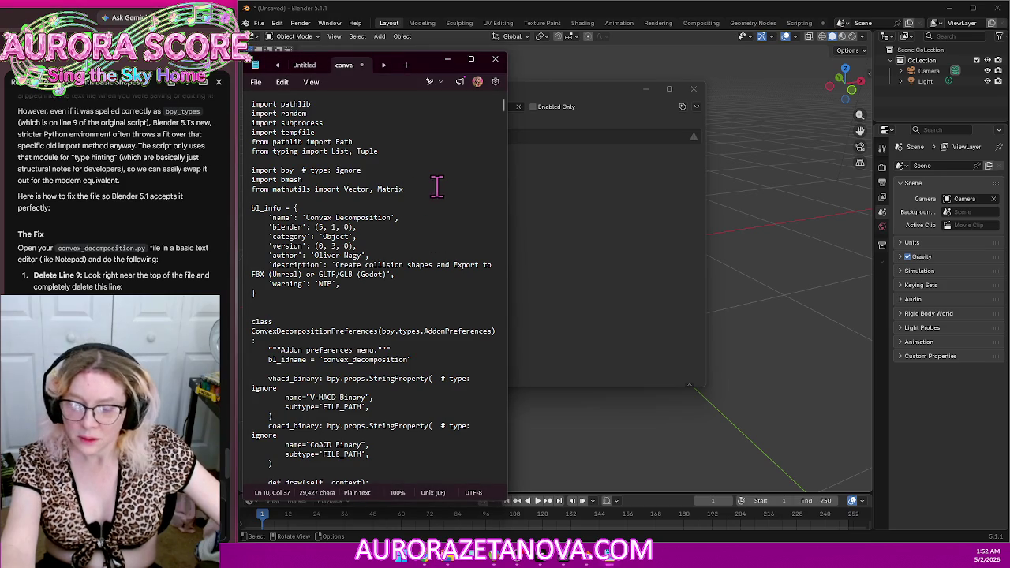
{"action": "key", "text": "ctrl+z"}
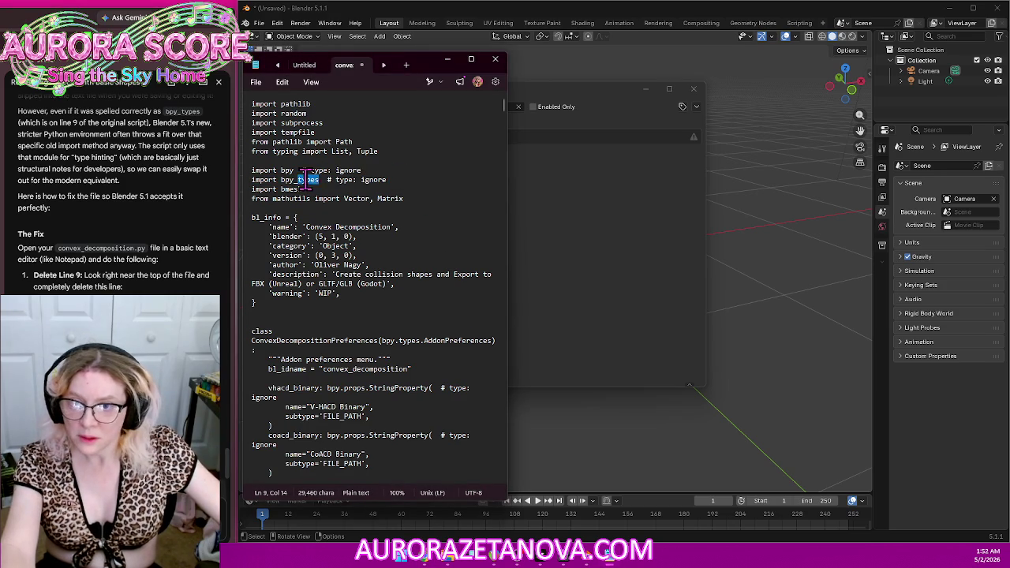
{"action": "left_click", "coordinate": [308, 181]}
{"action": "double_click", "coordinate": [307, 180]}
{"action": "left_click", "coordinate": [302, 180]}
{"action": "left_click_drag", "start_coordinate": [319, 180], "coordinate": [322, 183]}
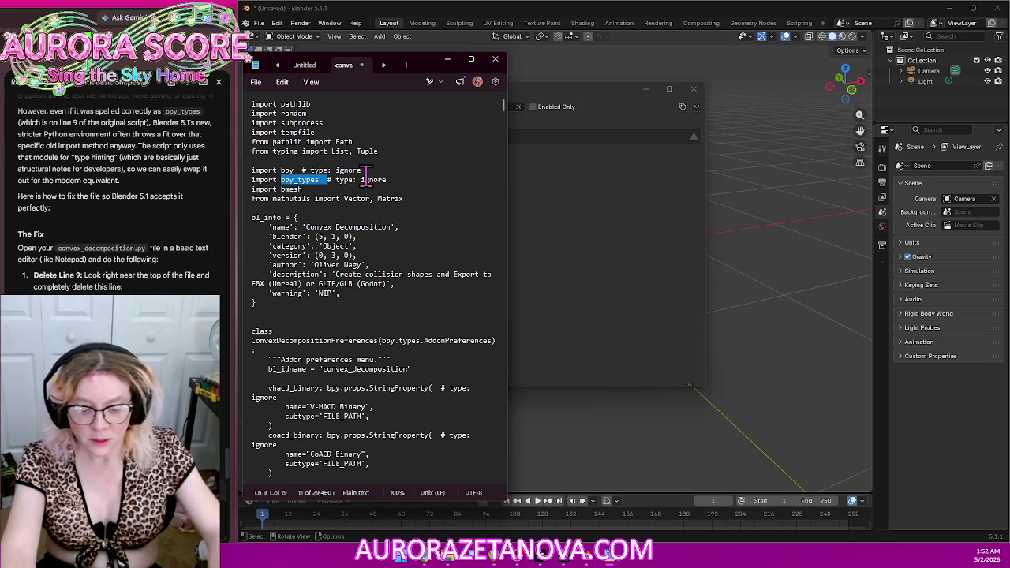
{"action": "key", "text": "shift+Left"}
{"action": "key", "text": "shift+Left"}
{"action": "key", "text": "shift+Left"}
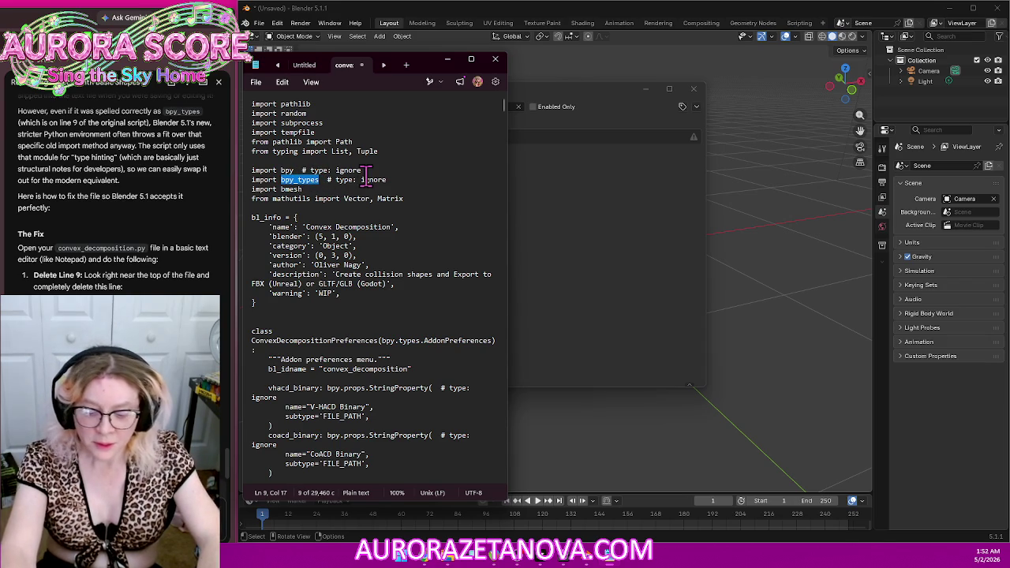
Step: Replace all occurrences of bpy_types with bpy.types in the script
{"action": "key", "text": "ctrl+h"}
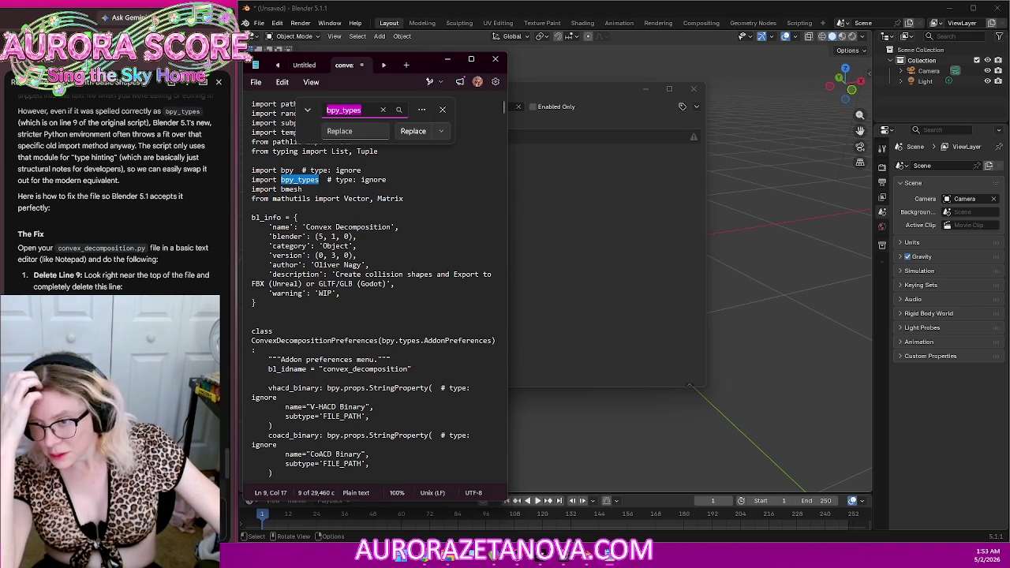
{"action": "left_click", "coordinate": [368, 110]}
{"action": "double_click", "coordinate": [369, 109]}
{"action": "key", "text": "ctrl+c"}
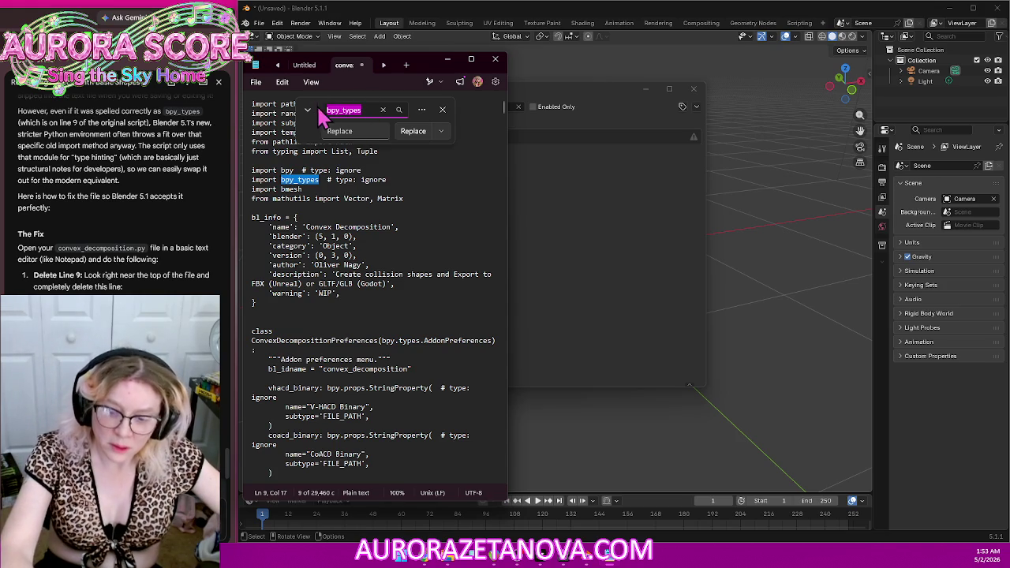
{"action": "left_click", "coordinate": [336, 133]}
{"action": "key", "text": "ctrl+v"}
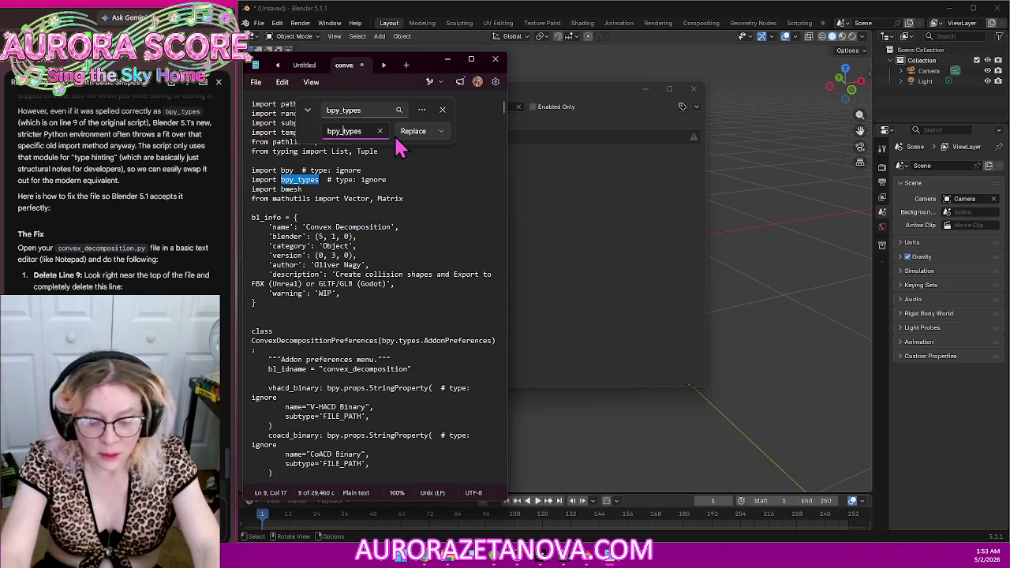
{"action": "key", "text": "BackSpace"}
{"action": "type", "text": "."}
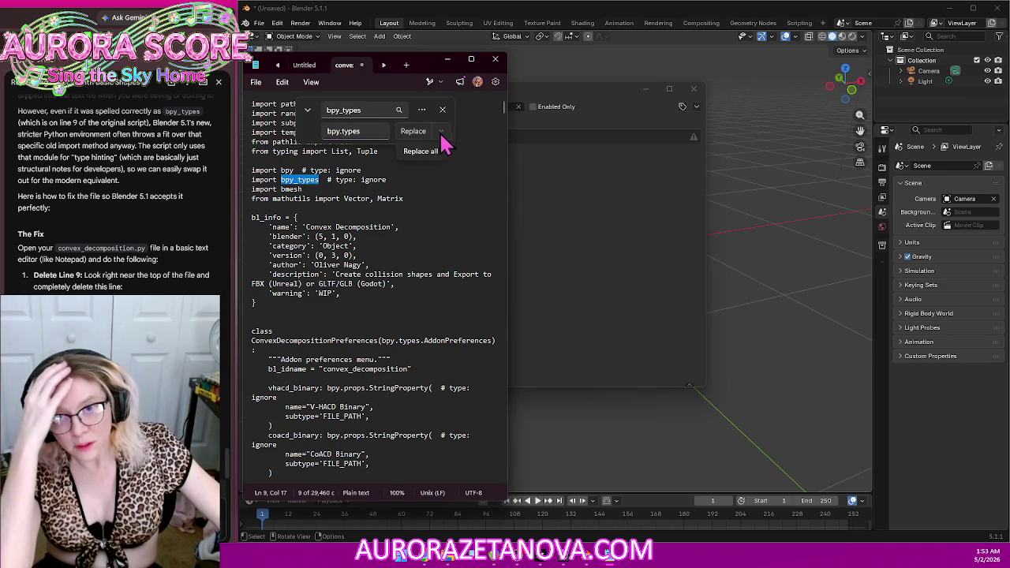
{"action": "left_click", "coordinate": [436, 153]}
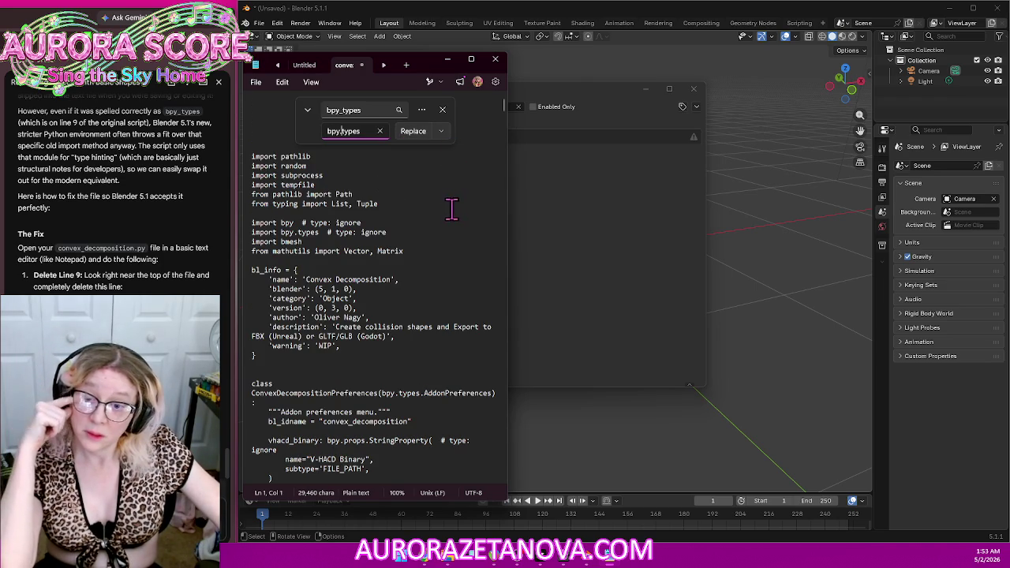
Step: Delete the import bpy.types line and its blank line, then return to Blender's preferences
{"action": "triple_click", "coordinate": [396, 231]}
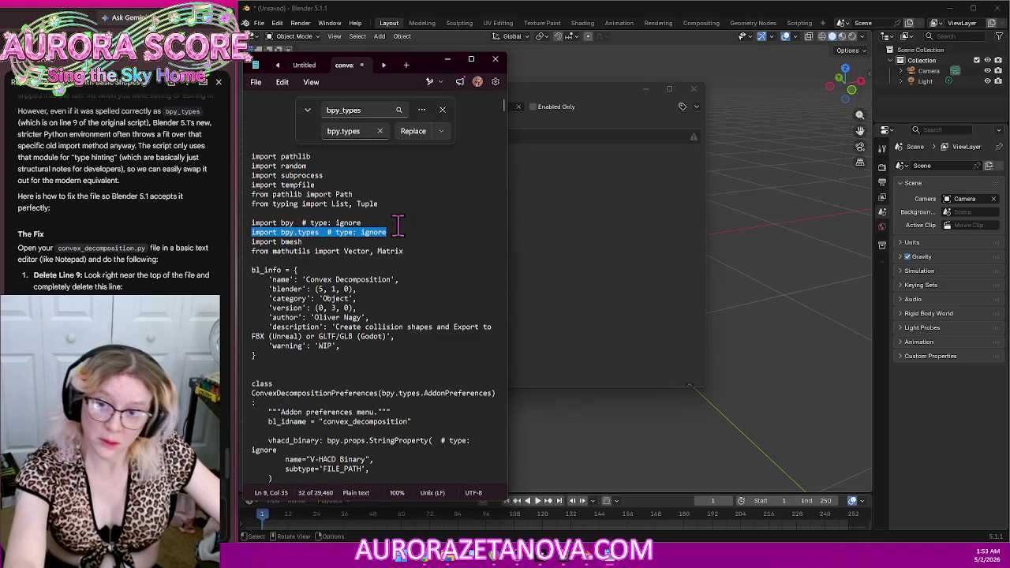
{"action": "key", "text": "BackSpace"}
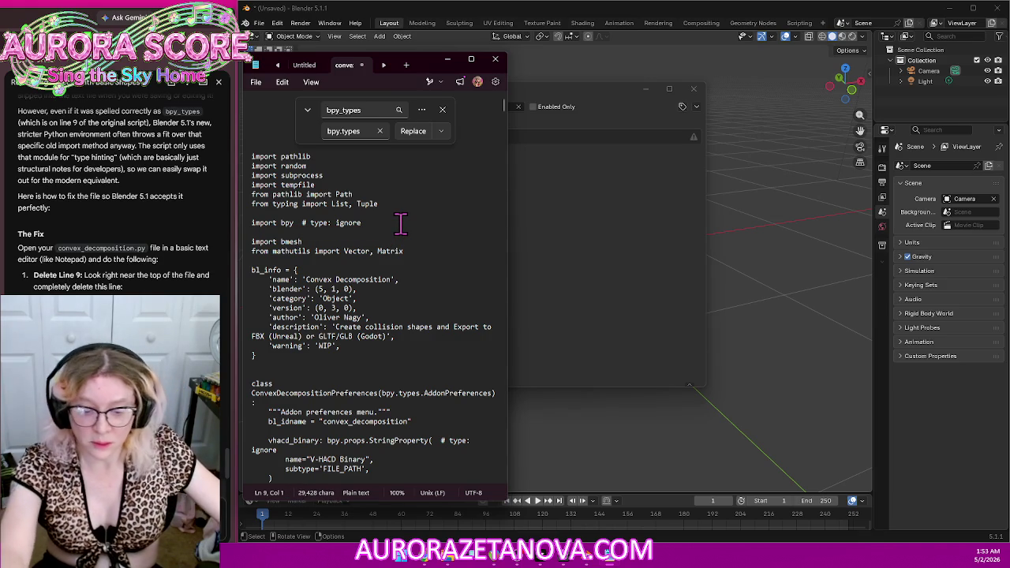
{"action": "key", "text": "BackSpace"}
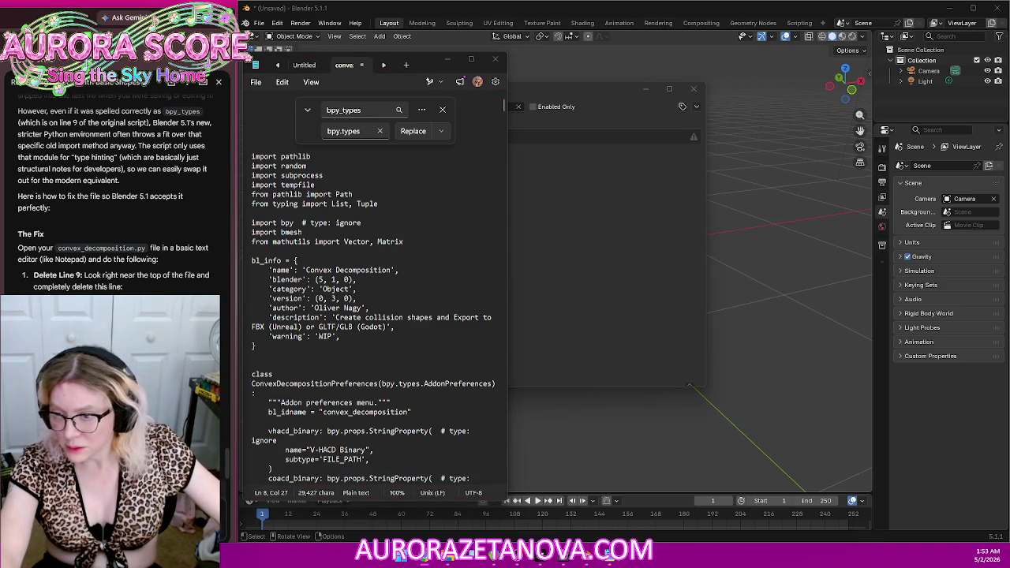
{"action": "left_click", "coordinate": [418, 262]}
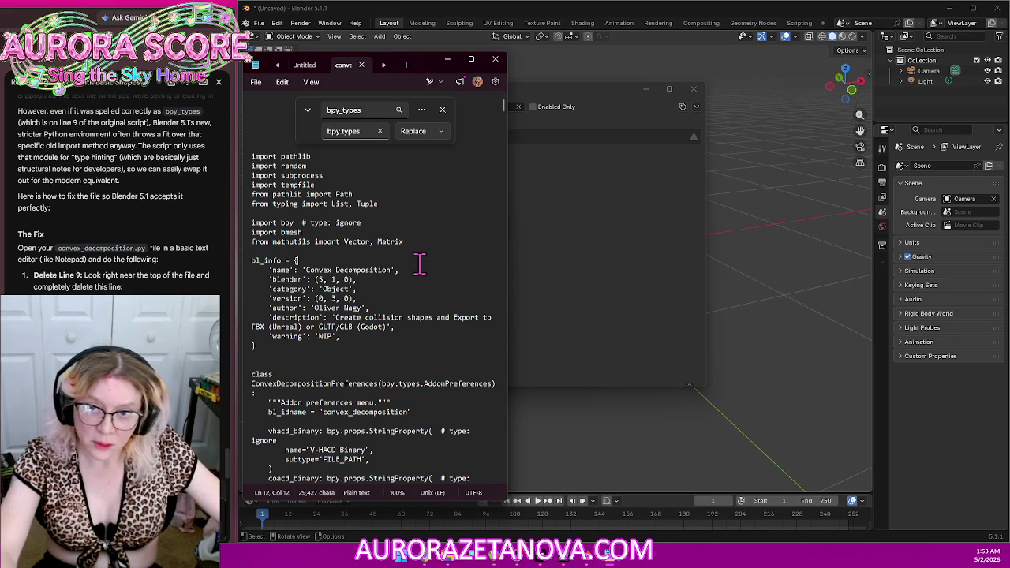
{"action": "left_click", "coordinate": [593, 282]}
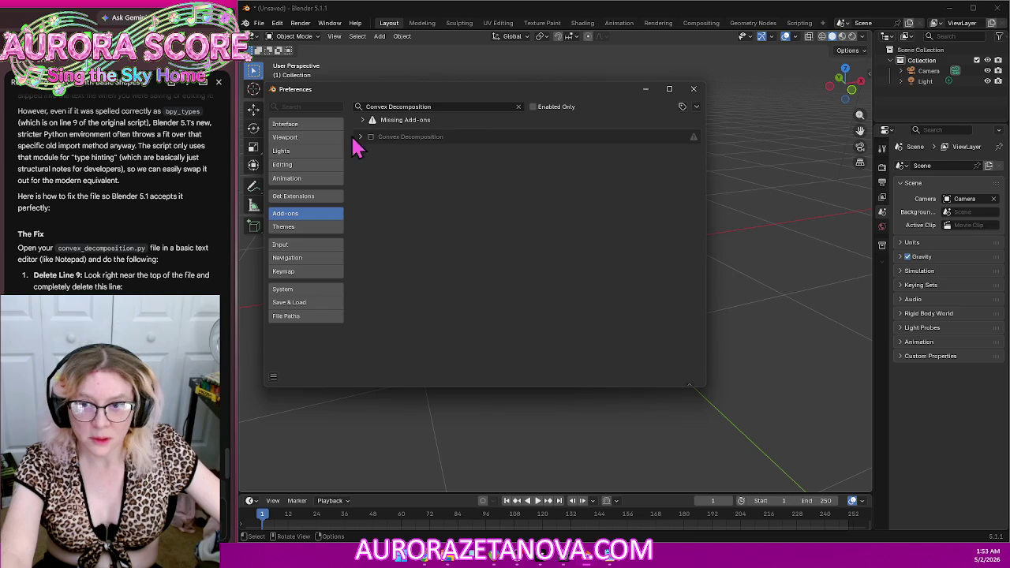
Step: Install convex_decomposition.py from Downloads via Install from Disk, then clear the add-on search
{"action": "left_click", "coordinate": [696, 106]}
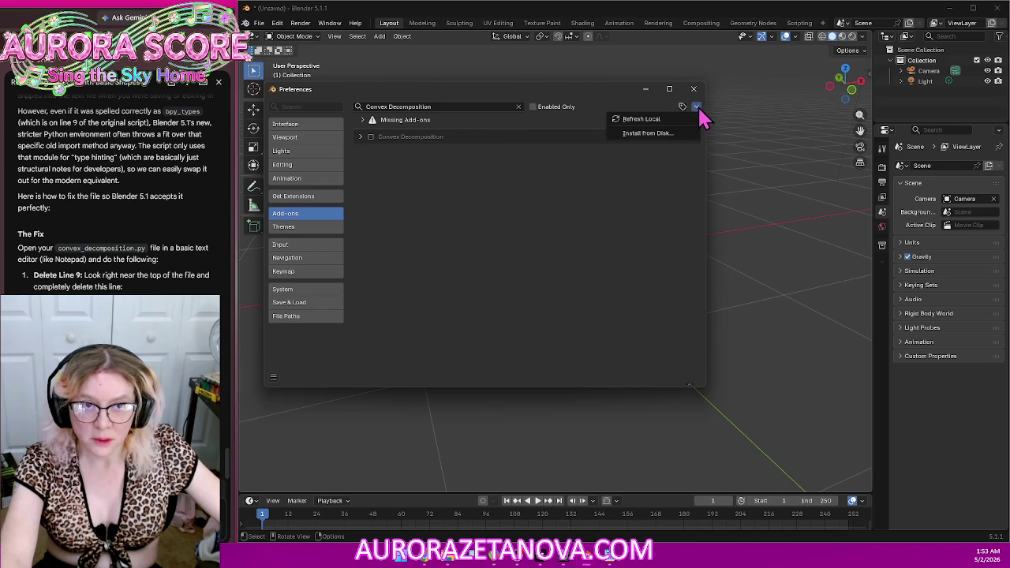
{"action": "left_click", "coordinate": [685, 134]}
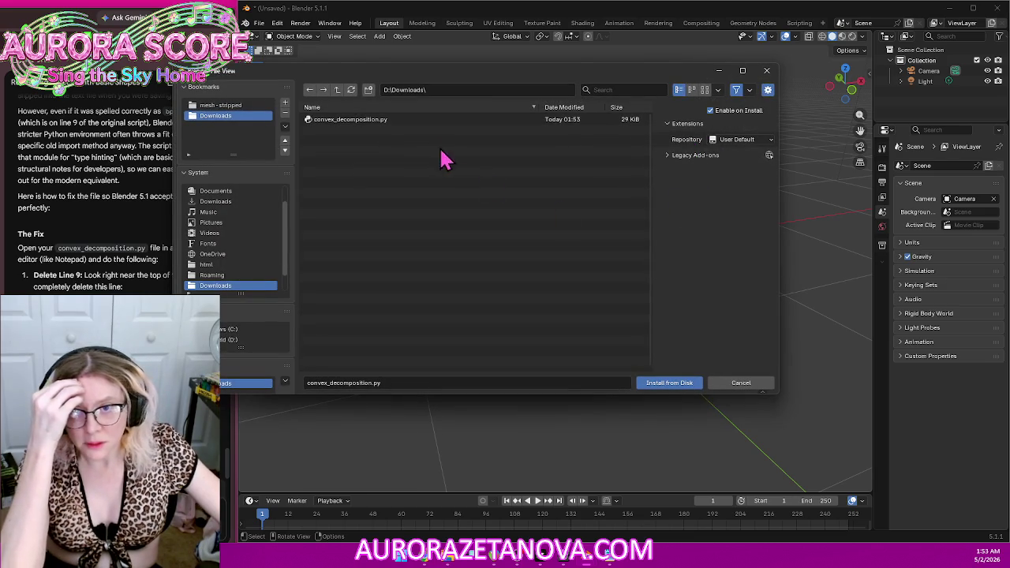
{"action": "double_click", "coordinate": [398, 122]}
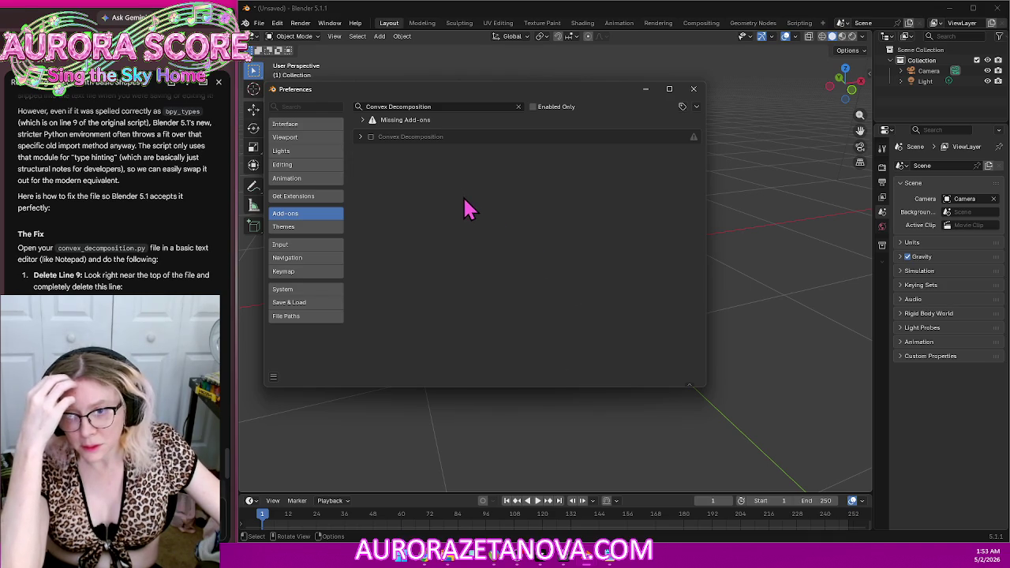
{"action": "left_click", "coordinate": [519, 107]}
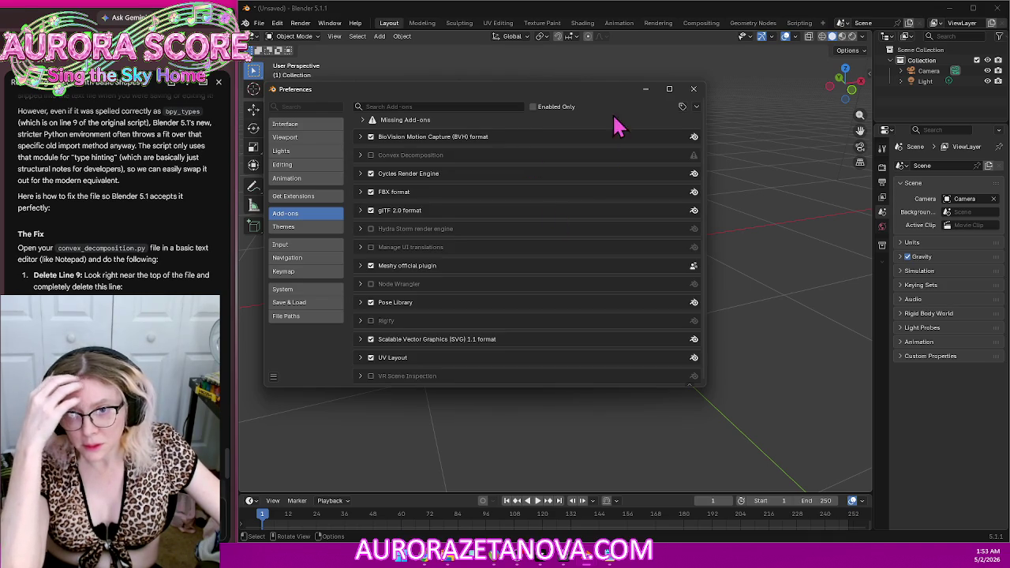
Step: Filter add-ons by 'conv', enable Convex Decomposition and expand its binary path settings
{"action": "left_click", "coordinate": [361, 156]}
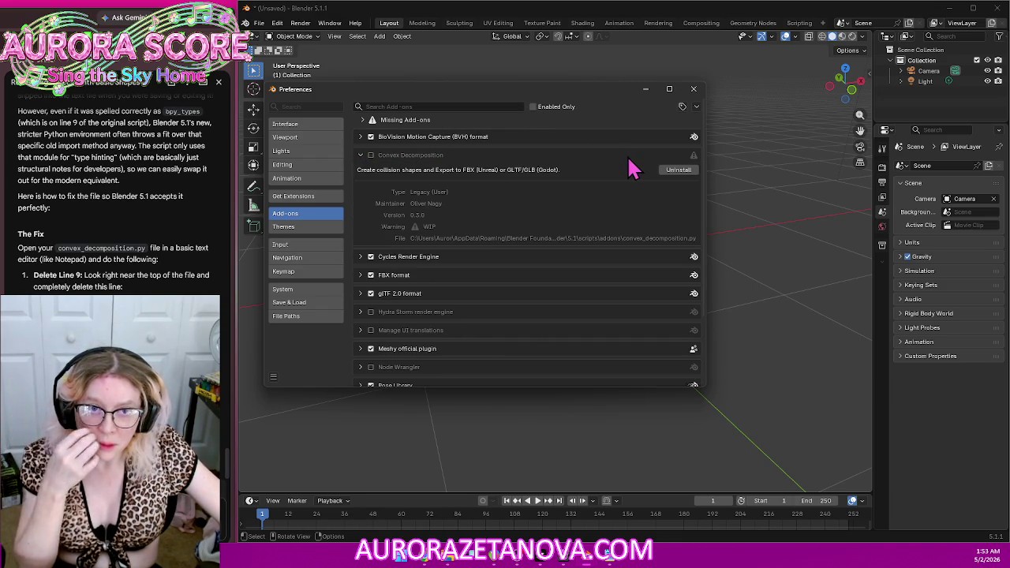
{"action": "left_click", "coordinate": [362, 155]}
{"action": "left_click", "coordinate": [408, 104]}
{"action": "type", "text": "conv"}
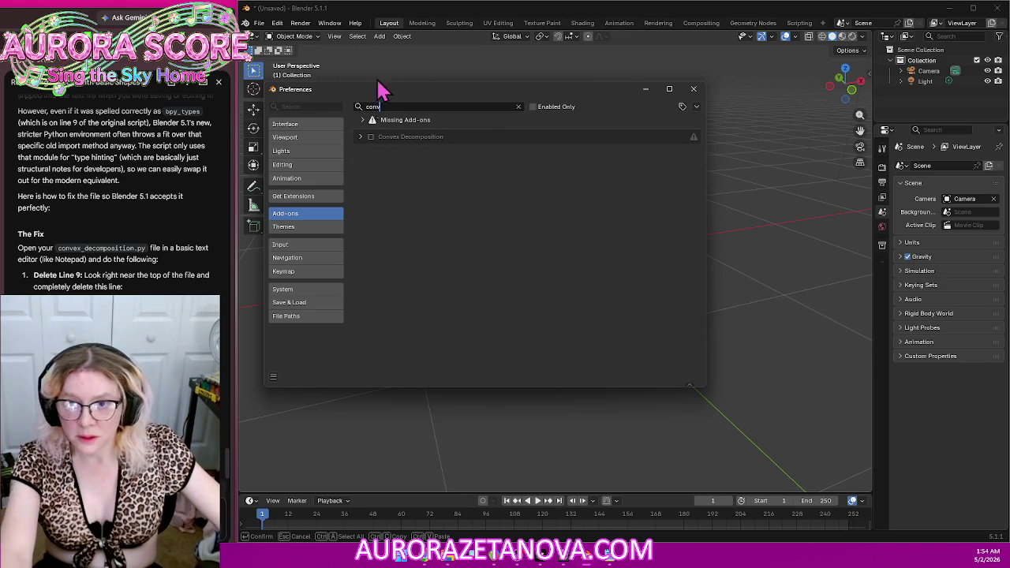
{"action": "left_click", "coordinate": [372, 144]}
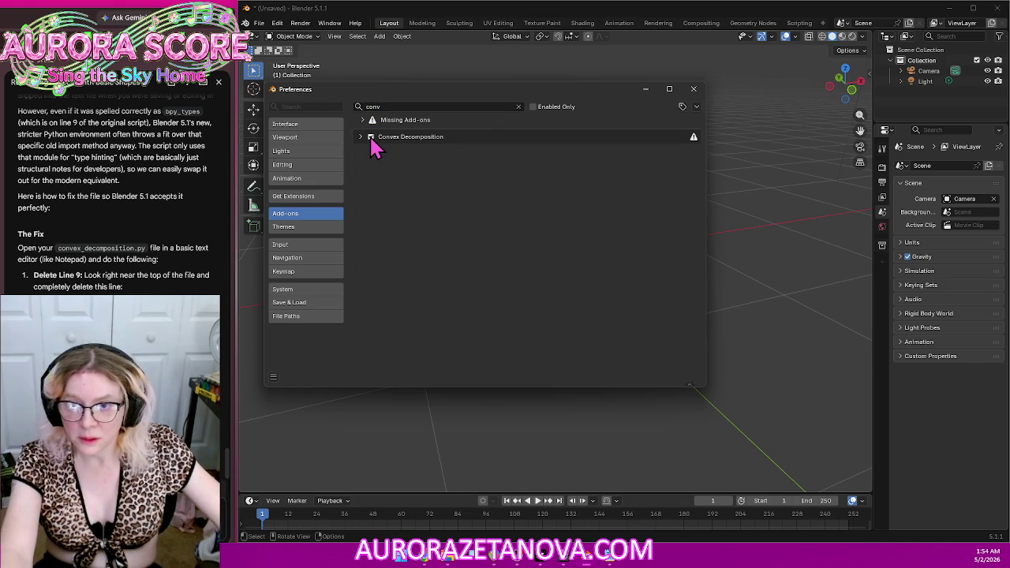
{"action": "left_click", "coordinate": [368, 139]}
{"action": "left_click", "coordinate": [361, 140]}
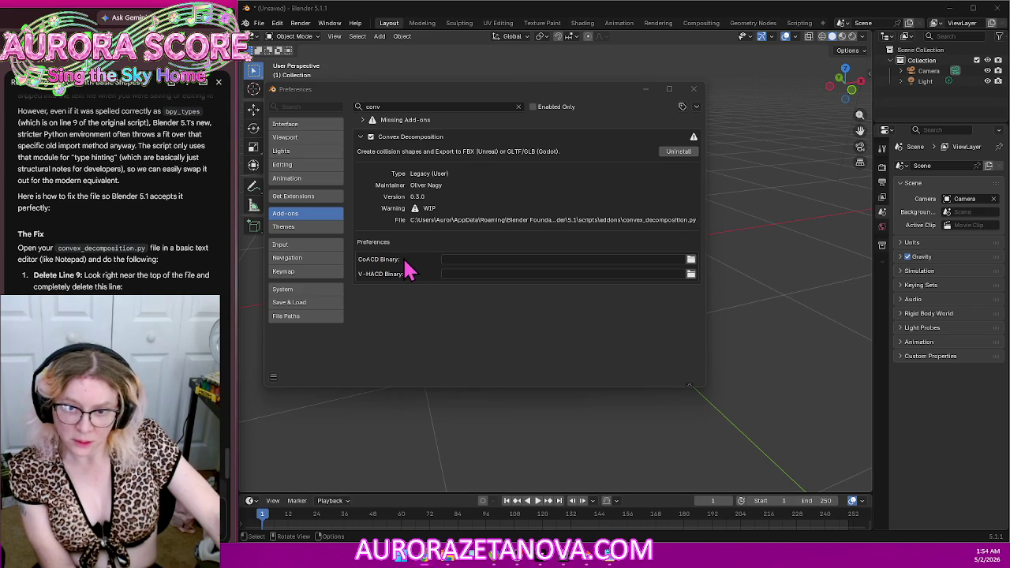
{"action": "left_click", "coordinate": [691, 273]}
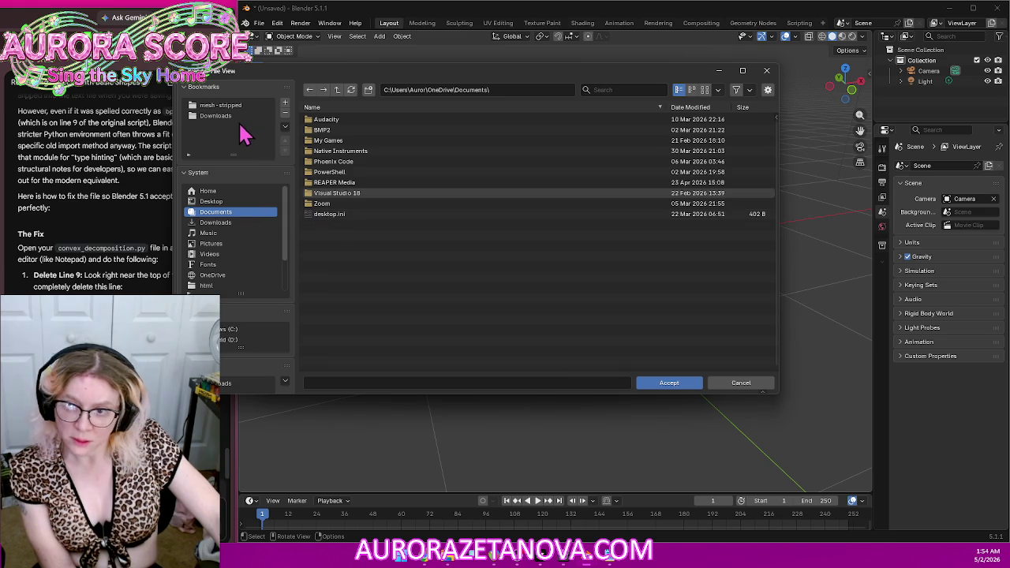
Step: Set the CoACD Binary path to the downloaded coacd wheel file in Downloads
{"action": "left_click", "coordinate": [218, 118]}
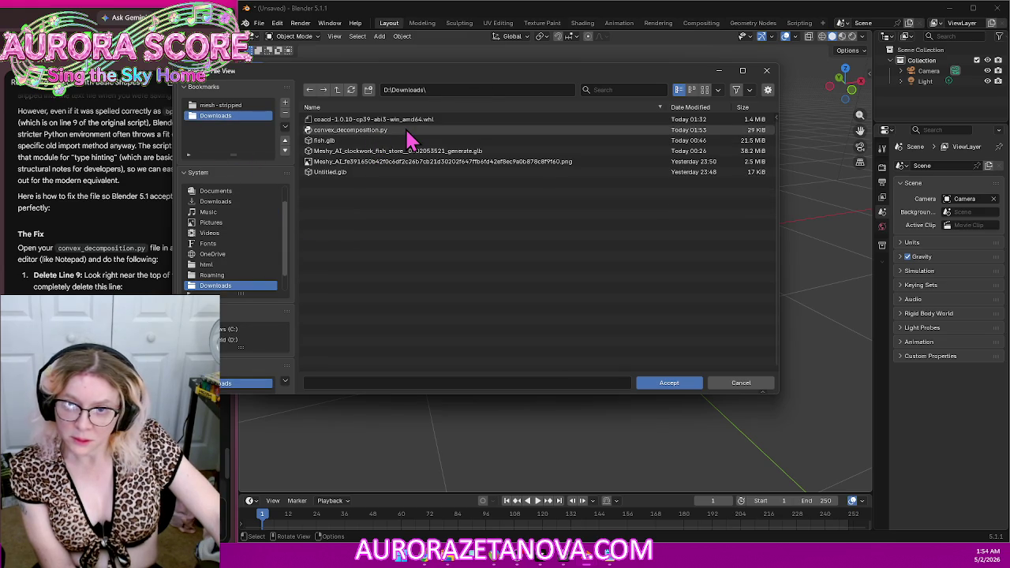
{"action": "double_click", "coordinate": [420, 119]}
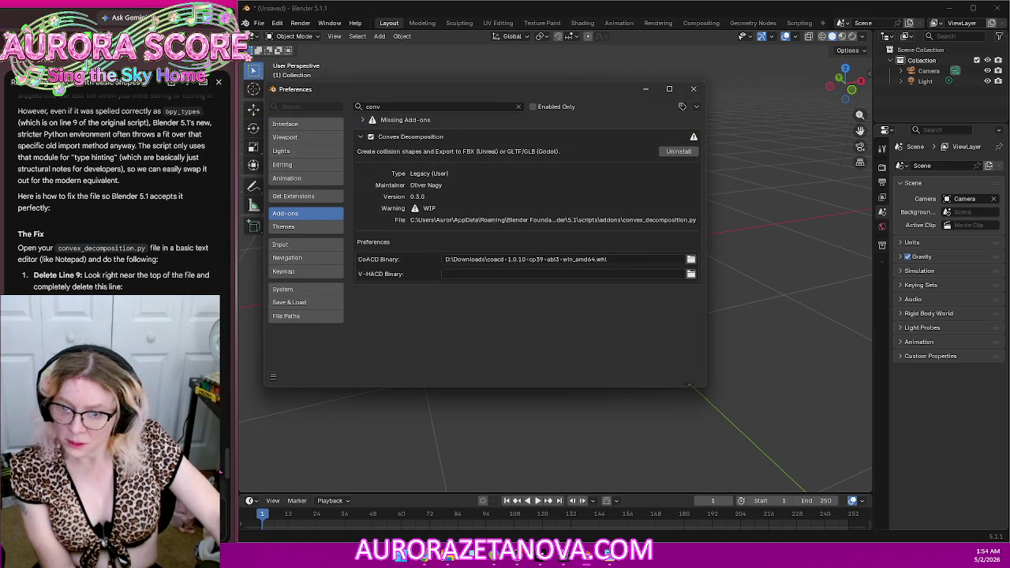
{"action": "scroll", "coordinate": [235, 479], "scroll_direction": "up", "scroll_amount": 5}
{"action": "scroll", "coordinate": [240, 477], "scroll_direction": "up", "scroll_amount": 3}
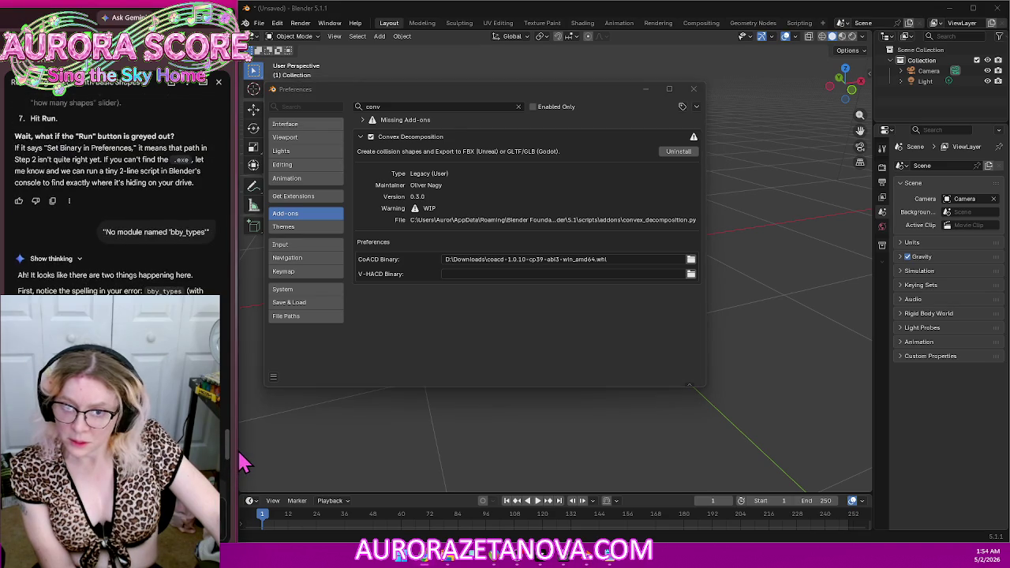
{"action": "scroll", "coordinate": [243, 466], "scroll_direction": "up", "scroll_amount": 2}
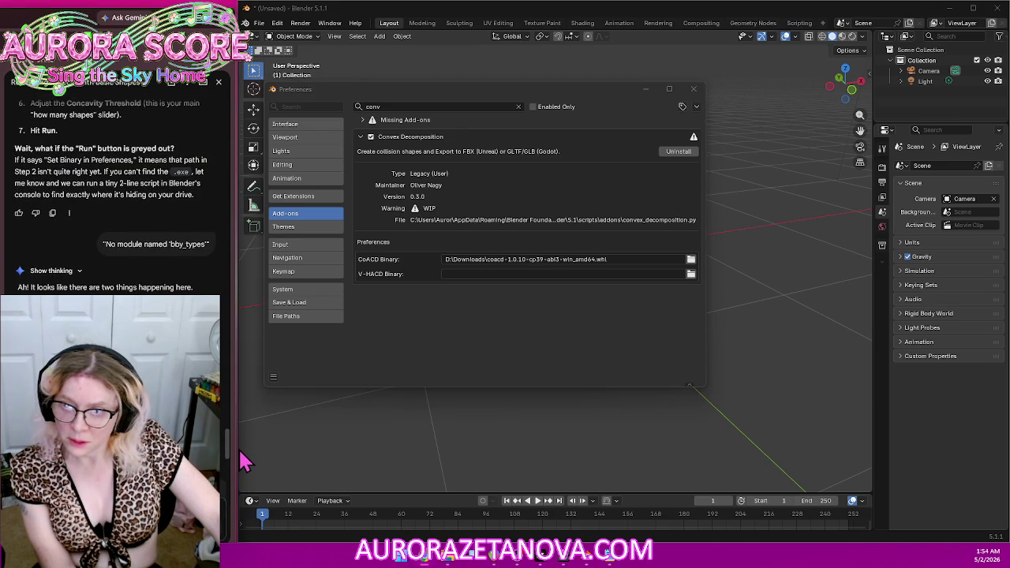
{"action": "scroll", "coordinate": [243, 463], "scroll_direction": "down", "scroll_amount": 5}
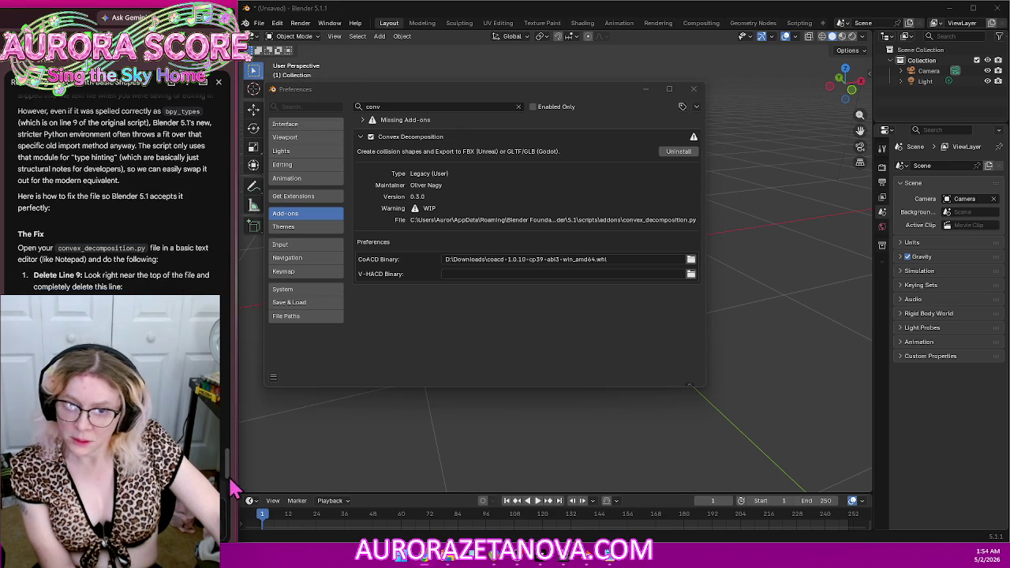
Step: Erase the coacd wheel path from the CoACD Binary field, leaving it empty
{"action": "left_click", "coordinate": [622, 258]}
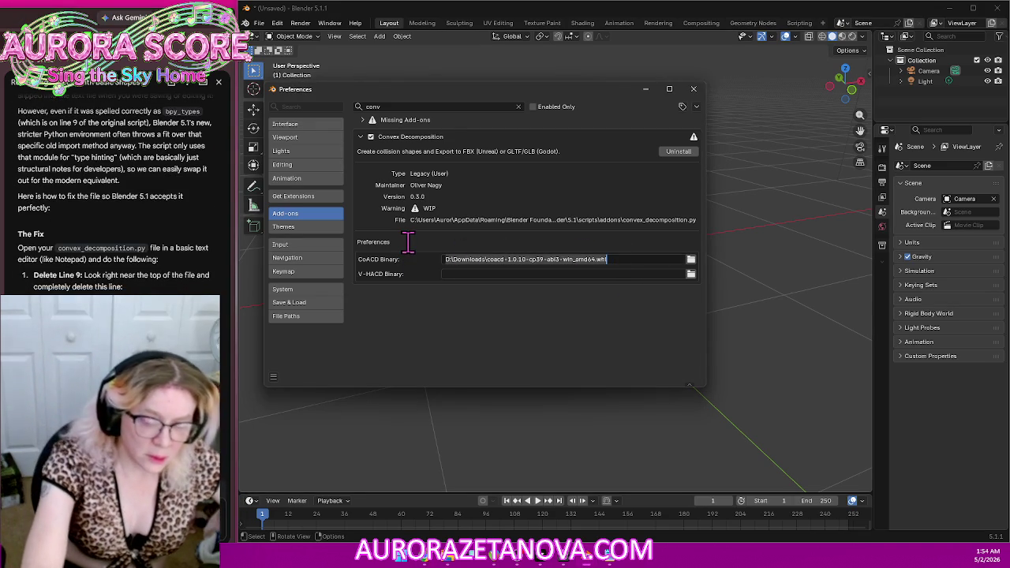
{"action": "key", "text": "BackSpace"}
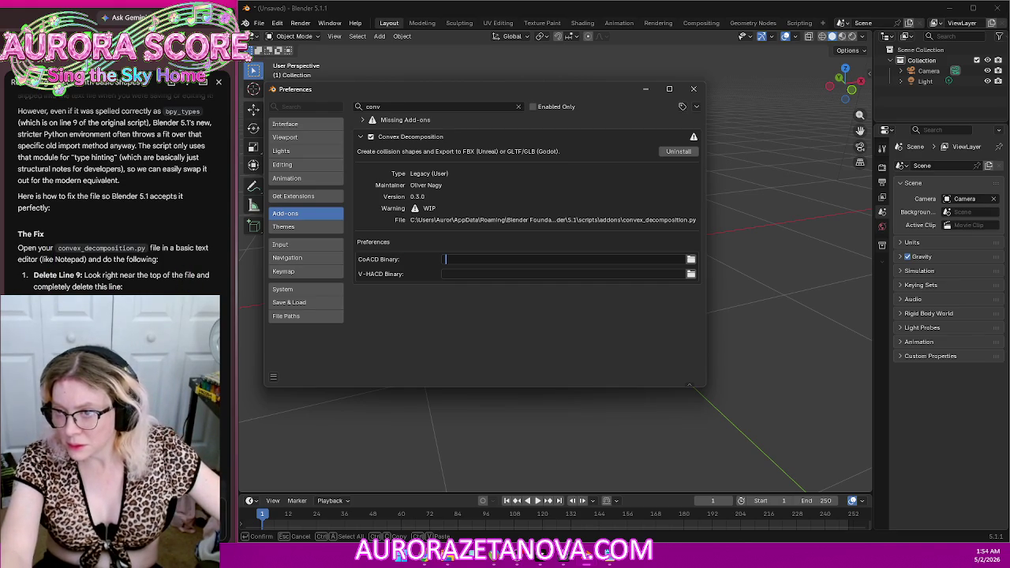
{"action": "scroll", "coordinate": [53, 259], "scroll_direction": "up", "scroll_amount": 3}
{"action": "scroll", "coordinate": [114, 194], "scroll_direction": "up", "scroll_amount": 1}
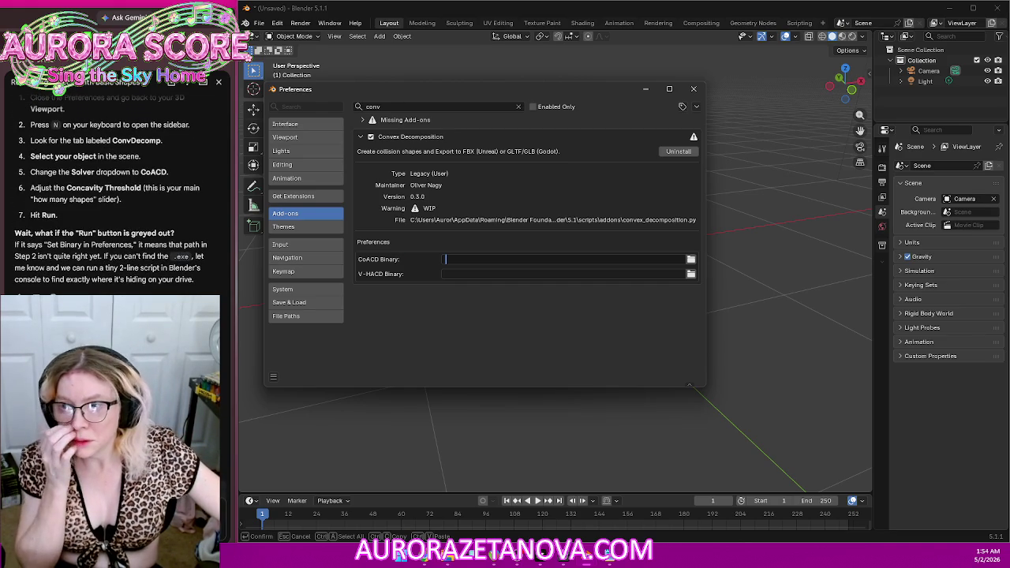
{"action": "scroll", "coordinate": [111, 193], "scroll_direction": "up", "scroll_amount": 1}
{"action": "scroll", "coordinate": [114, 197], "scroll_direction": "up", "scroll_amount": 1}
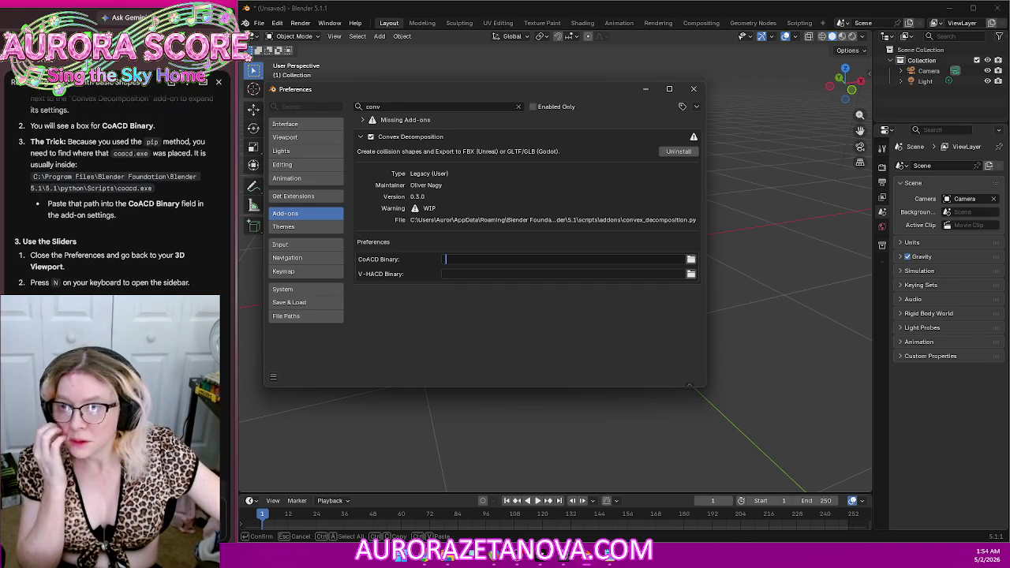
{"action": "scroll", "coordinate": [115, 197], "scroll_direction": "up", "scroll_amount": 1}
{"action": "scroll", "coordinate": [114, 198], "scroll_direction": "up", "scroll_amount": 1}
{"action": "scroll", "coordinate": [115, 197], "scroll_direction": "up", "scroll_amount": 2}
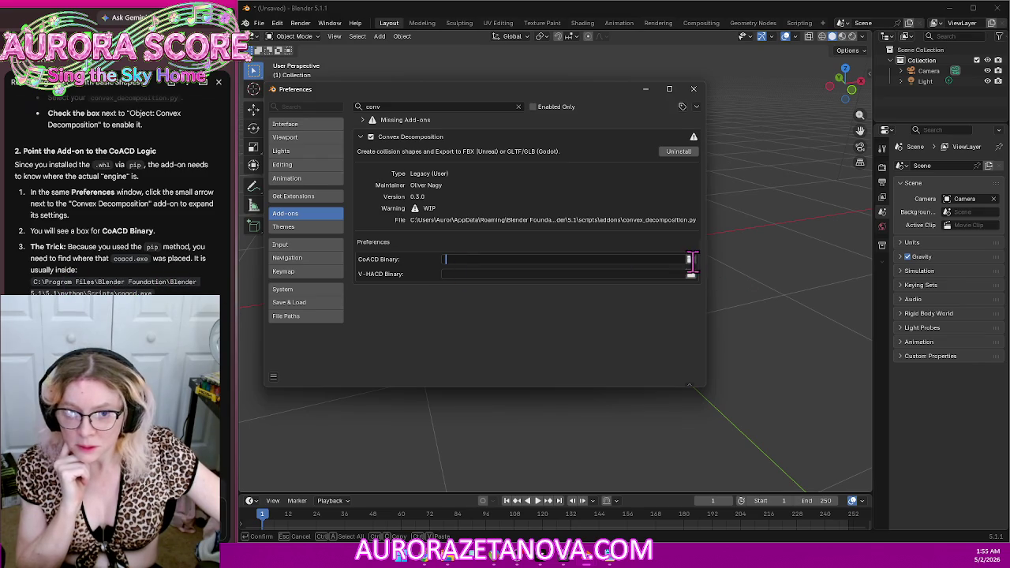
{"action": "left_click", "coordinate": [691, 261]}
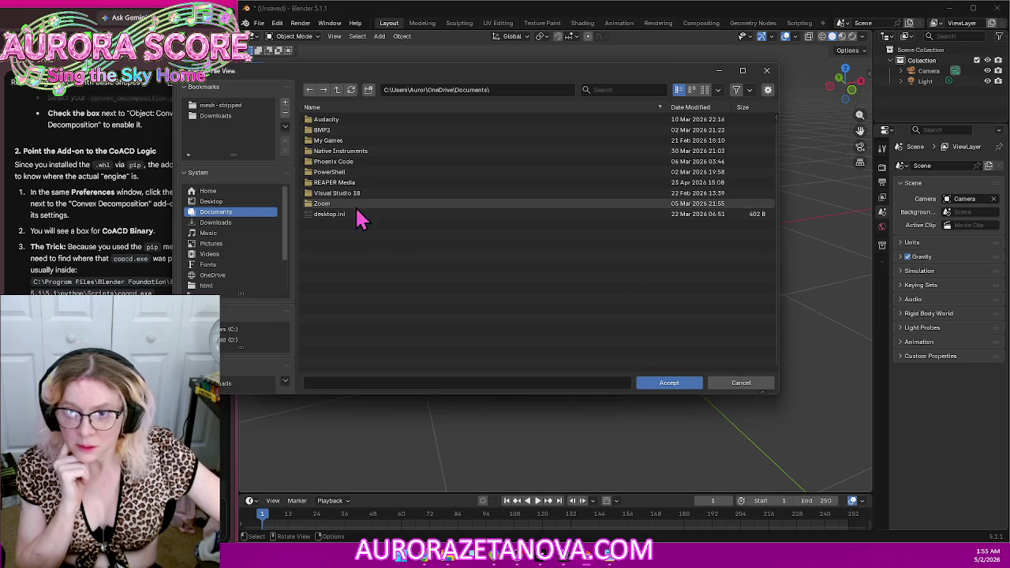
Step: Pick coacd in D:\Program Files\Blender Foundation\Blender 5.1\5.1\python\Scripts as the CoACD Binary
{"action": "left_click", "coordinate": [244, 340]}
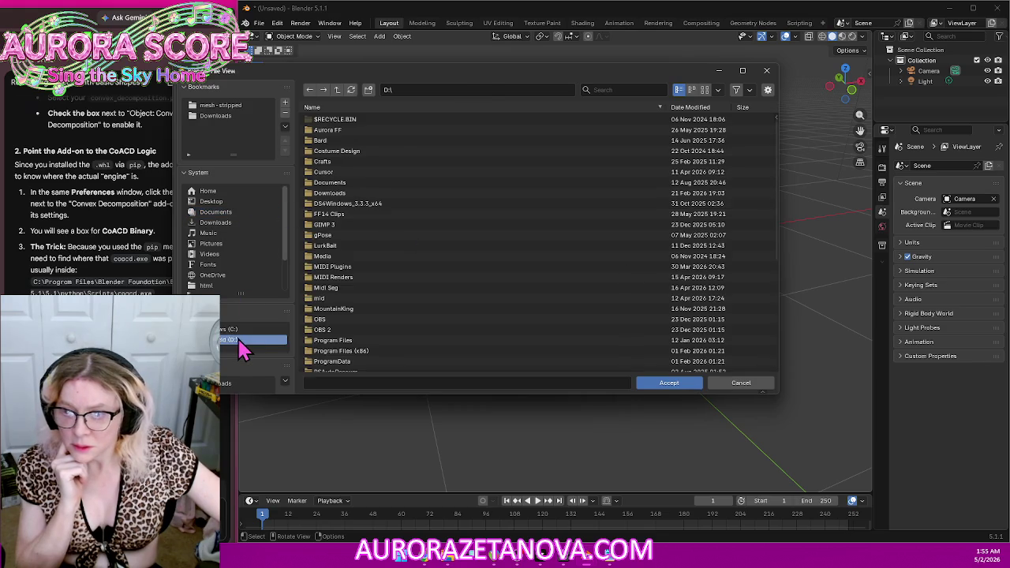
{"action": "scroll", "coordinate": [383, 349], "scroll_direction": "down", "scroll_amount": 1}
{"action": "double_click", "coordinate": [362, 324]}
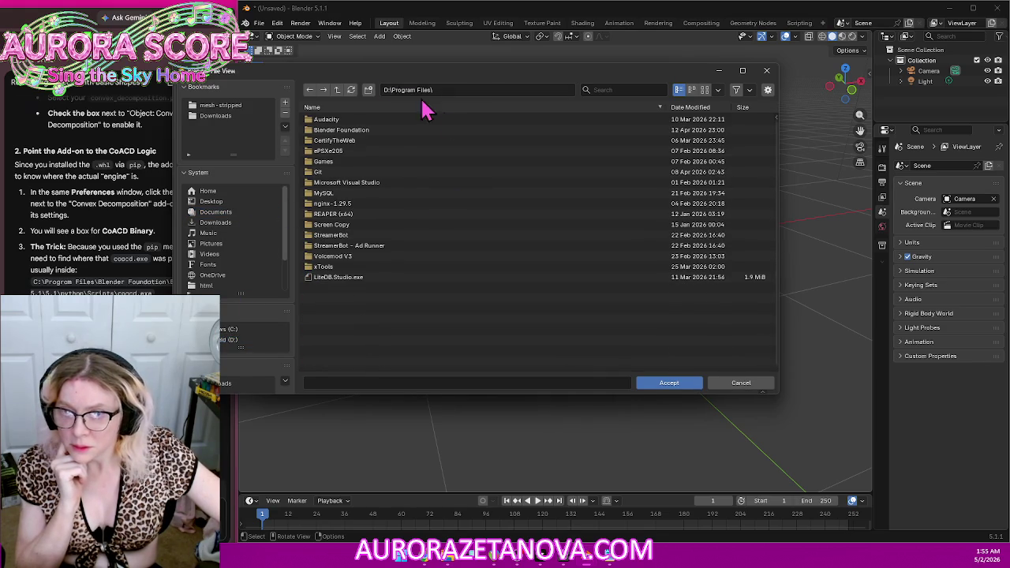
{"action": "mouse_move", "coordinate": [384, 77]}
{"action": "left_mouse_down"}
{"action": "mouse_move", "coordinate": [591, 314]}
{"action": "mouse_move", "coordinate": [539, 119]}
{"action": "mouse_move", "coordinate": [497, 113]}
{"action": "left_mouse_up"}
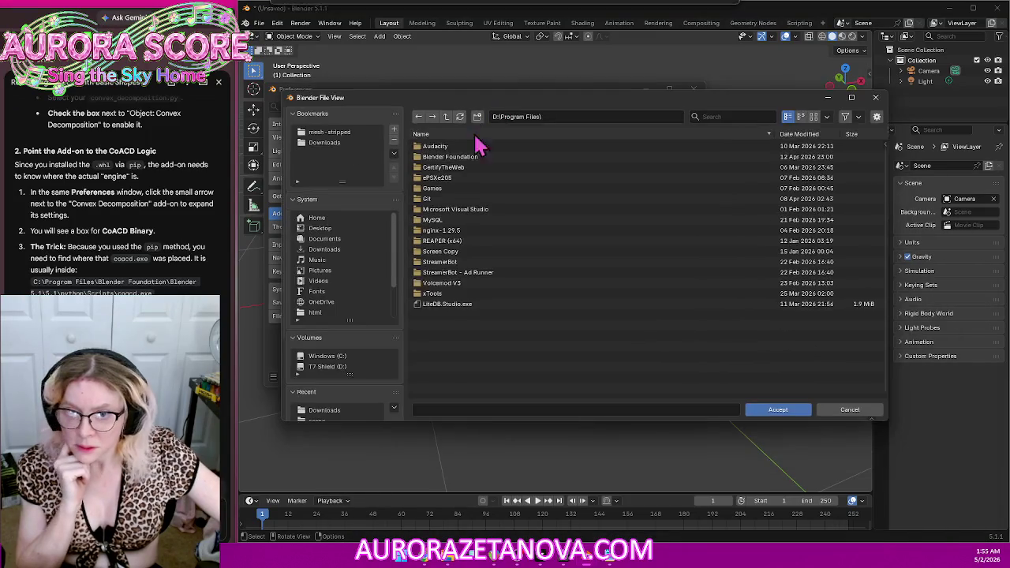
{"action": "double_click", "coordinate": [469, 157]}
{"action": "double_click", "coordinate": [451, 149]}
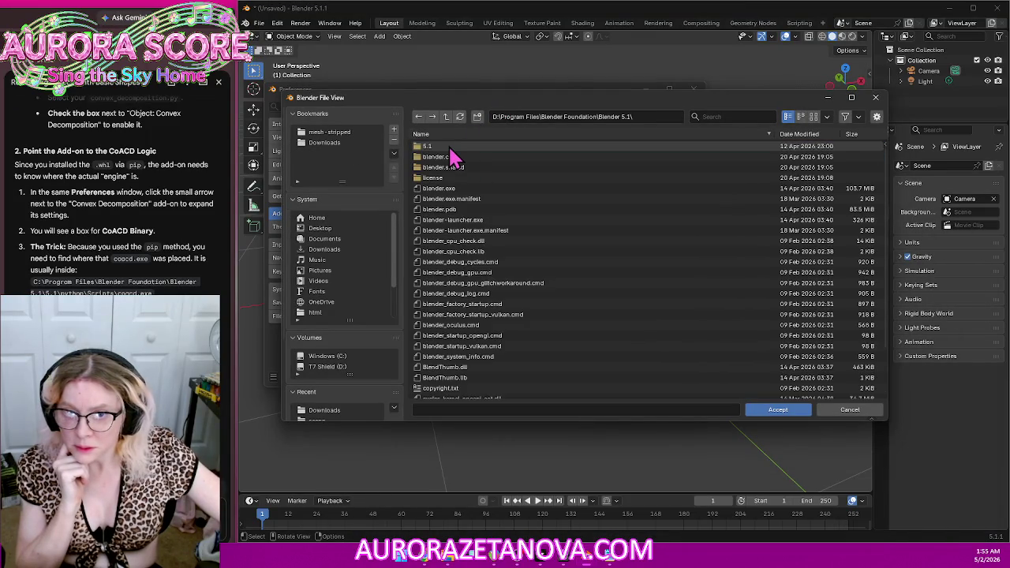
{"action": "double_click", "coordinate": [453, 147]}
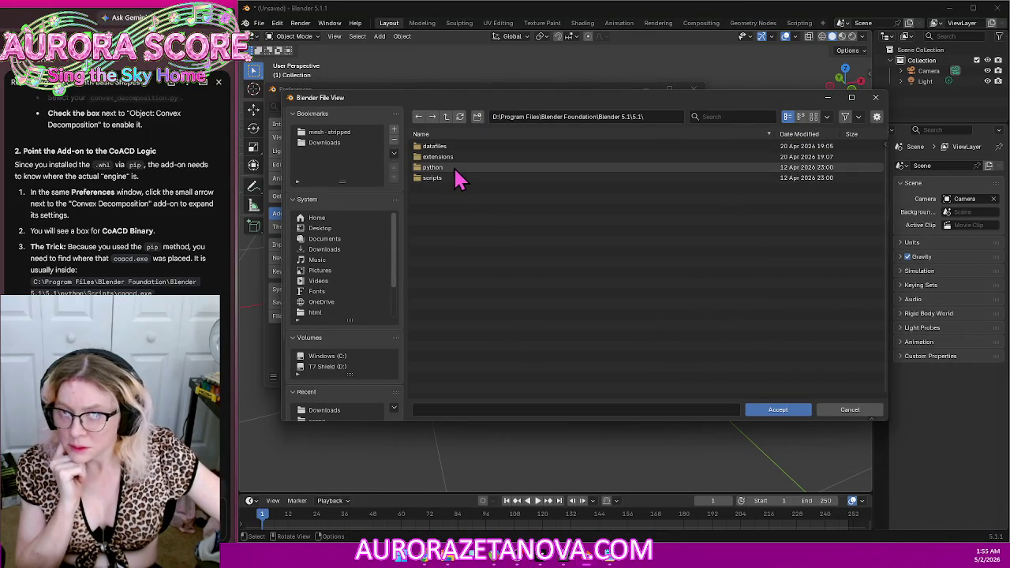
{"action": "double_click", "coordinate": [456, 169]}
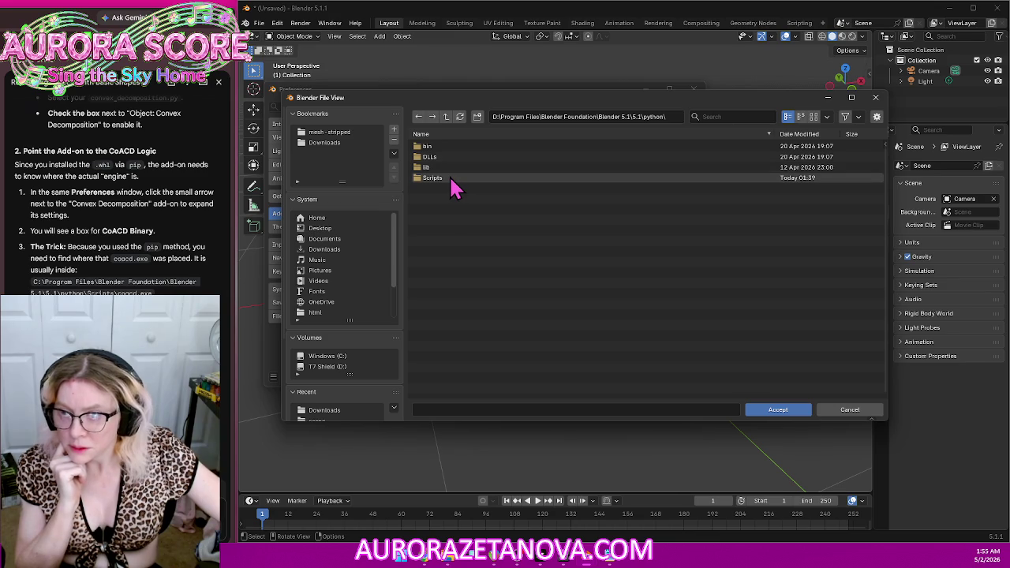
{"action": "double_click", "coordinate": [452, 180]}
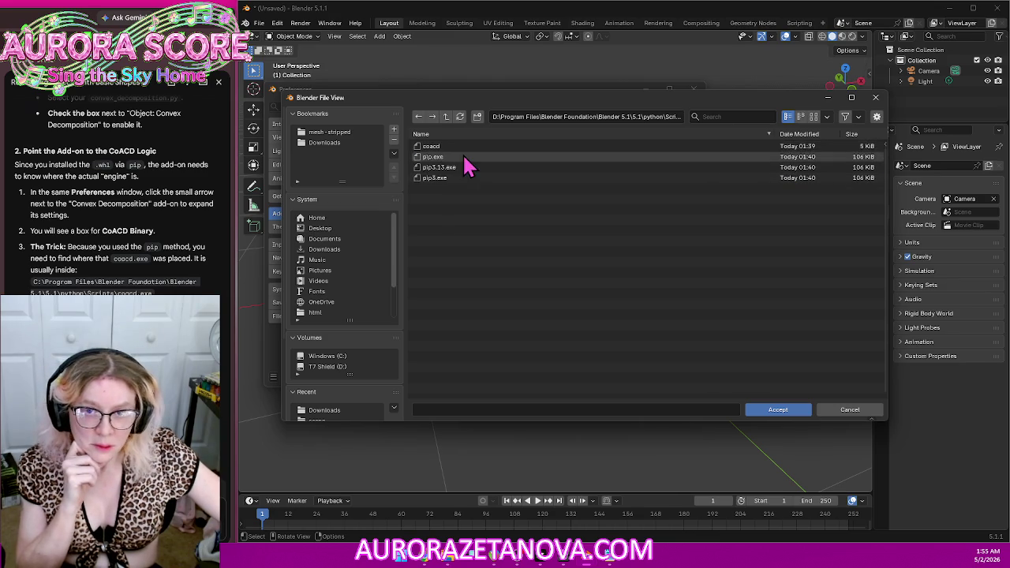
{"action": "double_click", "coordinate": [472, 147]}
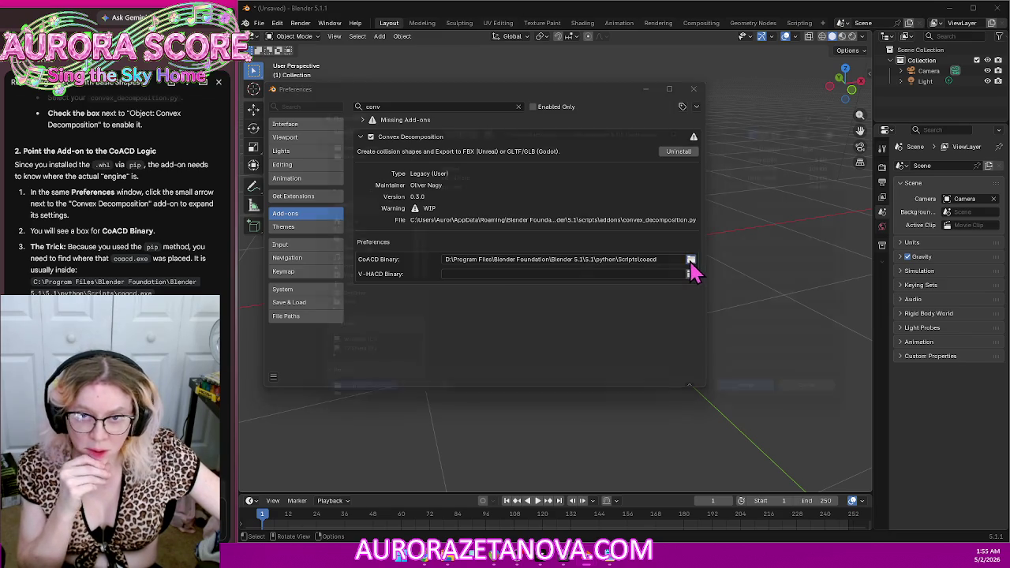
{"action": "left_click", "coordinate": [691, 261]}
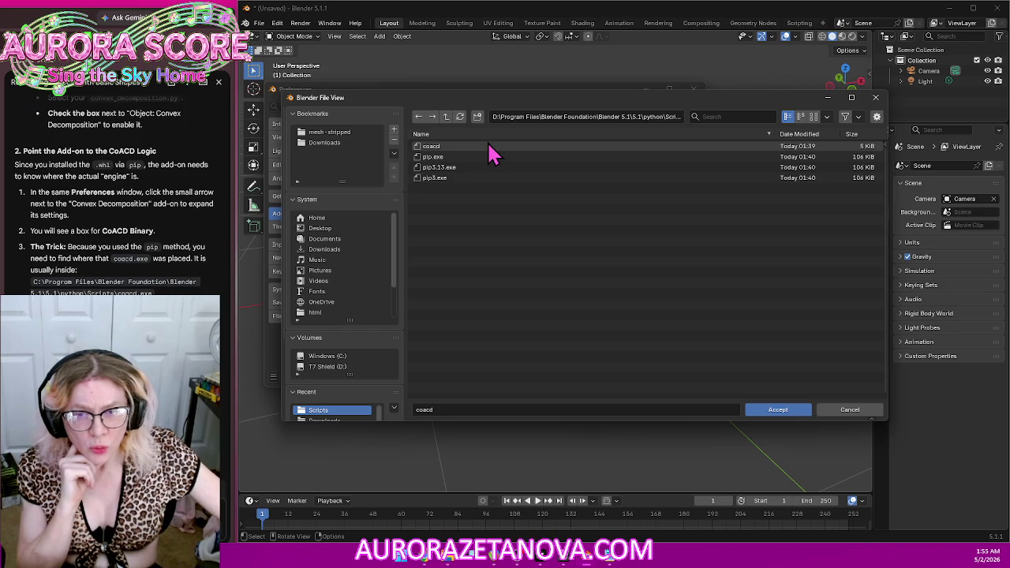
{"action": "double_click", "coordinate": [489, 149]}
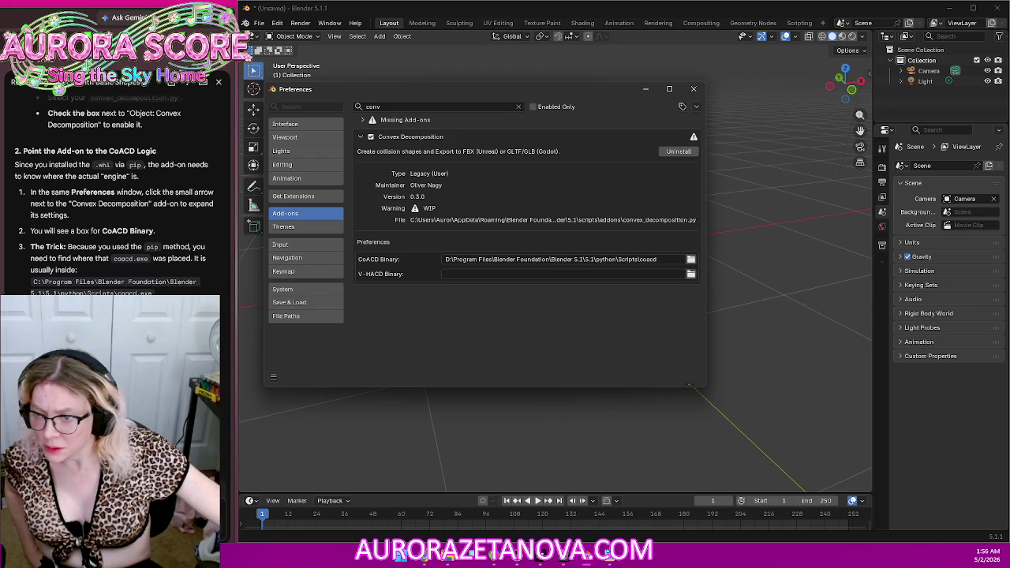
Step: Close the Preferences window and show the 3D viewport's N sidebar
{"action": "scroll", "coordinate": [111, 237], "scroll_direction": "down", "scroll_amount": 2}
{"action": "scroll", "coordinate": [110, 237], "scroll_direction": "down", "scroll_amount": 3}
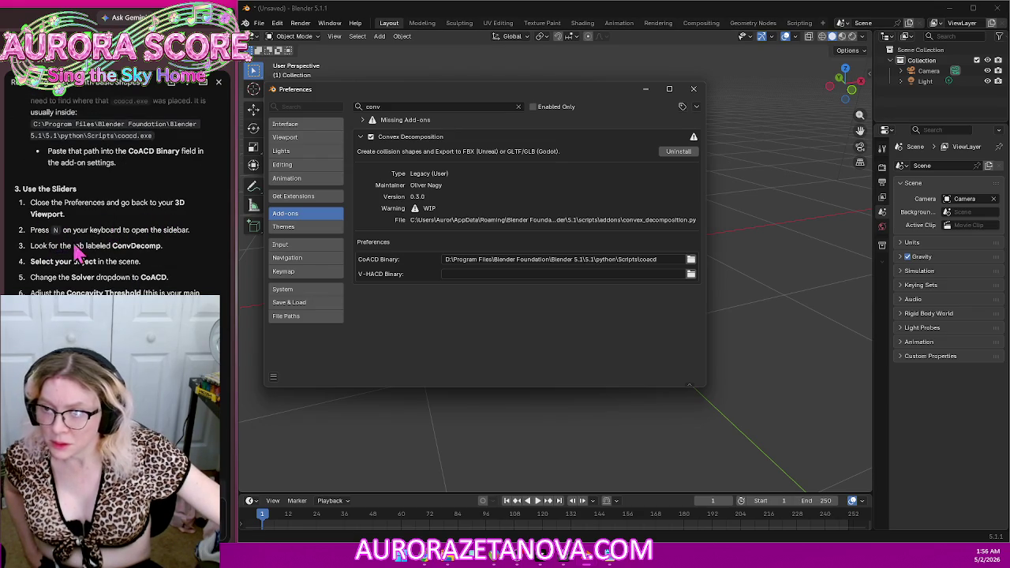
{"action": "left_click", "coordinate": [692, 90]}
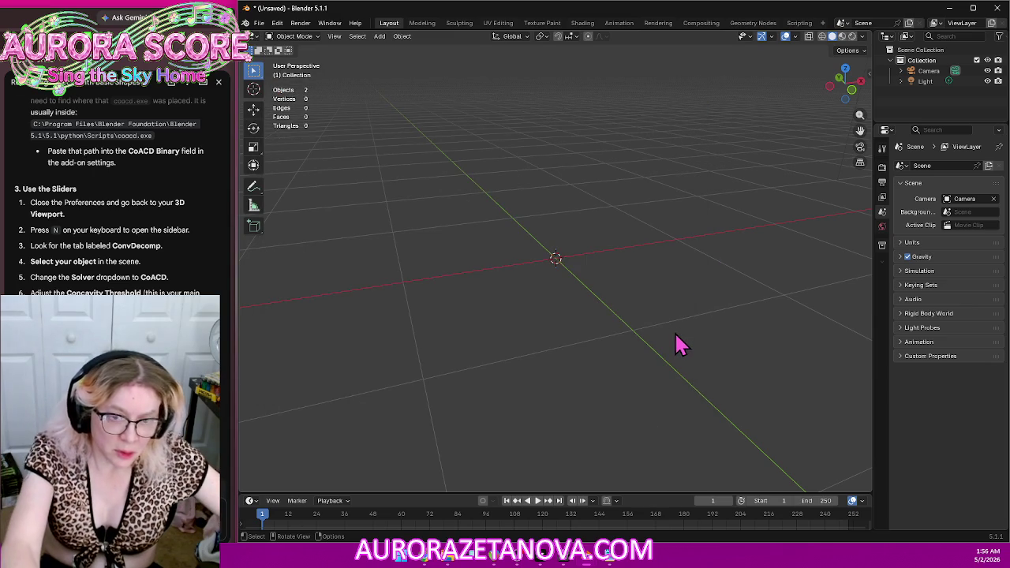
{"action": "key", "text": "n"}
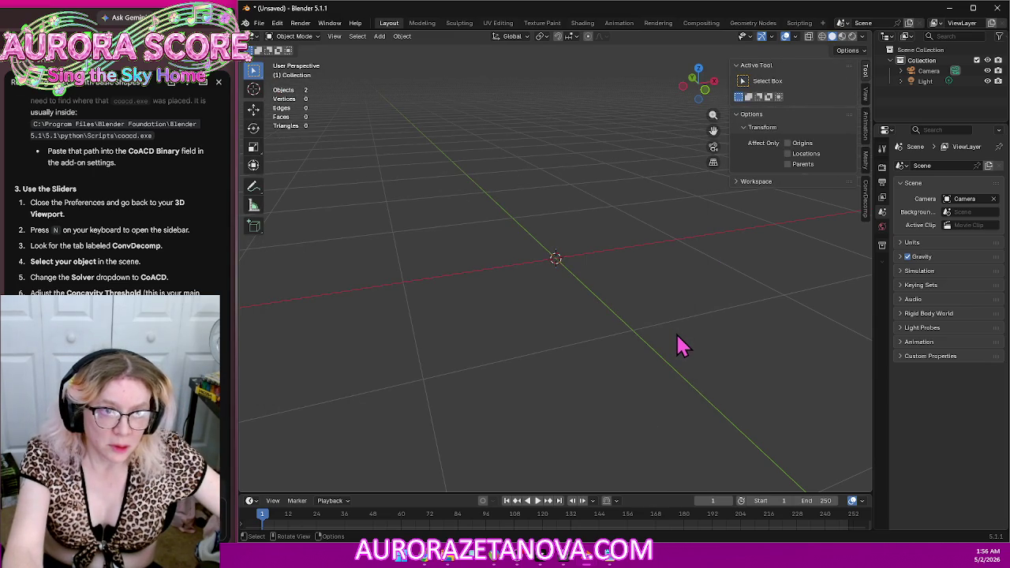